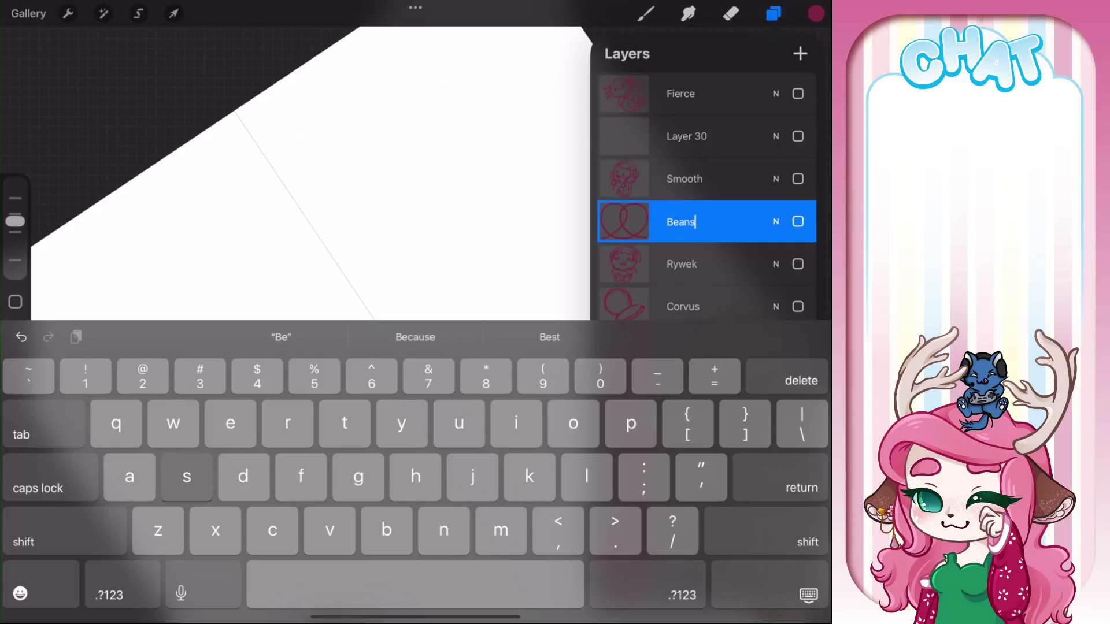
Confirm the layer name Beans and dismiss the keyboard
left_click(808, 595)
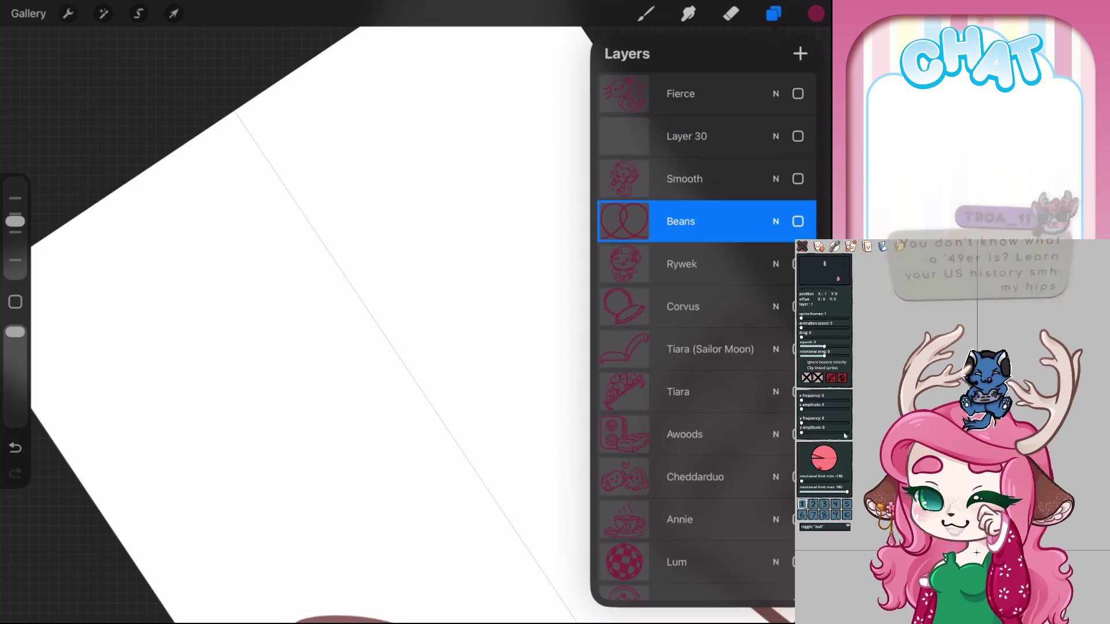
left_click(843, 378)
Select Layer 30 as the working layer and rotate the canvas to show both hands
left_click(803, 247)
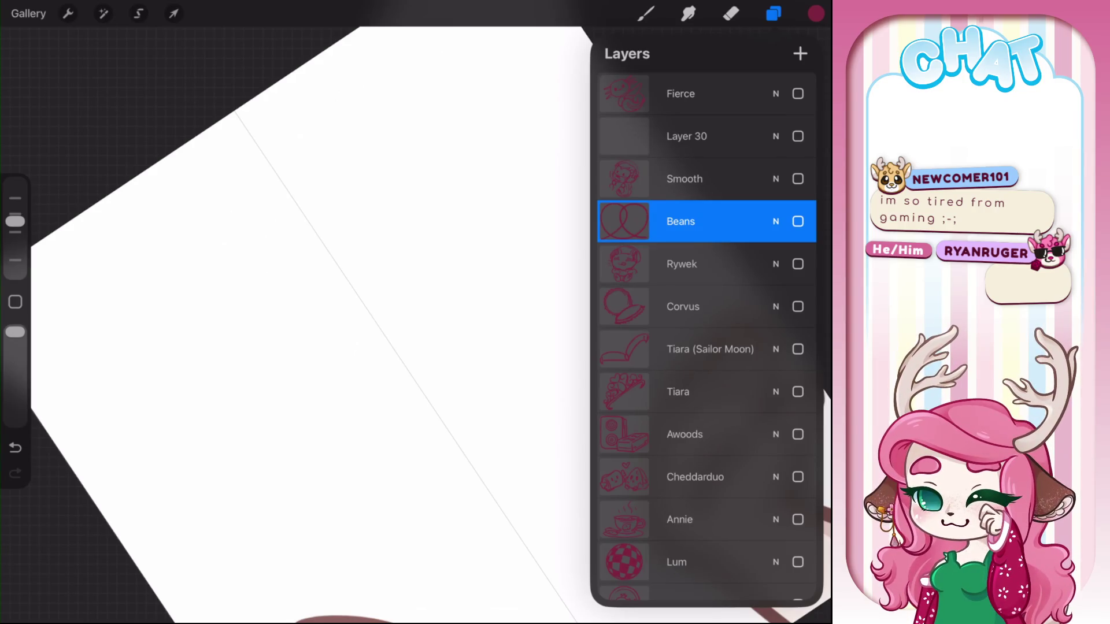
left_click(686, 136)
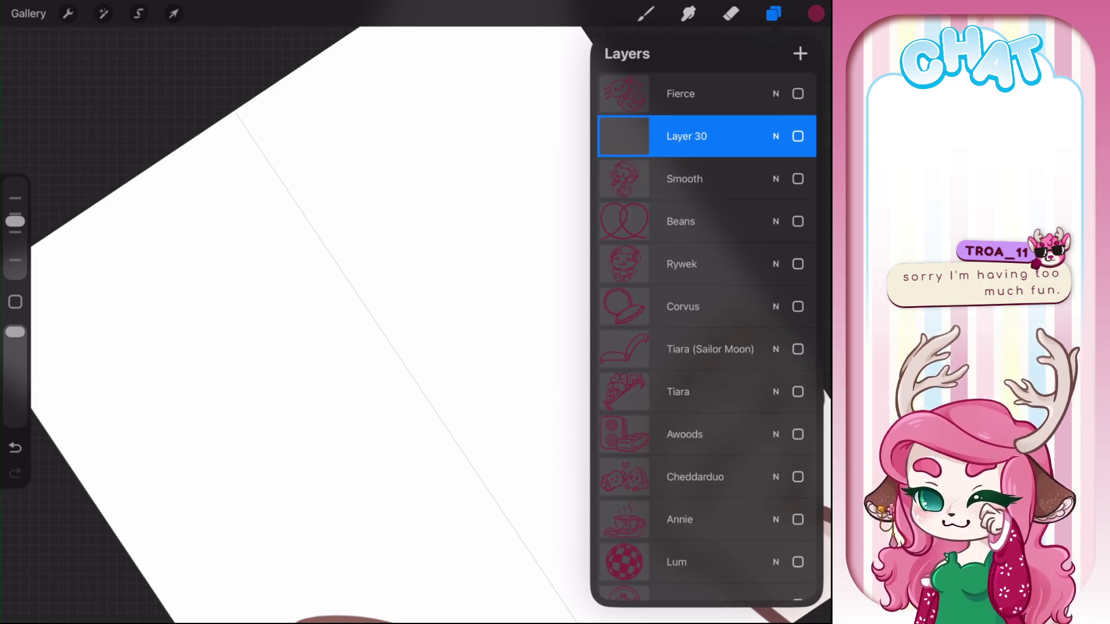
left_click_drag(347, 289, 405, 347)
Pick the sketching brush and make the hidden Layer 30 visible
left_click(404, 318)
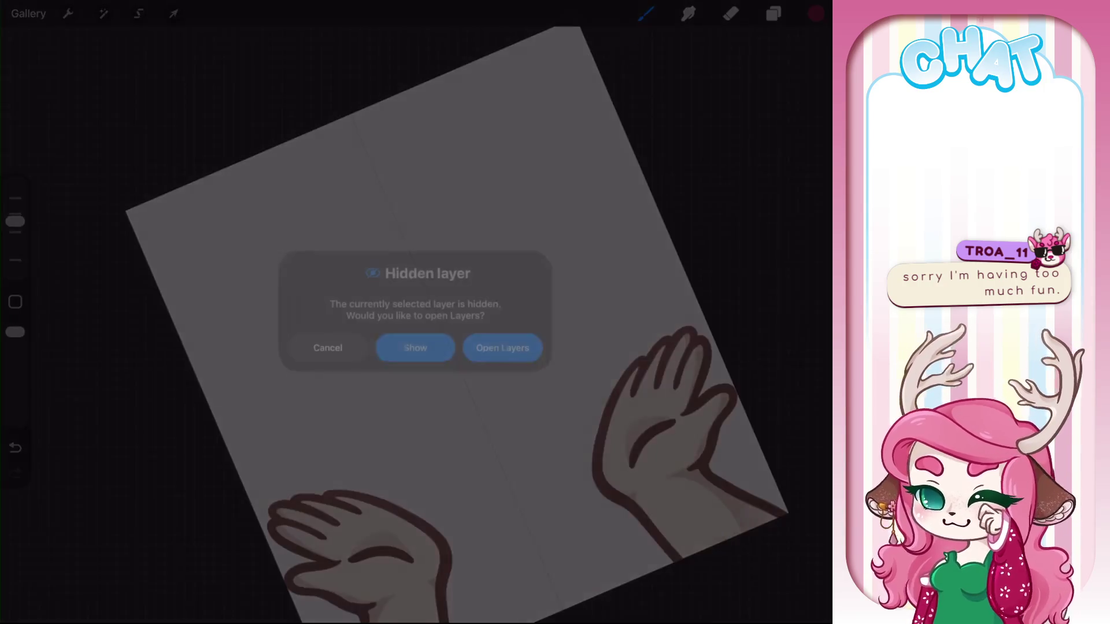
left_click(324, 347)
left_click(646, 13)
left_click(774, 13)
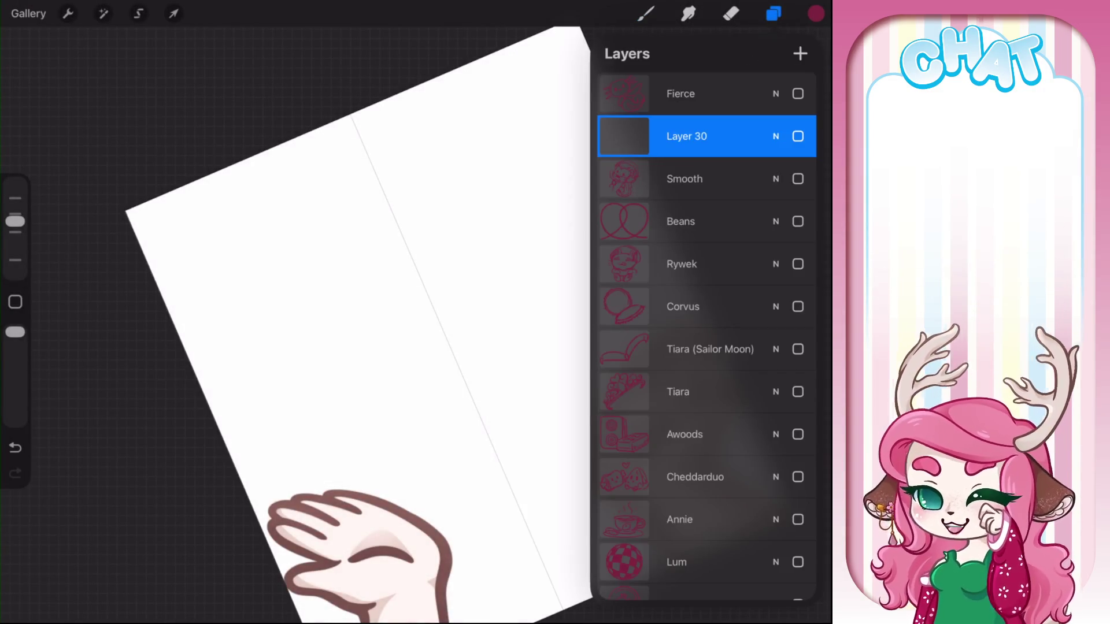
left_click(798, 136)
left_click(774, 14)
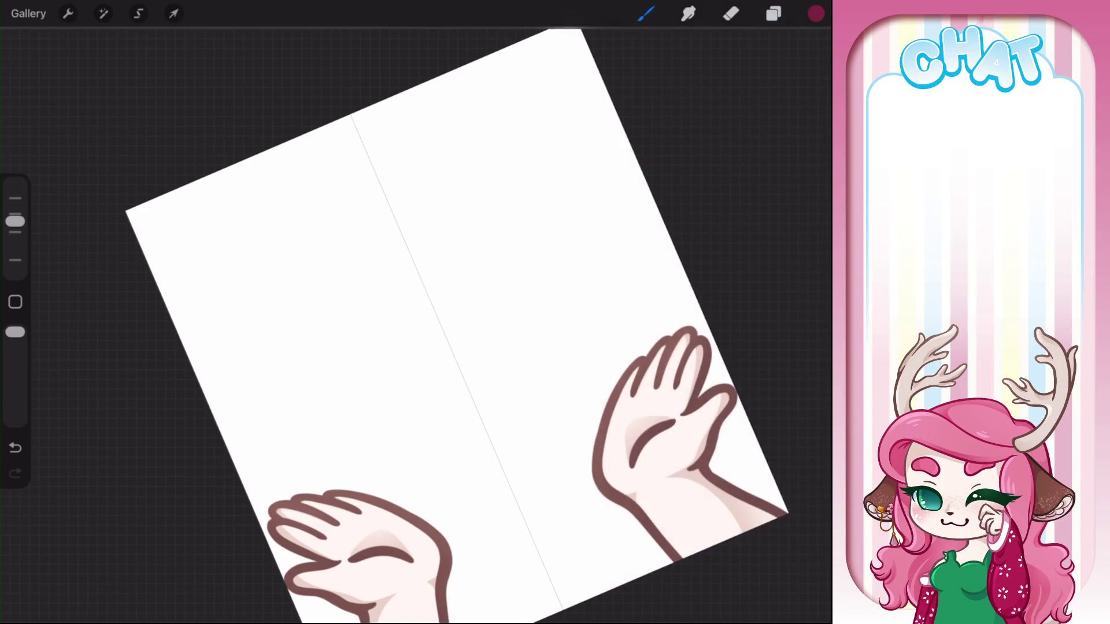
Draw a rough US map outline above the hands, marked with letters W, O, C and F
mouse_move(225, 277)
left_mouse_down()
mouse_move(230, 307)
mouse_move(338, 418)
mouse_move(558, 318)
mouse_move(590, 347)
mouse_move(581, 284)
mouse_move(599, 192)
mouse_move(578, 107)
mouse_move(226, 265)
mouse_move(393, 382)
left_mouse_up()
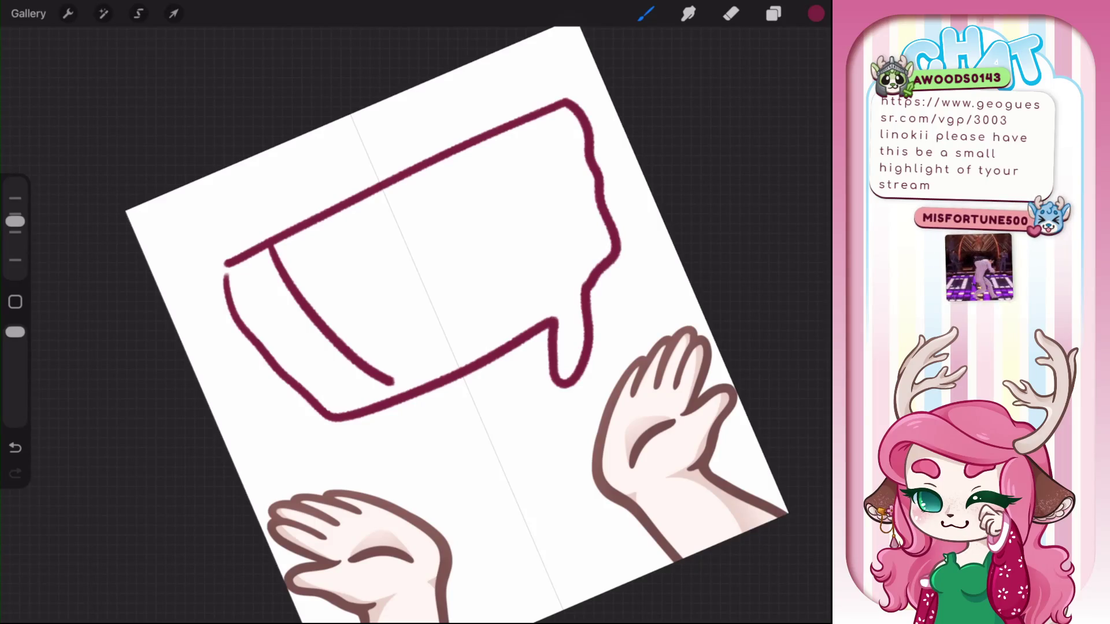
mouse_move(239, 279)
left_mouse_down()
mouse_move(254, 286)
mouse_move(270, 273)
left_mouse_up()
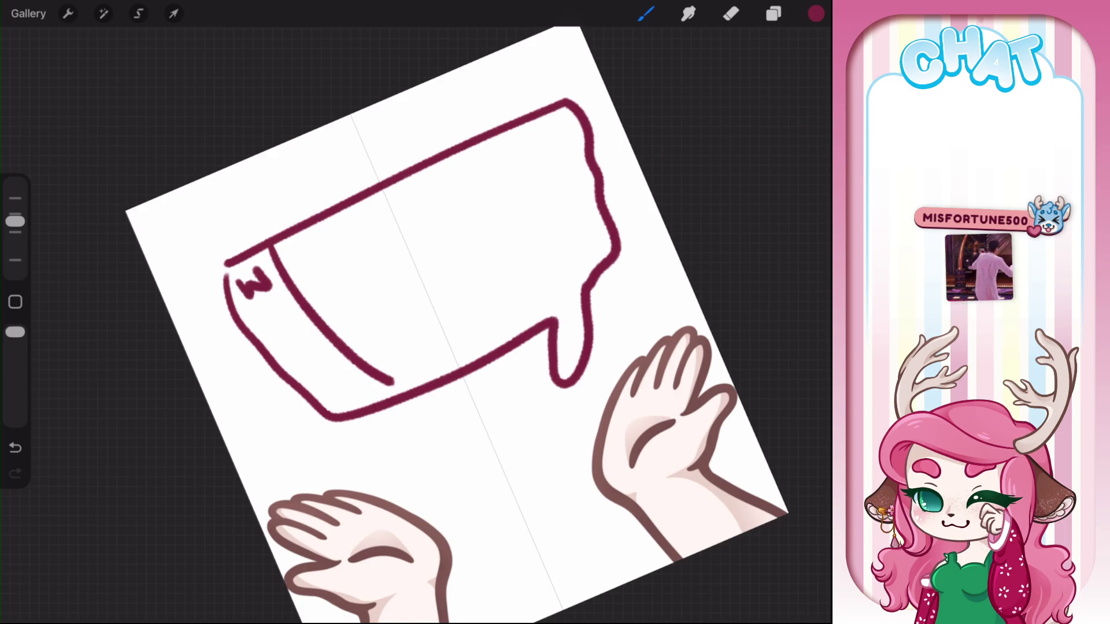
mouse_move(276, 319)
left_mouse_down()
mouse_move(289, 340)
mouse_move(267, 315)
left_mouse_up()
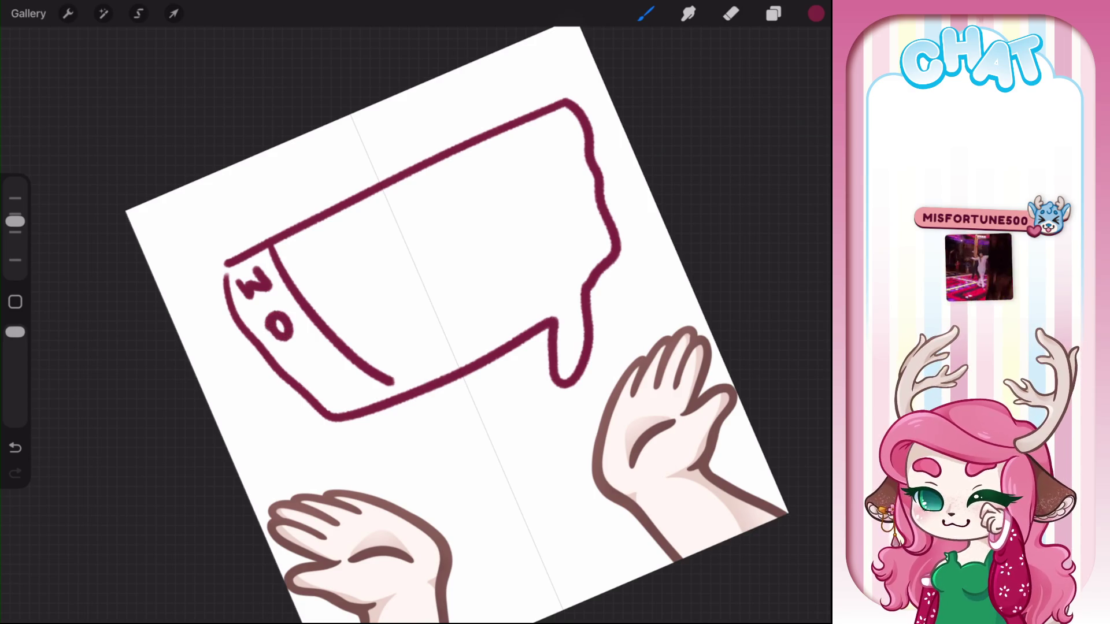
left_click_drag(314, 362, 337, 382)
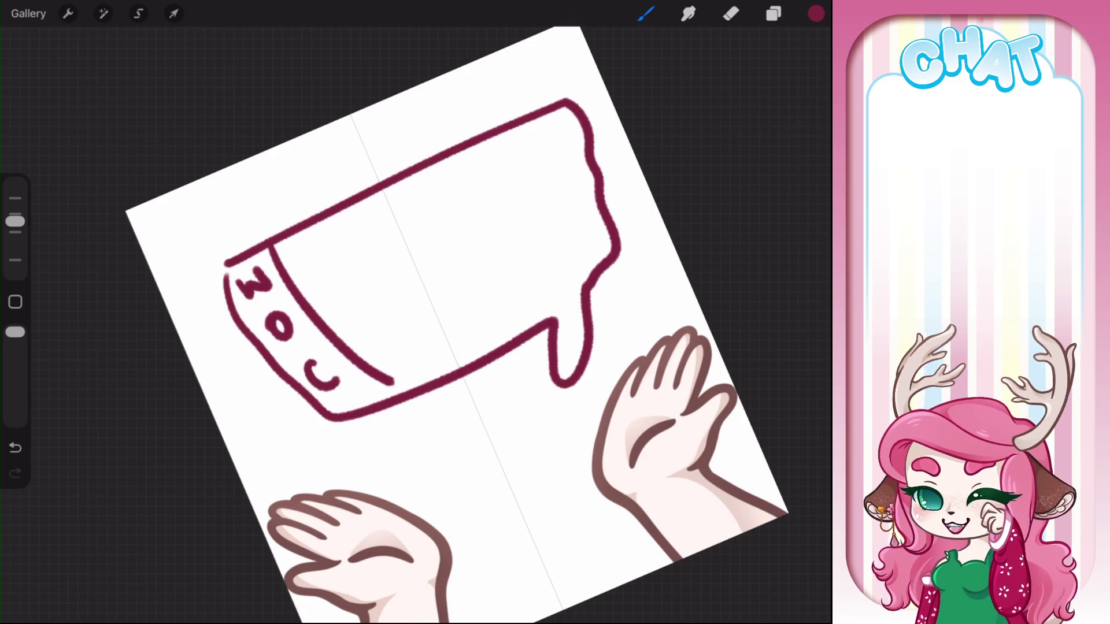
mouse_move(557, 256)
left_mouse_down()
mouse_move(563, 290)
mouse_move(575, 248)
left_mouse_up()
left_click_drag(564, 277, 580, 263)
Add a house-shaped outline with a T inside, plus N and M letters, undoing one stray stroke
mouse_move(463, 368)
left_mouse_down()
mouse_move(480, 278)
mouse_move(518, 269)
mouse_move(533, 330)
left_mouse_up()
left_click_drag(466, 324, 494, 301)
left_click_drag(480, 311, 492, 342)
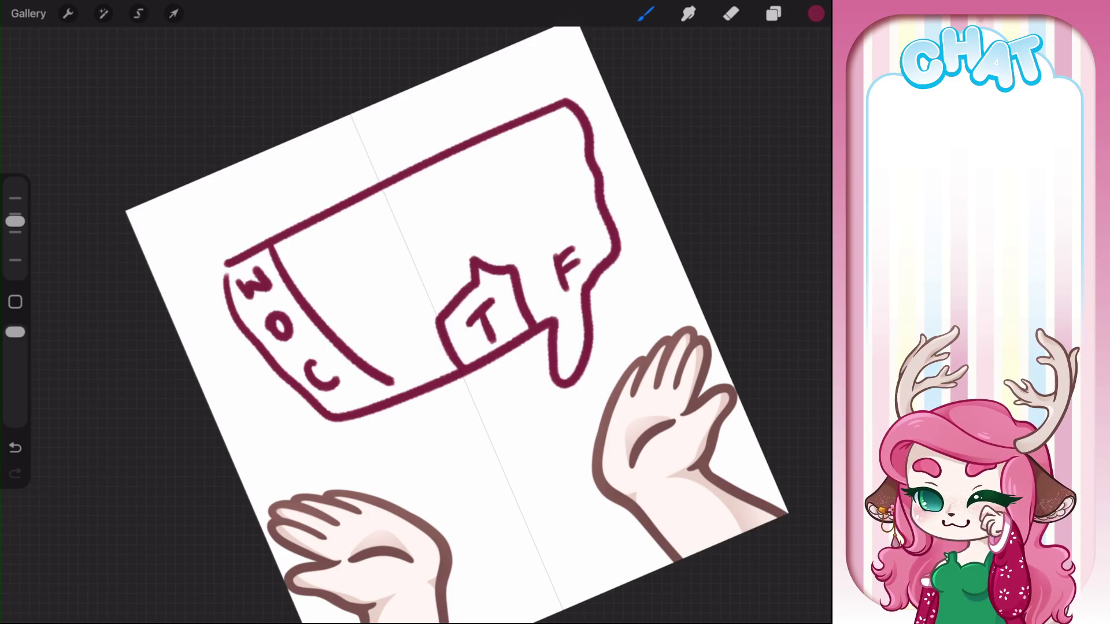
mouse_move(545, 146)
left_mouse_down()
mouse_move(548, 118)
mouse_move(566, 109)
mouse_move(511, 142)
mouse_move(553, 173)
left_mouse_up()
key("ctrl+z")
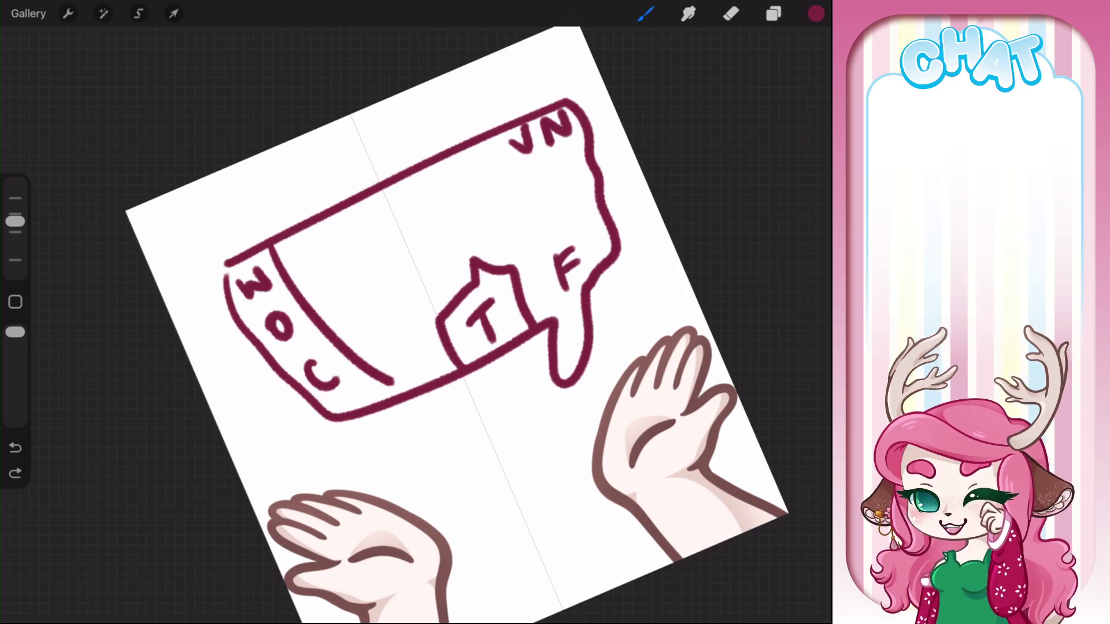
mouse_move(520, 278)
left_mouse_down()
mouse_move(538, 267)
mouse_move(554, 317)
mouse_move(547, 289)
left_mouse_up()
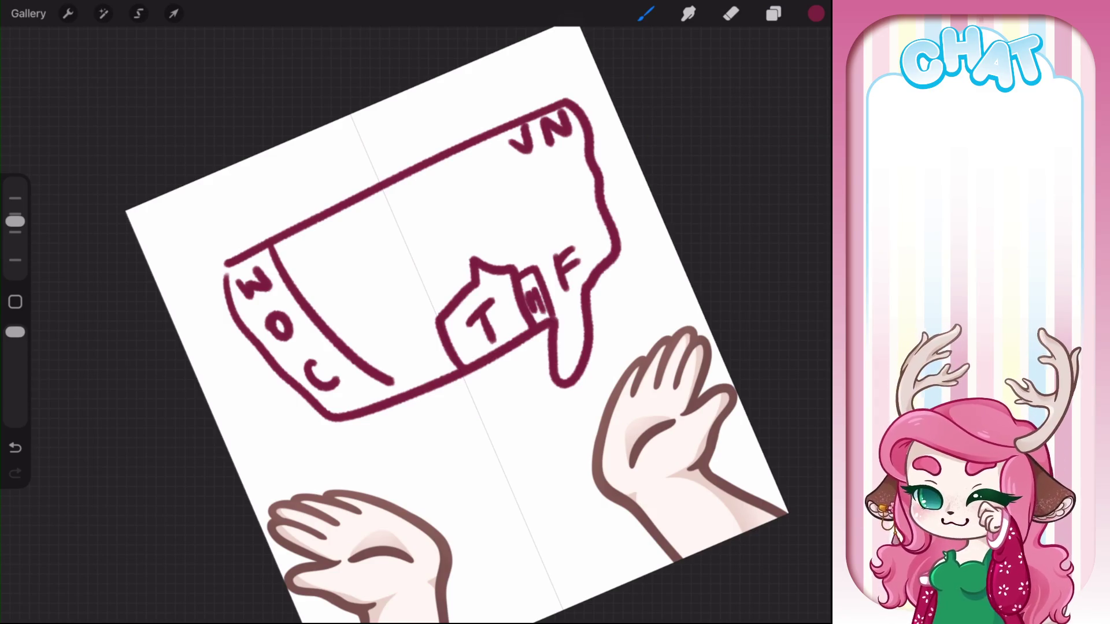
left_click_drag(561, 194, 588, 188)
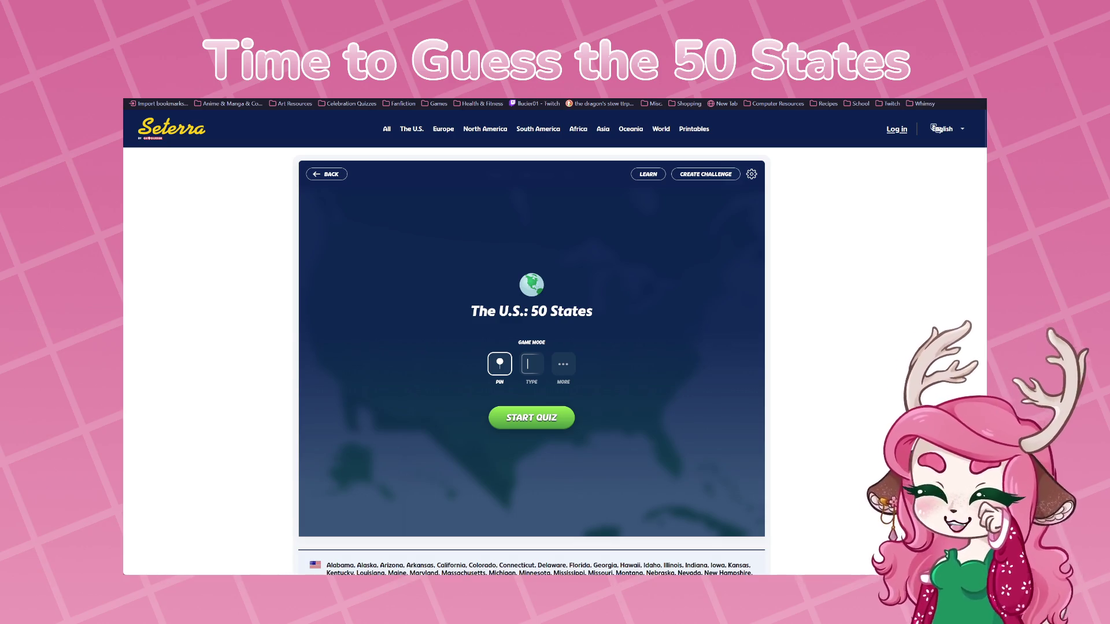
Set the 50 States quiz to the Pin game mode and start it
left_click(535, 368)
left_click(562, 368)
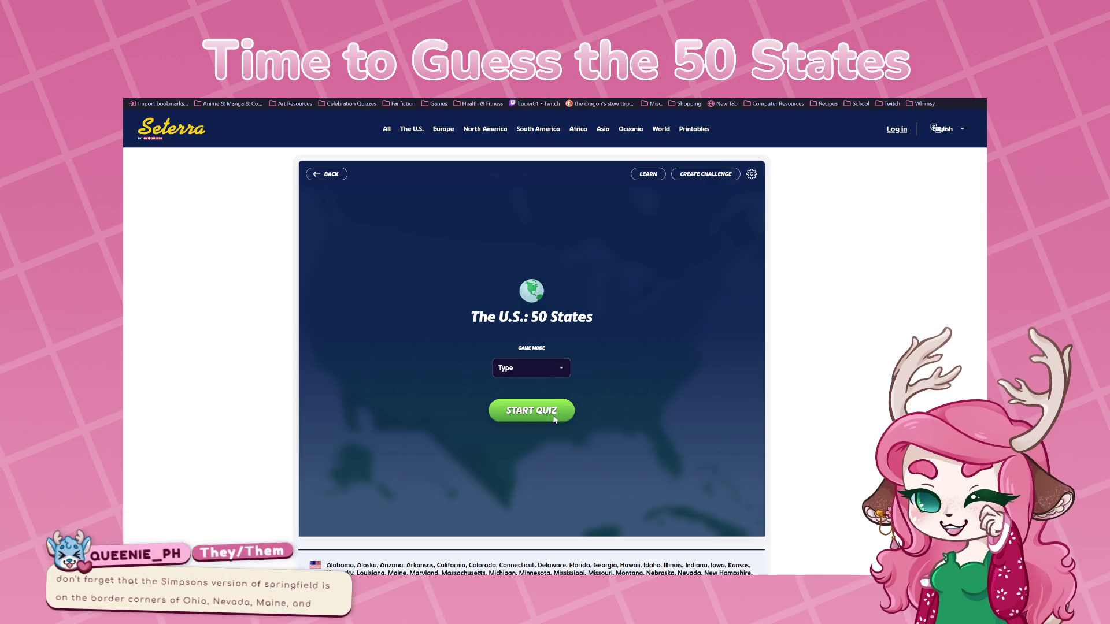
left_click(534, 374)
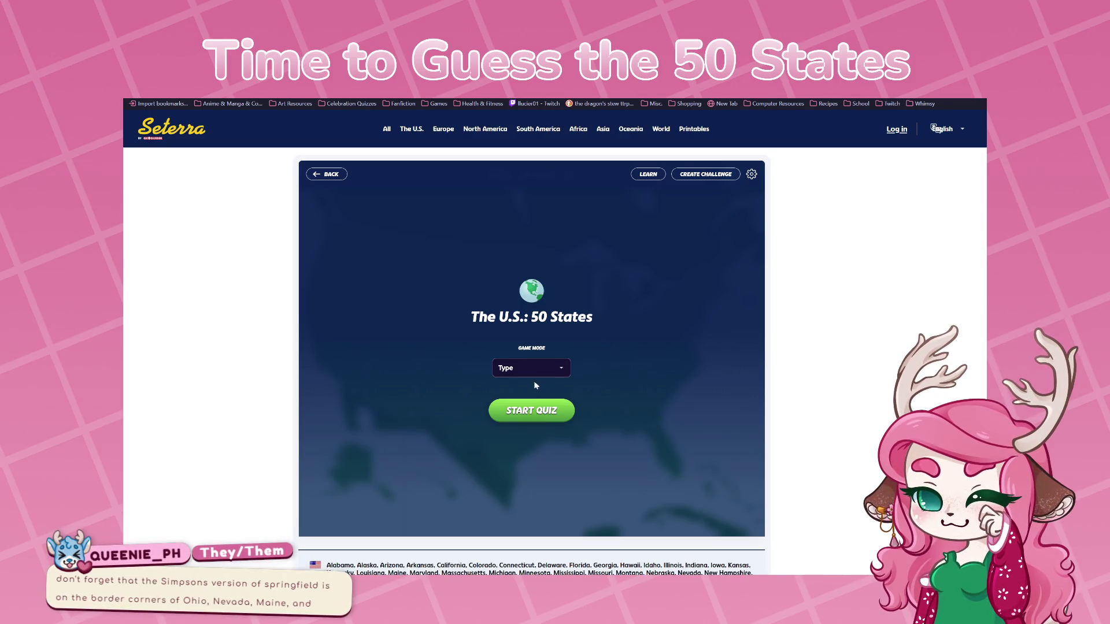
left_click(538, 386)
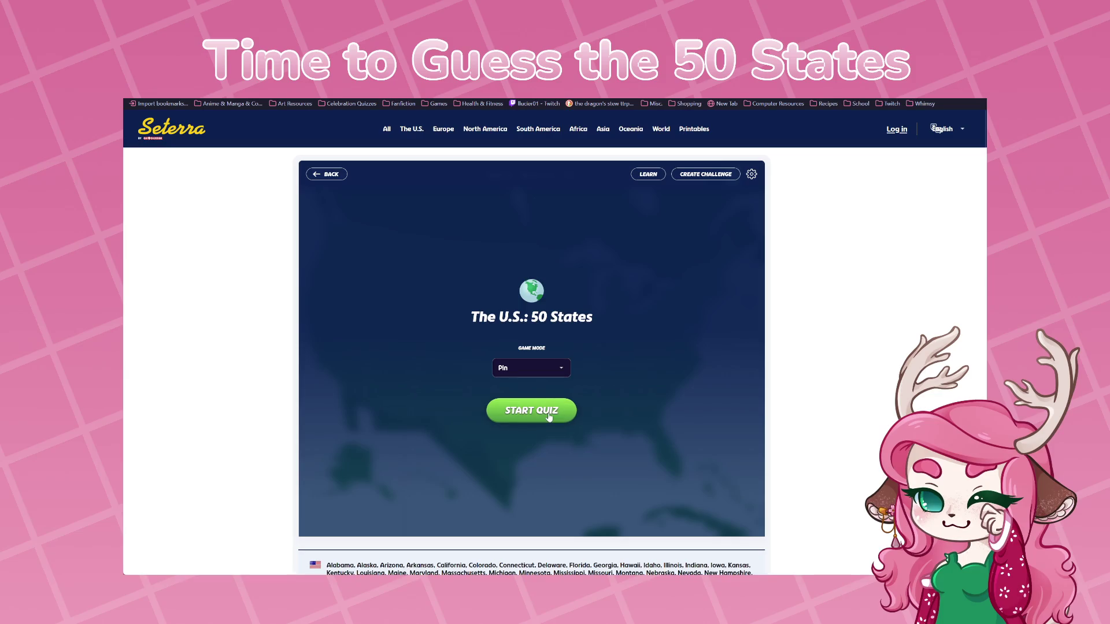
left_click(549, 417)
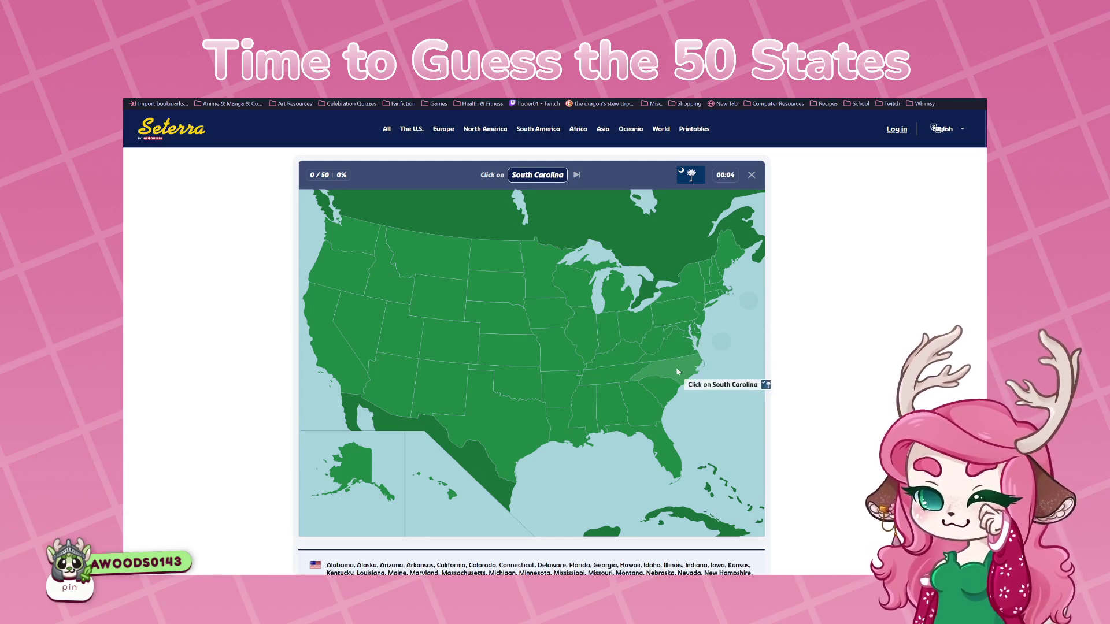
Find South Carolina, Minnesota and Wisconsin on the map after a few wrong guesses
left_click(619, 370)
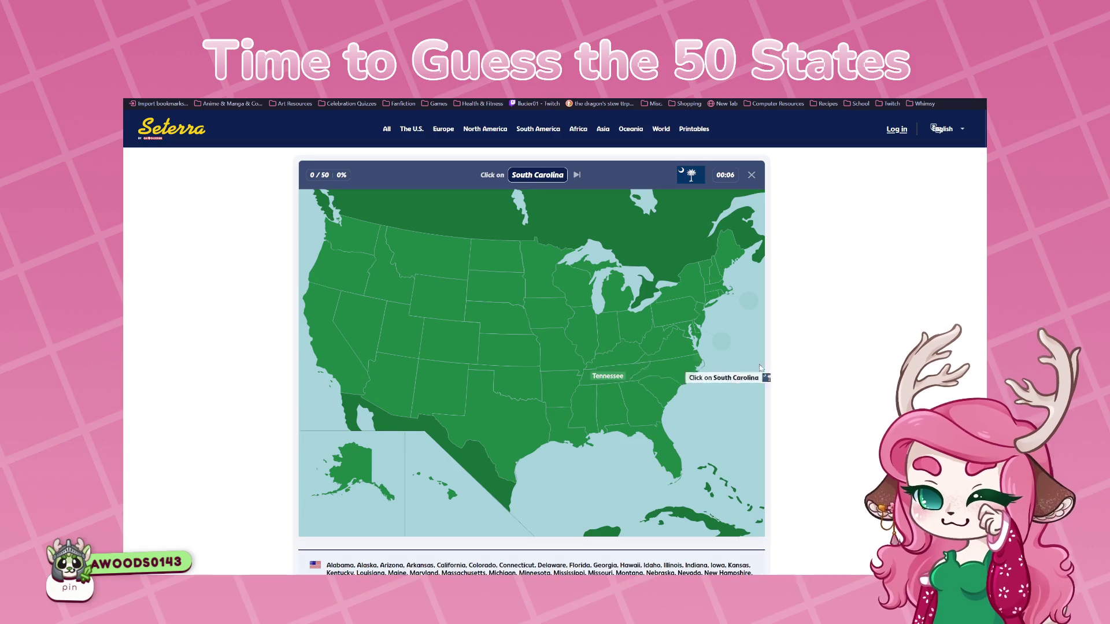
left_click(663, 369)
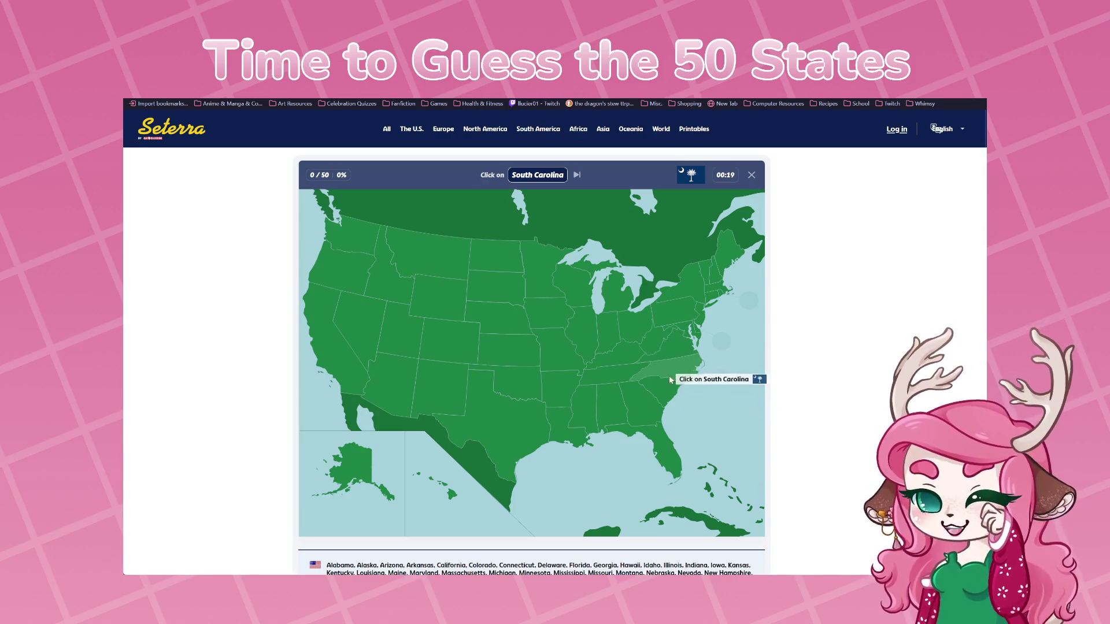
left_click(669, 395)
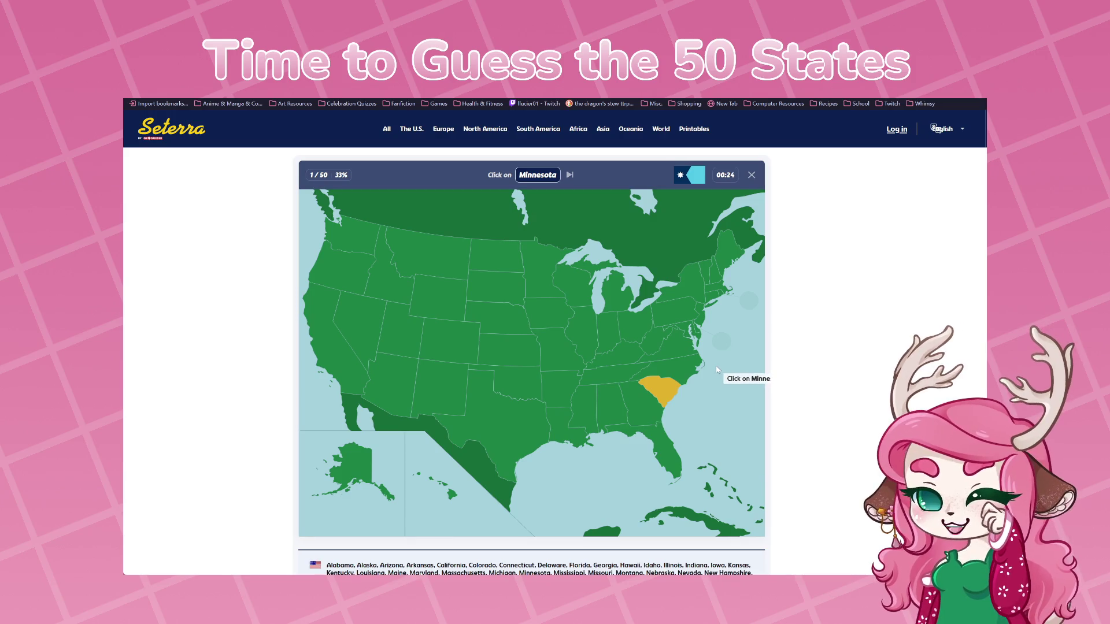
left_click(575, 292)
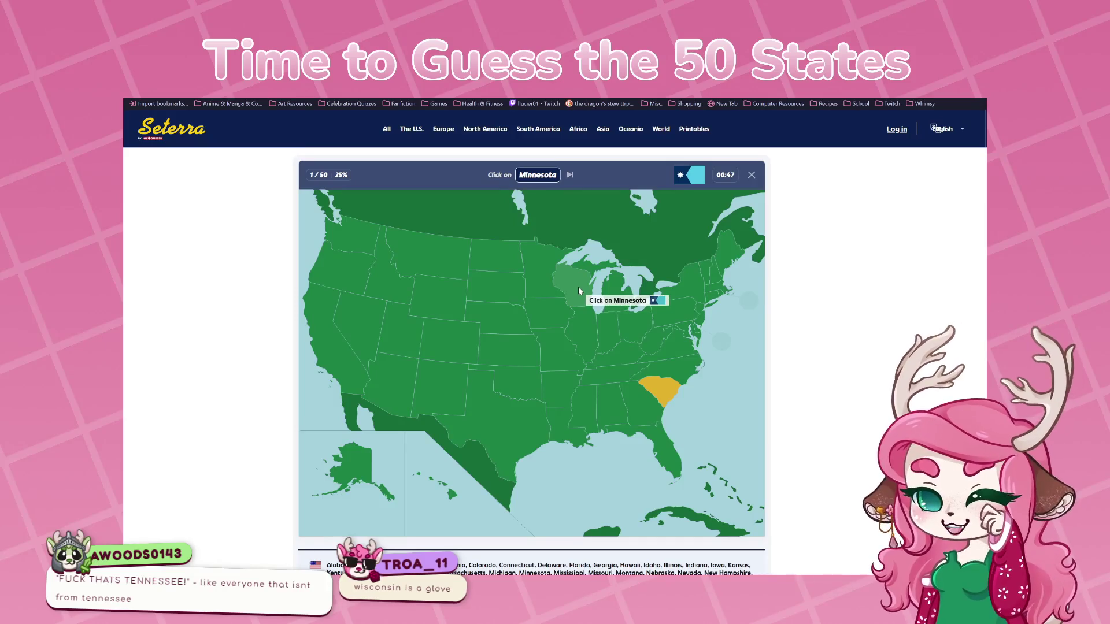
left_click(536, 265)
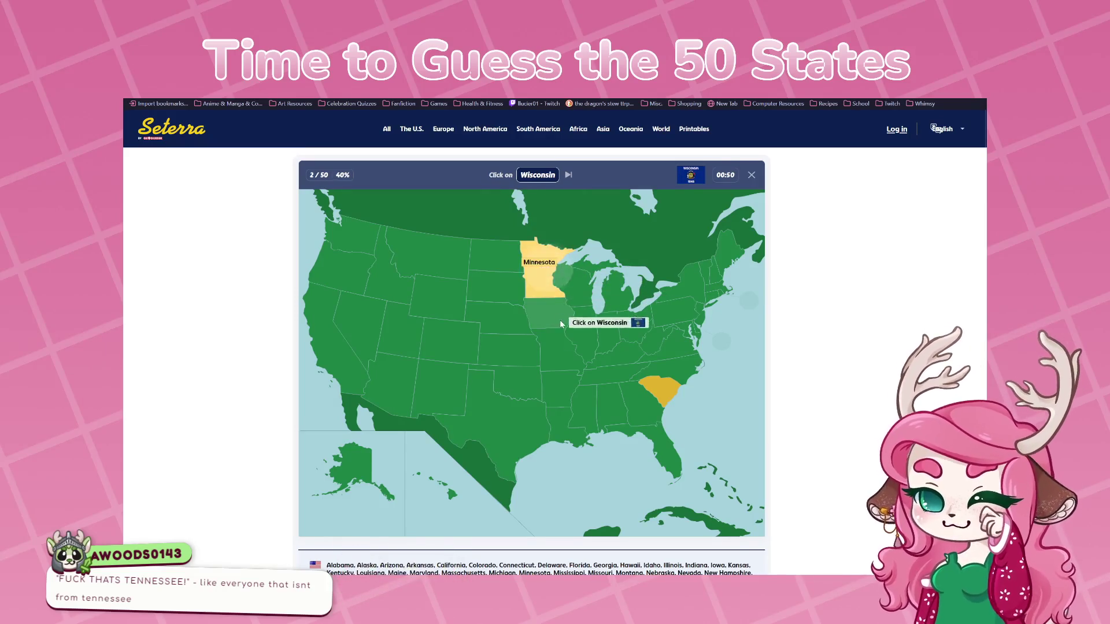
left_click(576, 281)
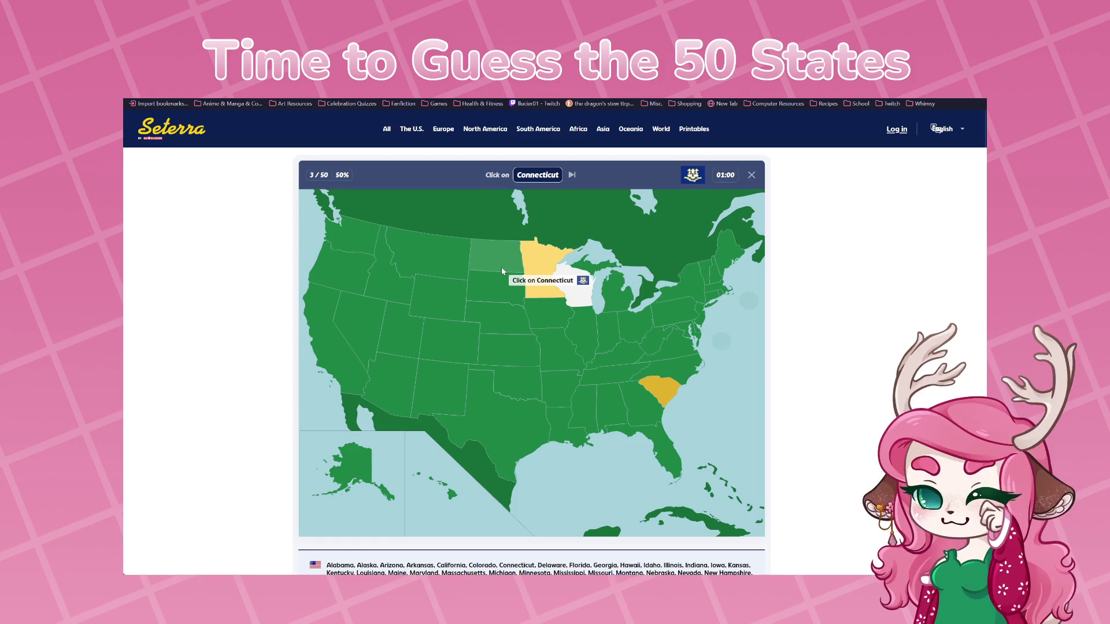
Guess Connecticut's location among the northeastern states until Pennsylvania is asked
left_click(452, 260)
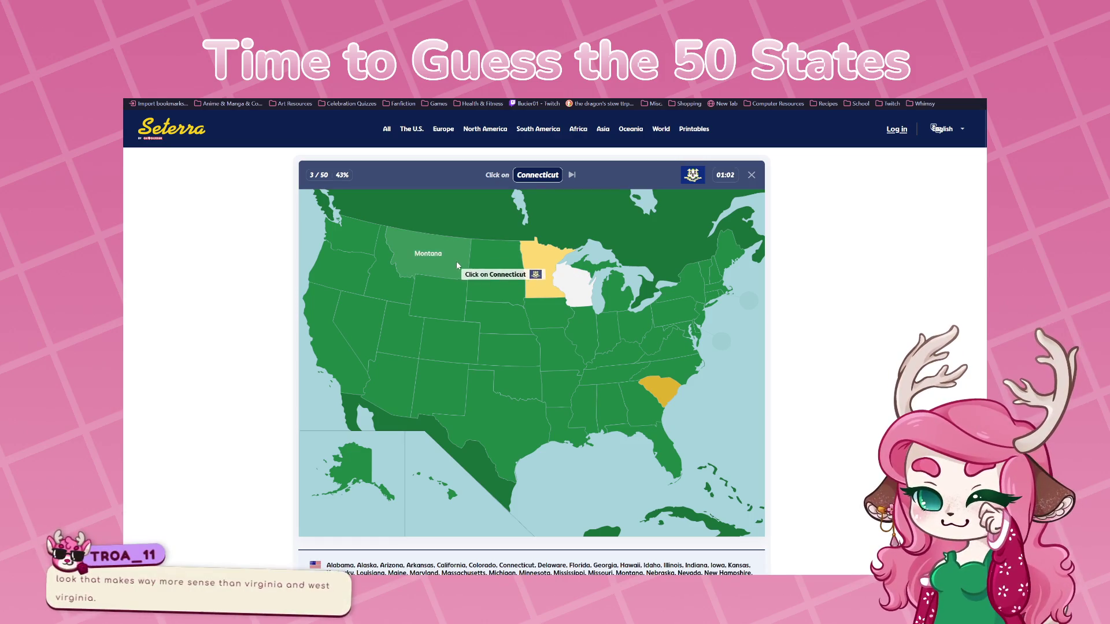
left_click(510, 259)
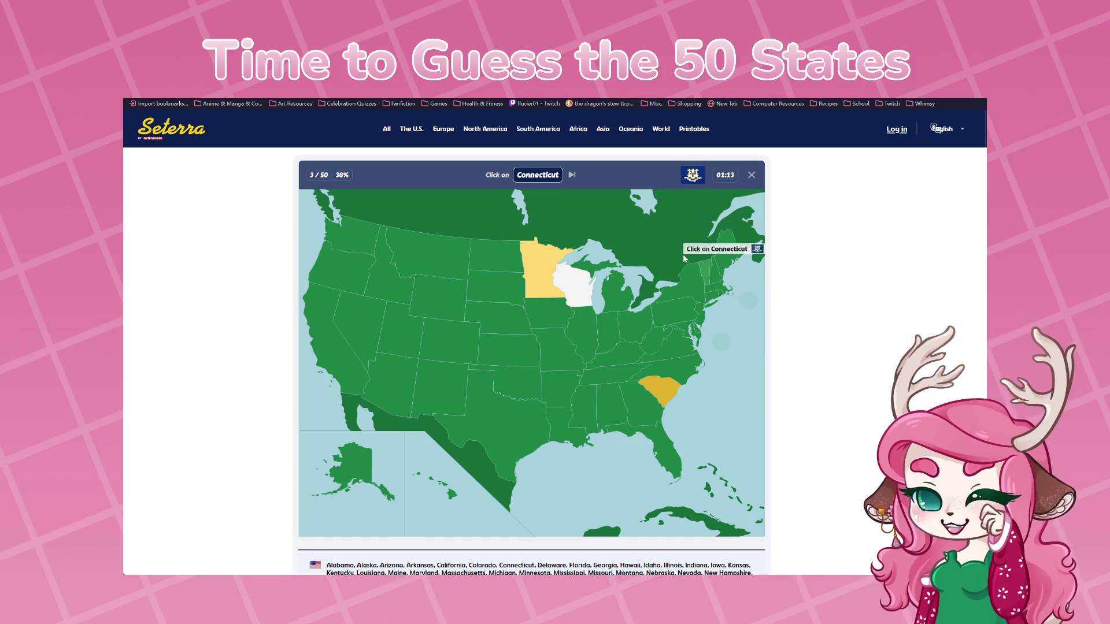
left_click(686, 289)
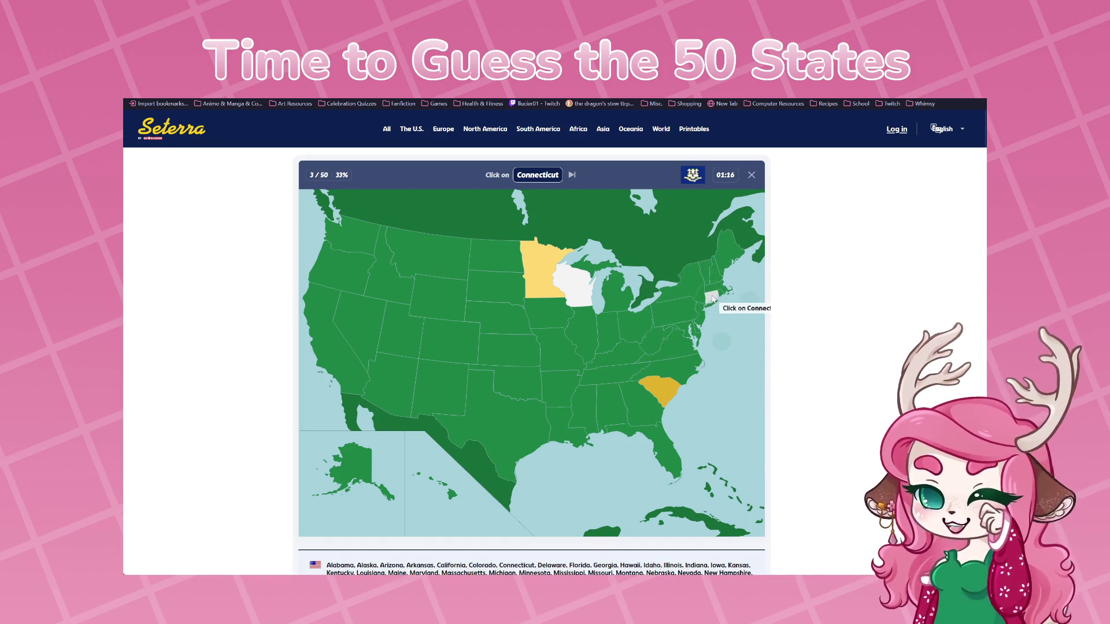
left_click(713, 296)
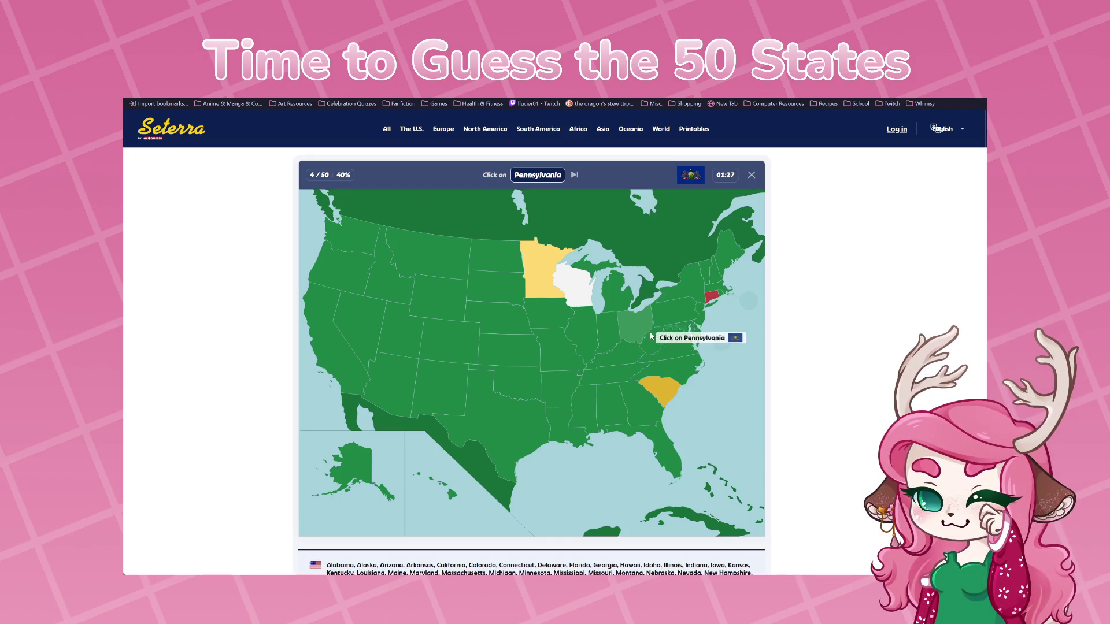
Make three guesses for Pennsylvania until the quiz moves on to Indiana
left_click(651, 339)
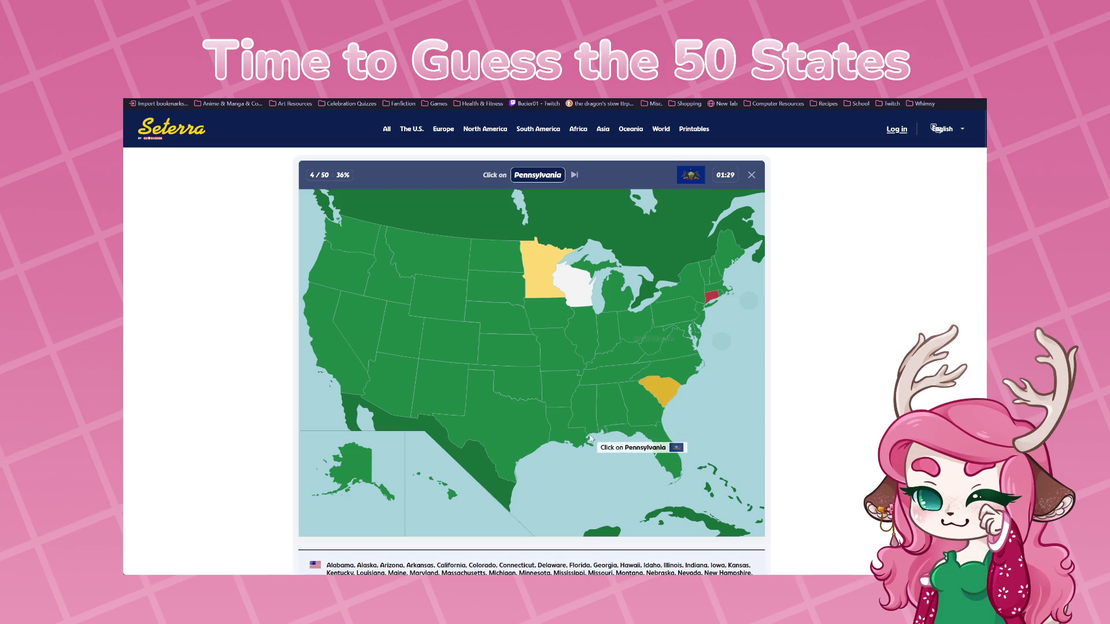
left_click(549, 349)
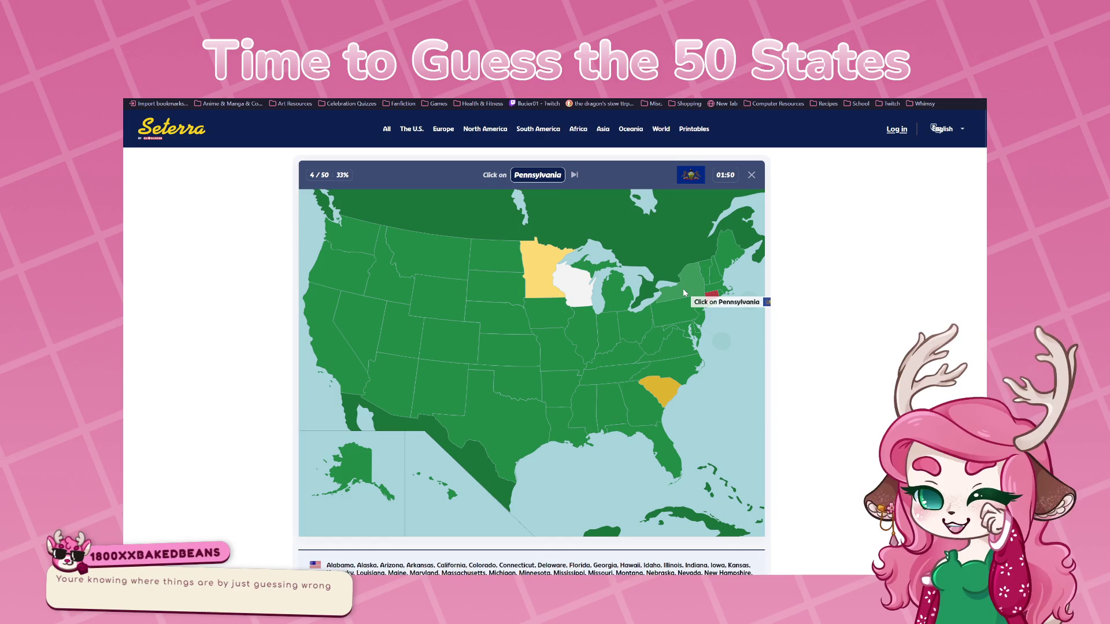
left_click(684, 292)
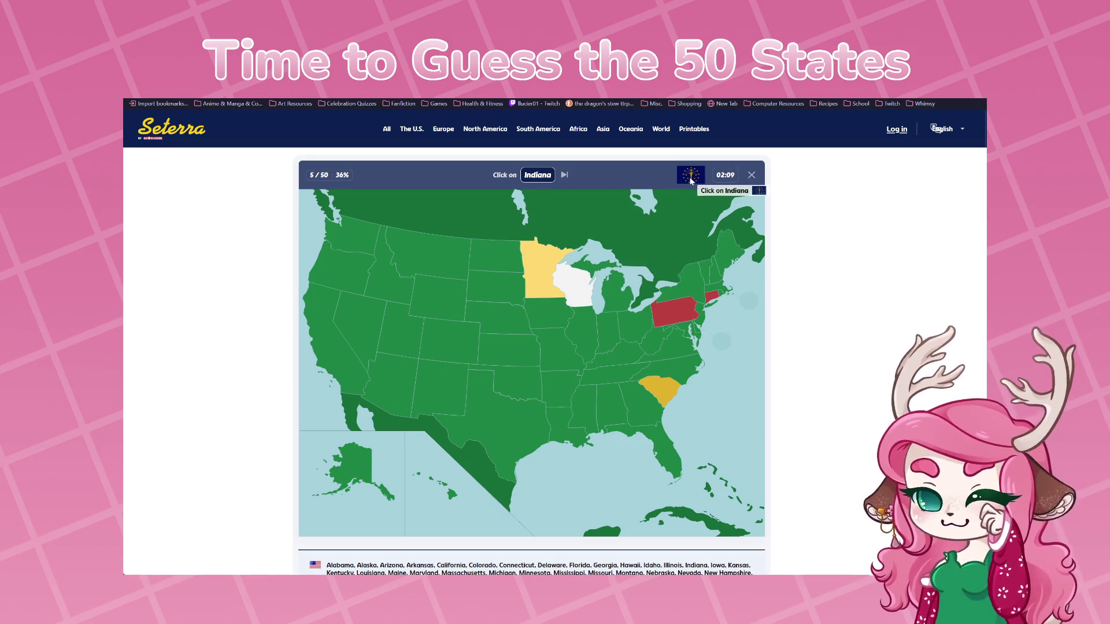
Miss Indiana on Nebraska, Missouri and Iowa, then pick the revealed Indiana
left_click(501, 317)
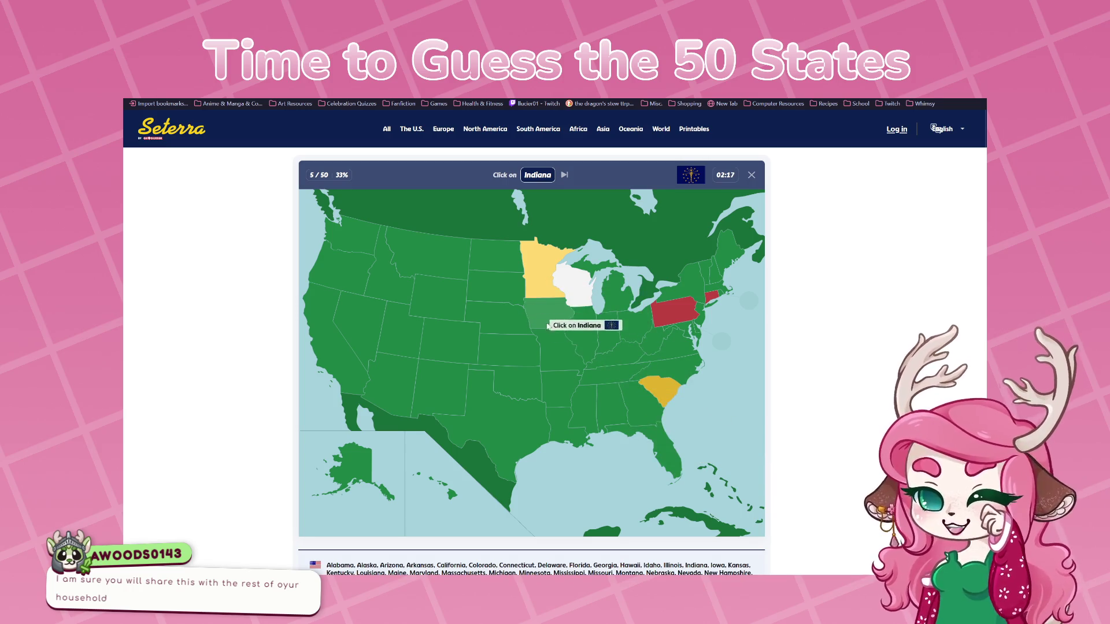
left_click(580, 362)
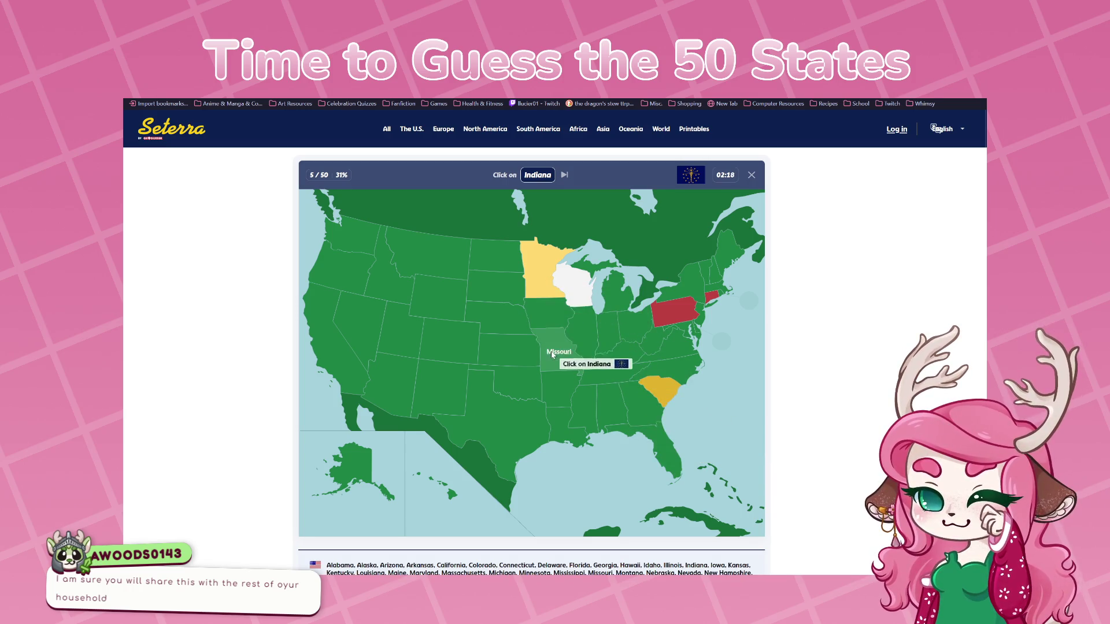
left_click(554, 313)
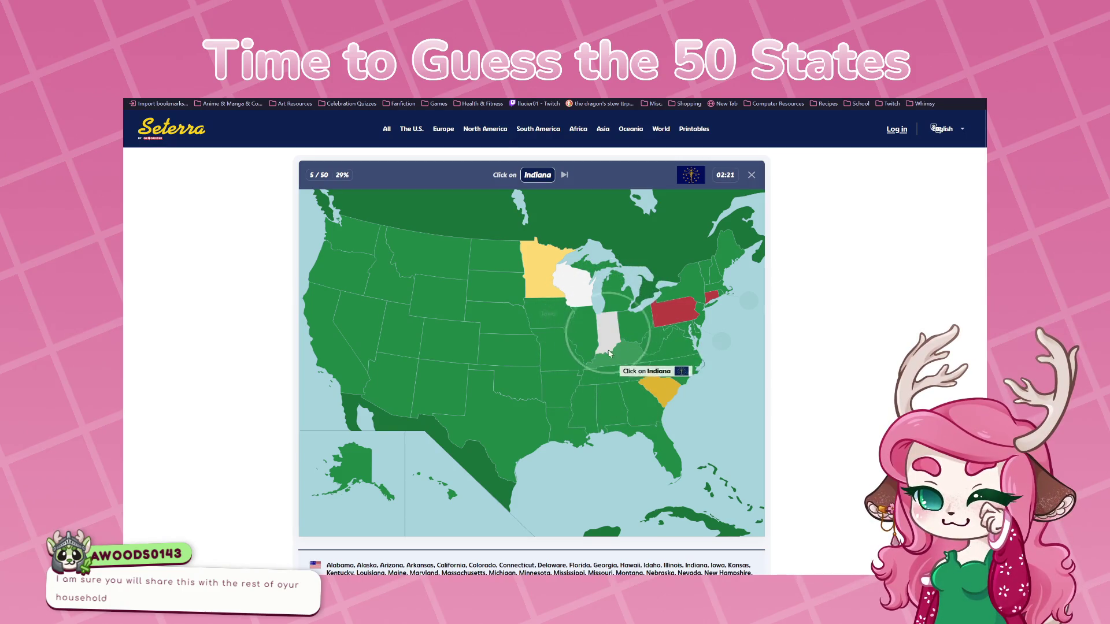
left_click(608, 347)
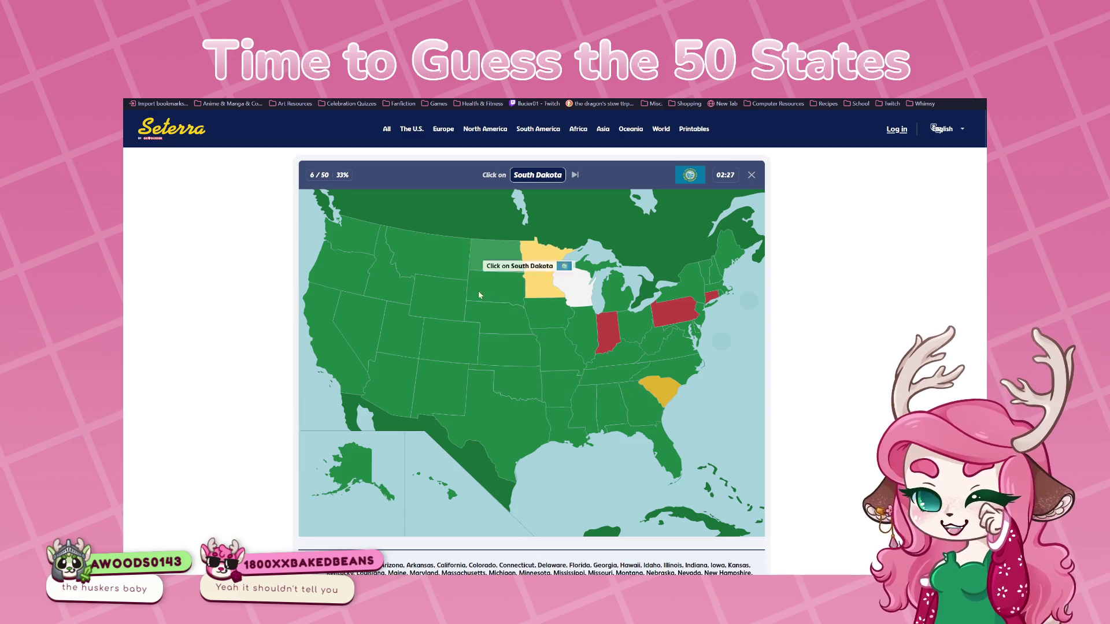
Make one guess for South Dakota, then quit and restart the quiz in Pin (Hard) mode
left_click(514, 347)
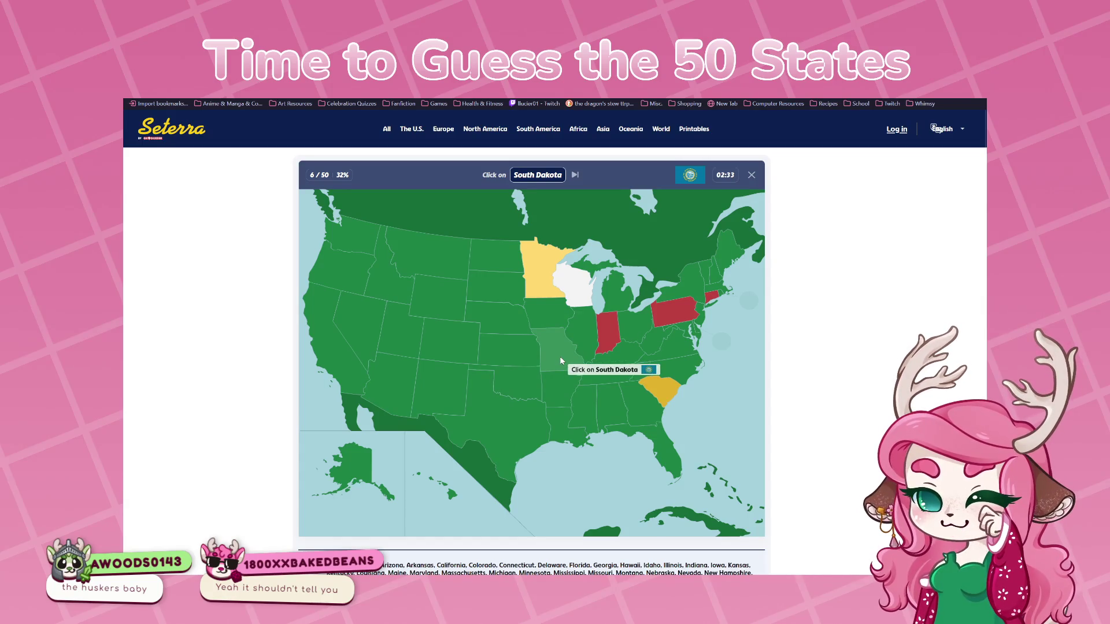
left_click(751, 175)
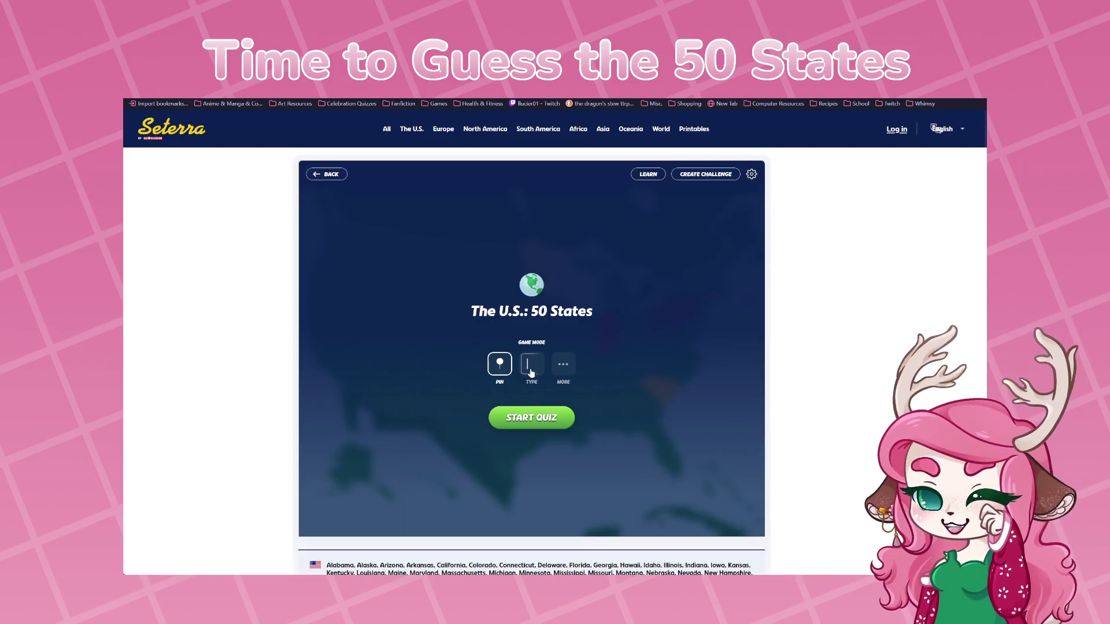
left_click(563, 364)
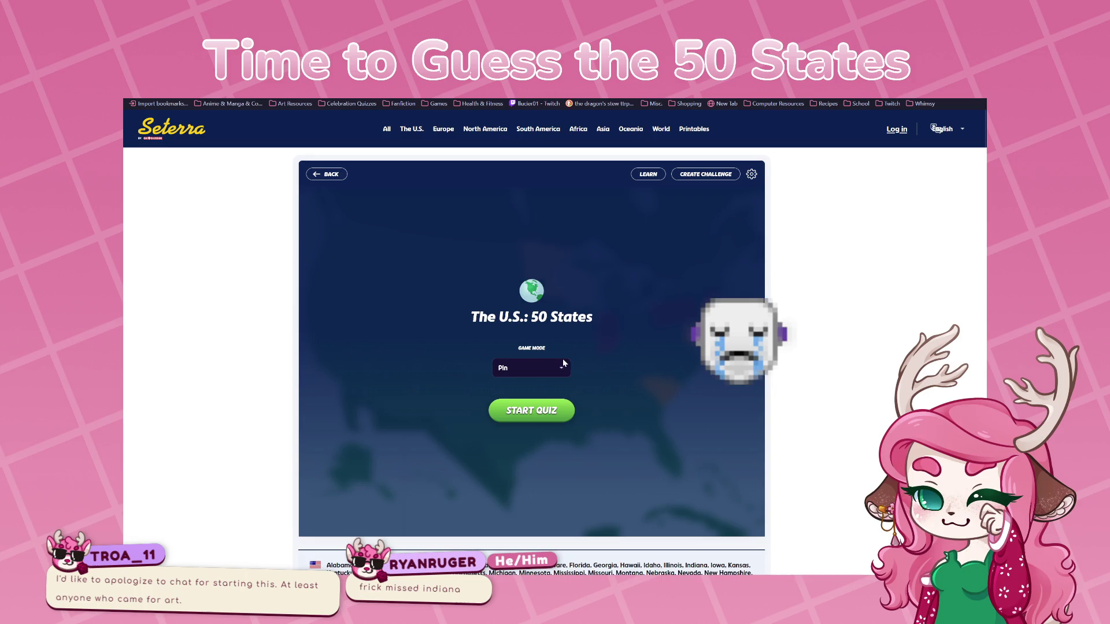
left_click(548, 415)
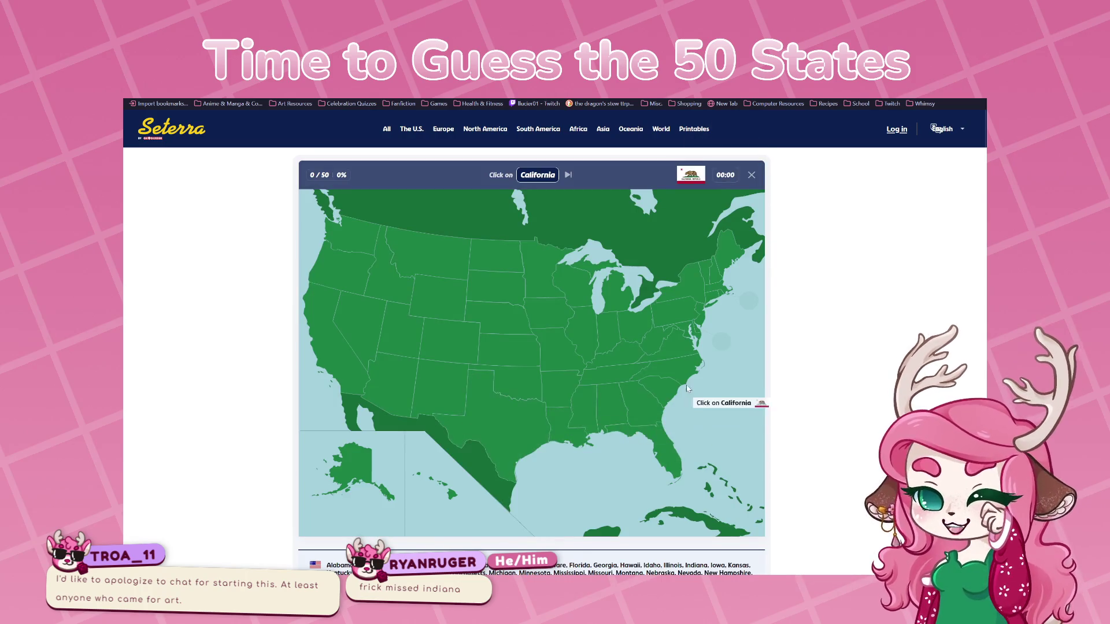
Place California, Washington and Indiana, then Vermont after a miss on Maine
left_click(326, 371)
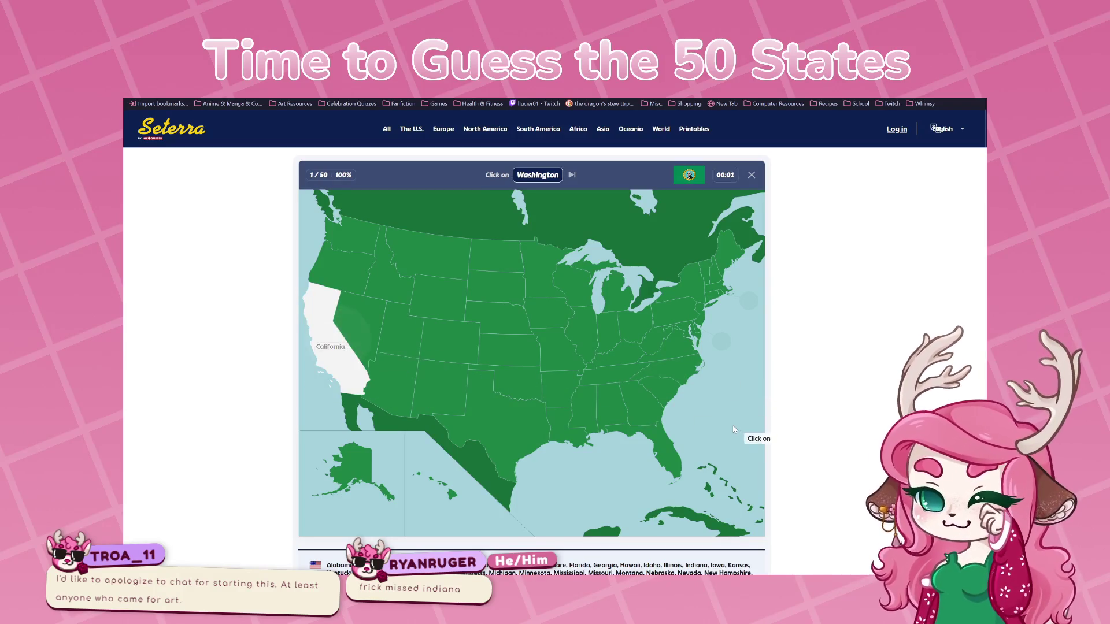
left_click(357, 250)
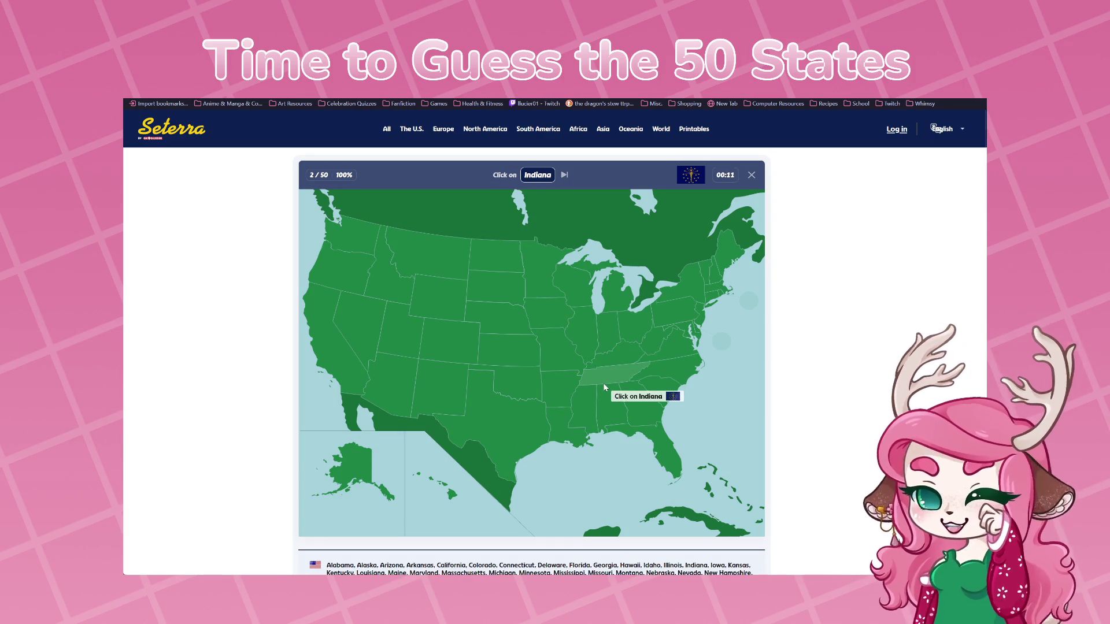
left_click(608, 331)
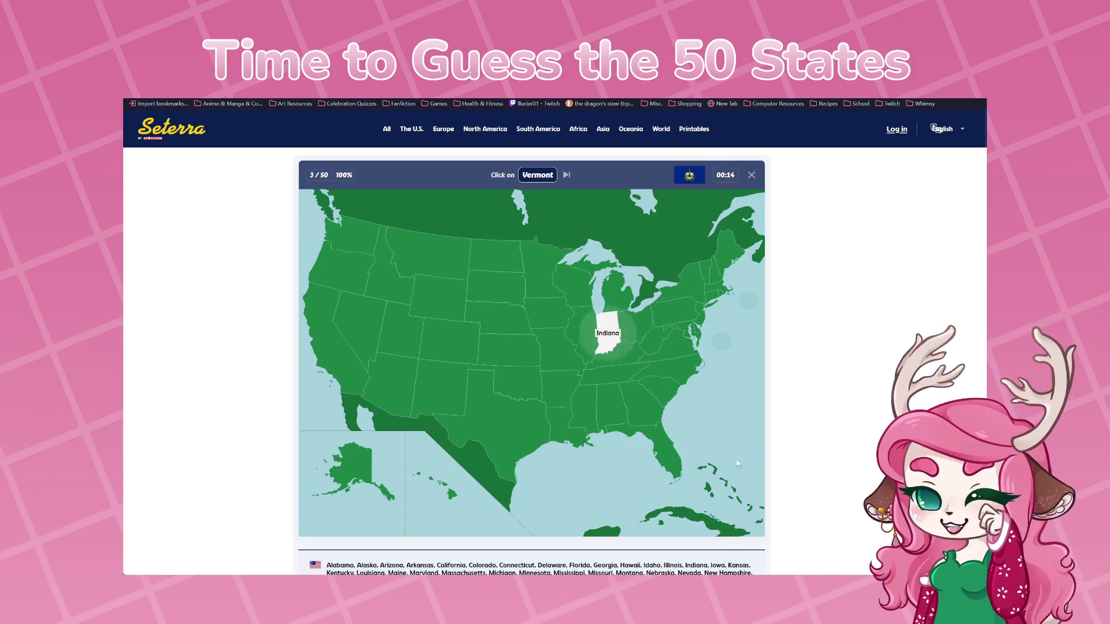
left_click(729, 252)
left_click(712, 273)
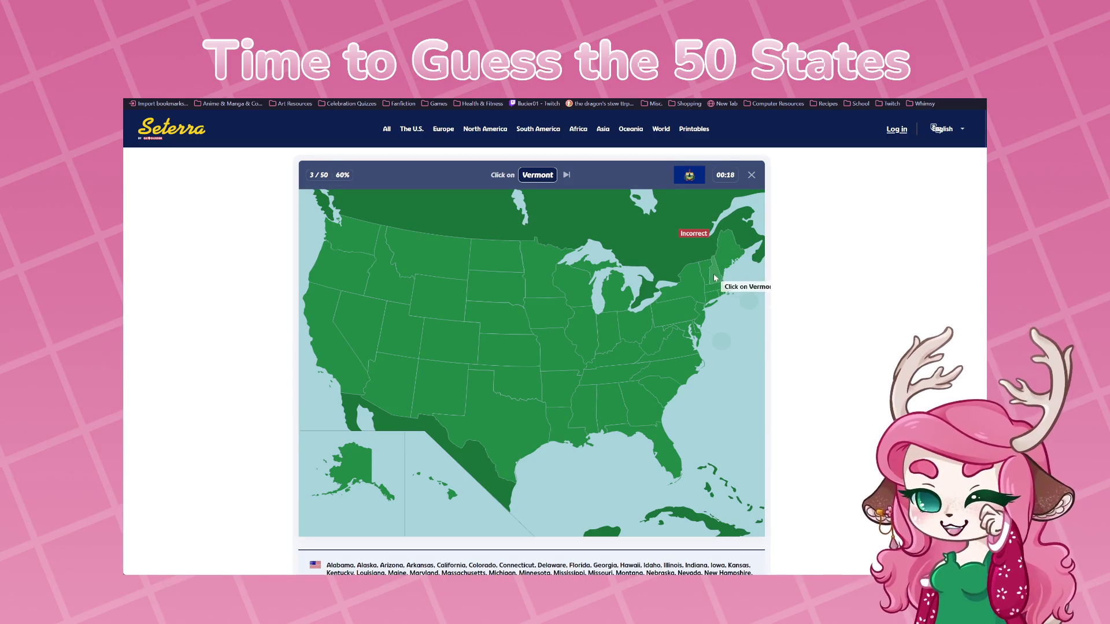
left_click(705, 271)
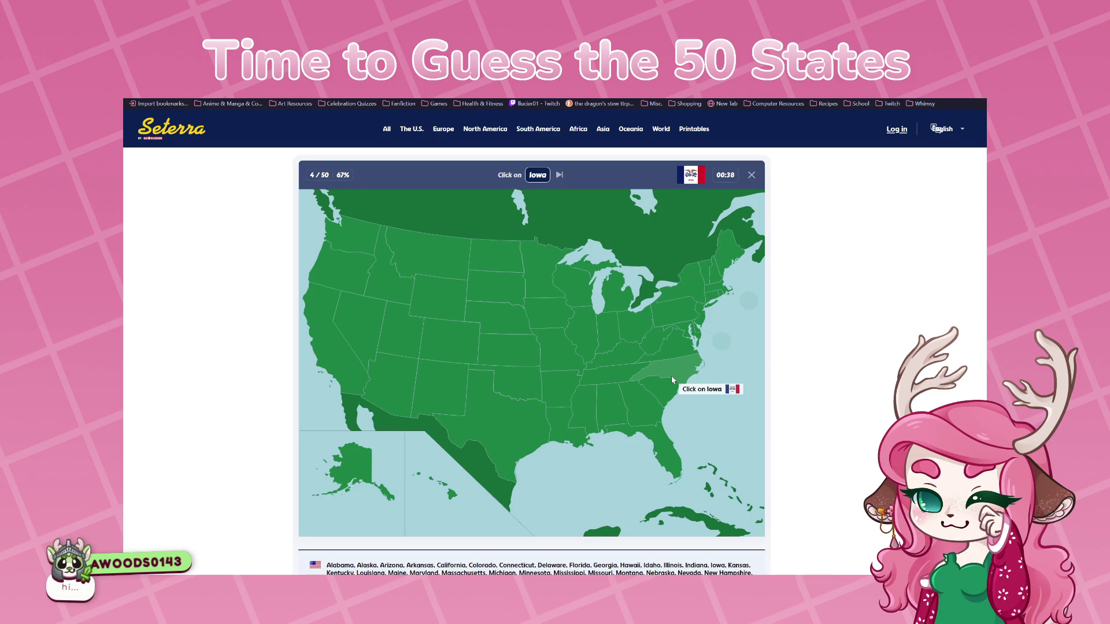
Pick the revealed Iowa after missing on Missouri and Kansas, then place Pennsylvania
left_click(574, 362)
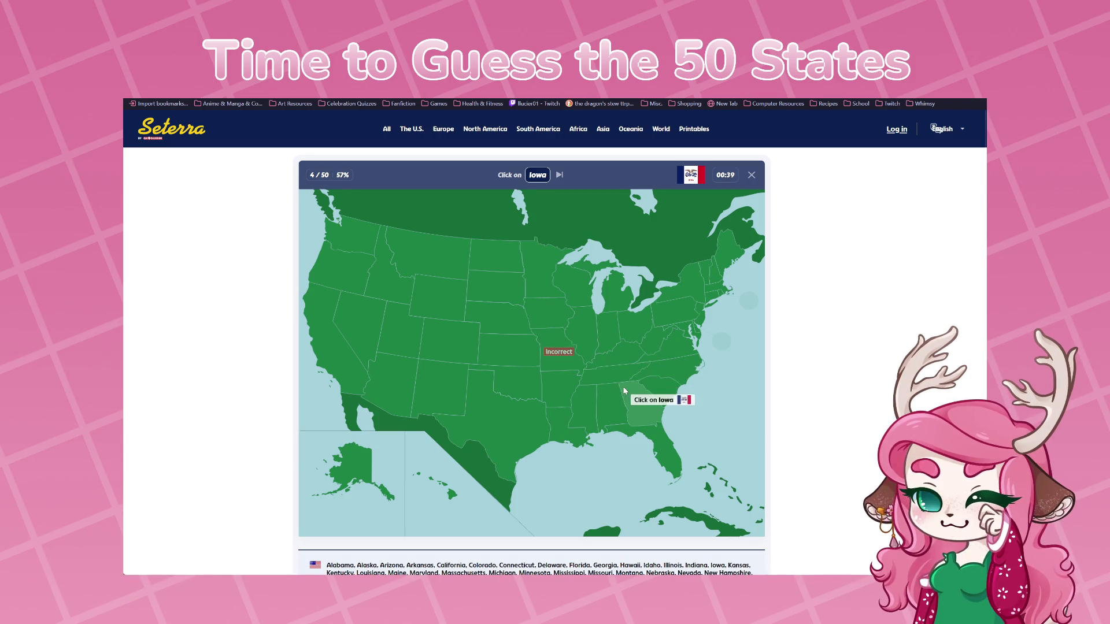
left_click(517, 353)
left_click(563, 388)
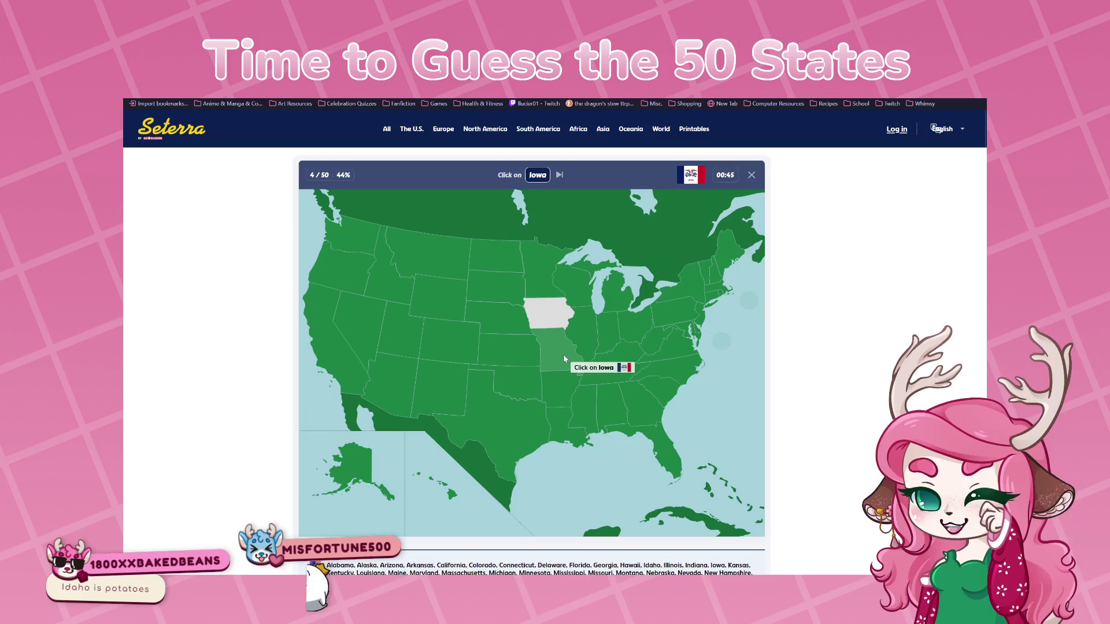
left_click(548, 311)
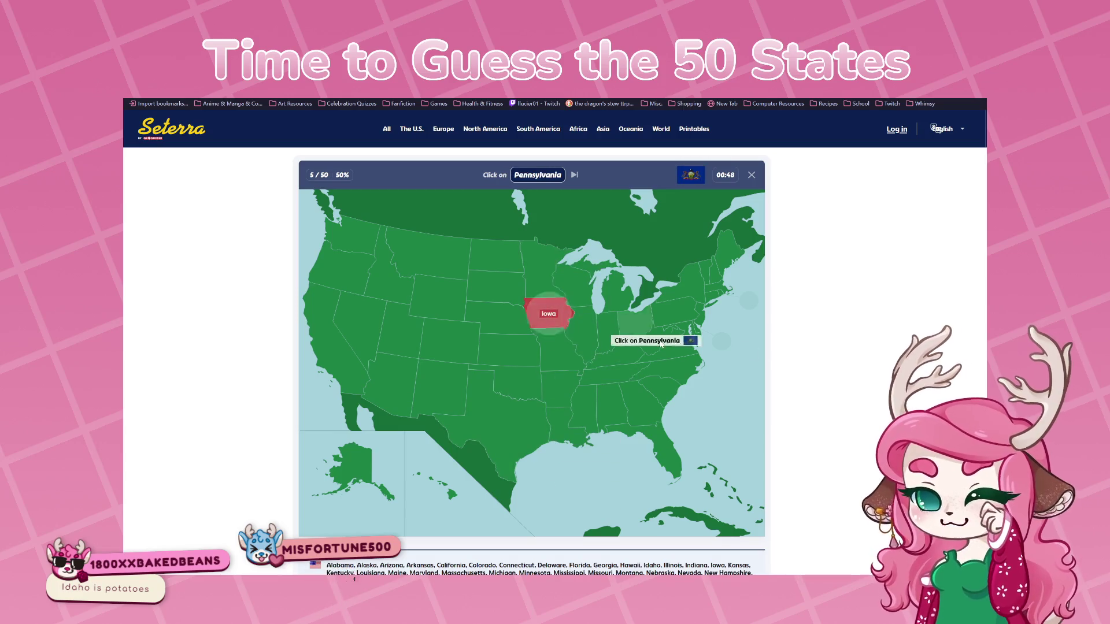
left_click(676, 306)
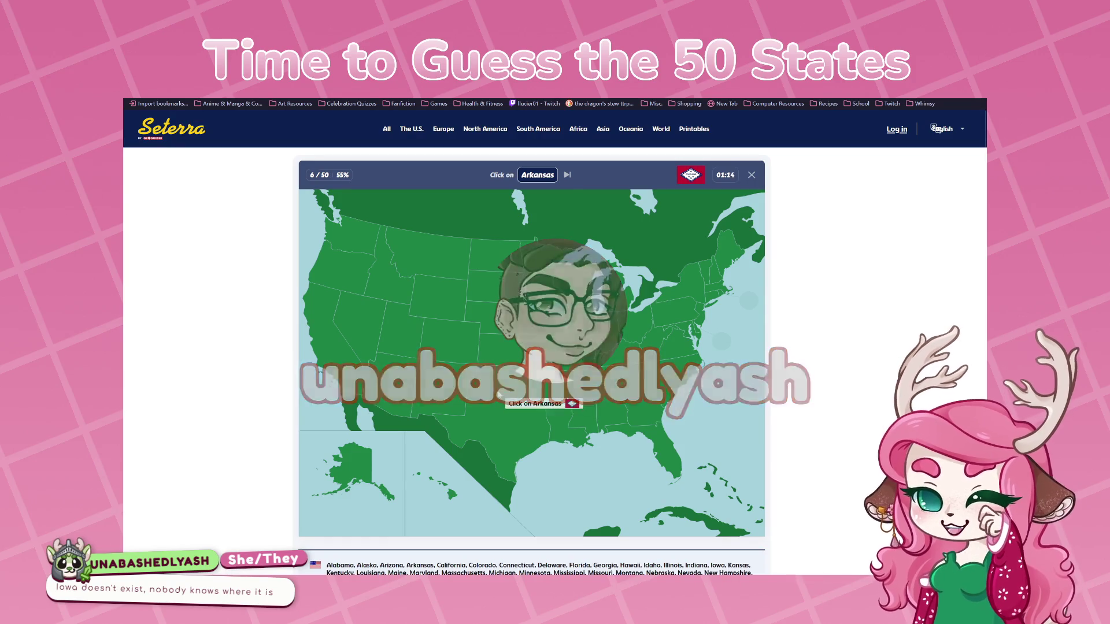
Miss Arkansas three times, click the revealed Arkansas, then place Texas and New Mexico correctly
left_click(529, 377)
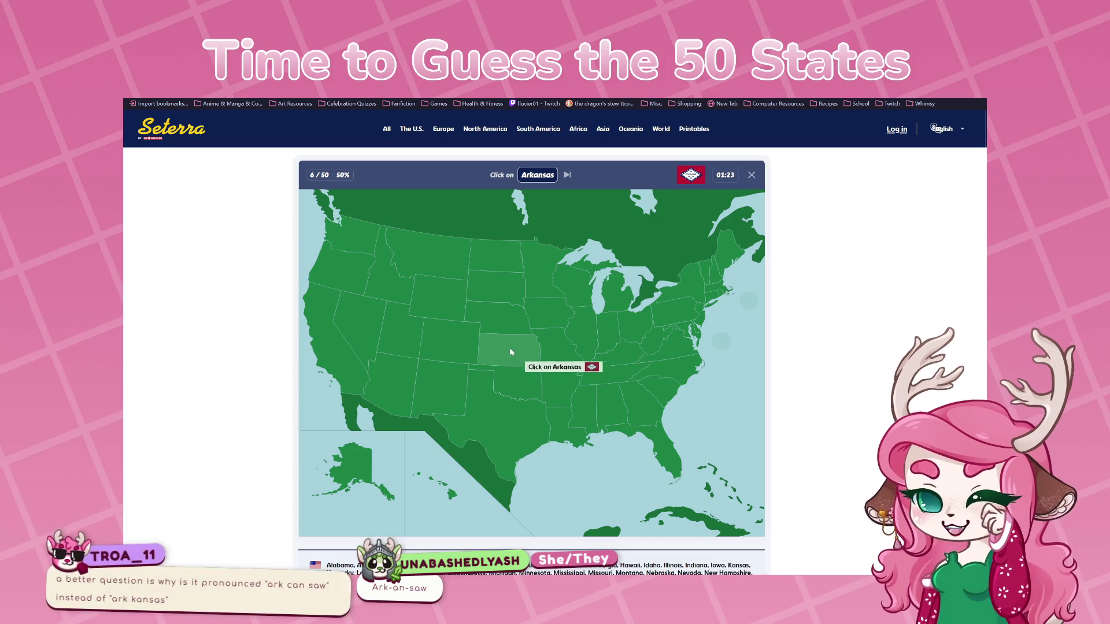
left_click(450, 325)
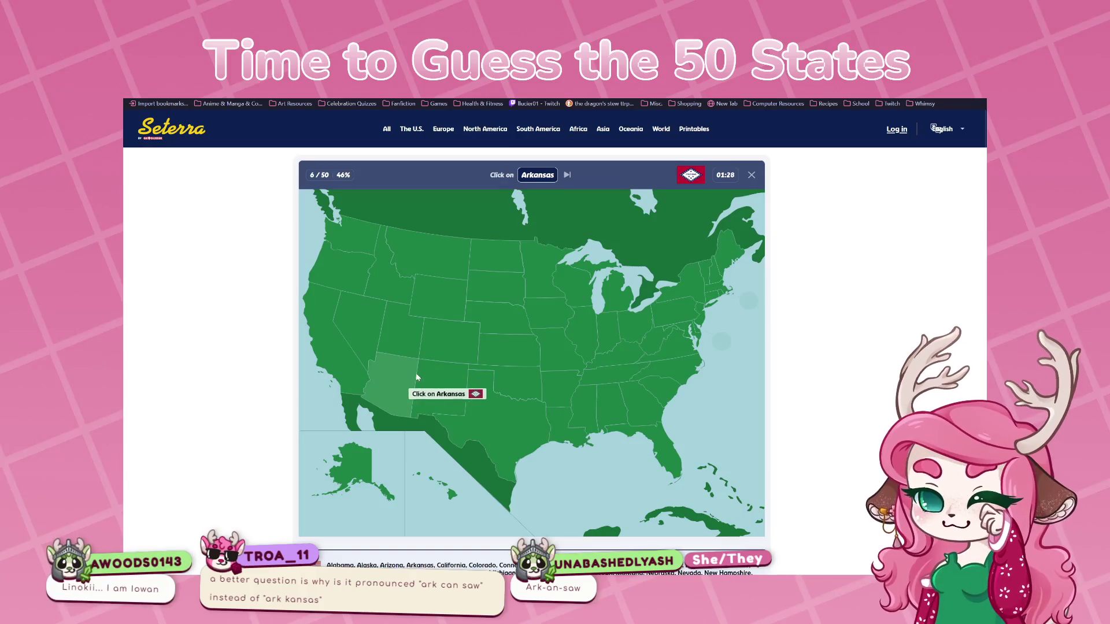
left_click(399, 334)
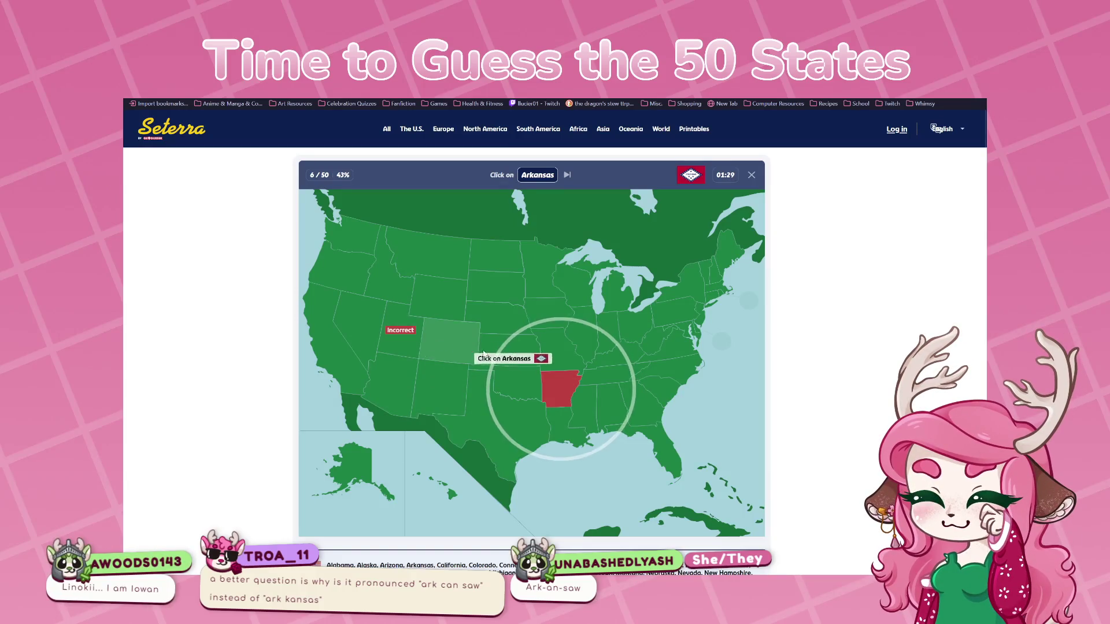
left_click(558, 387)
left_click(511, 415)
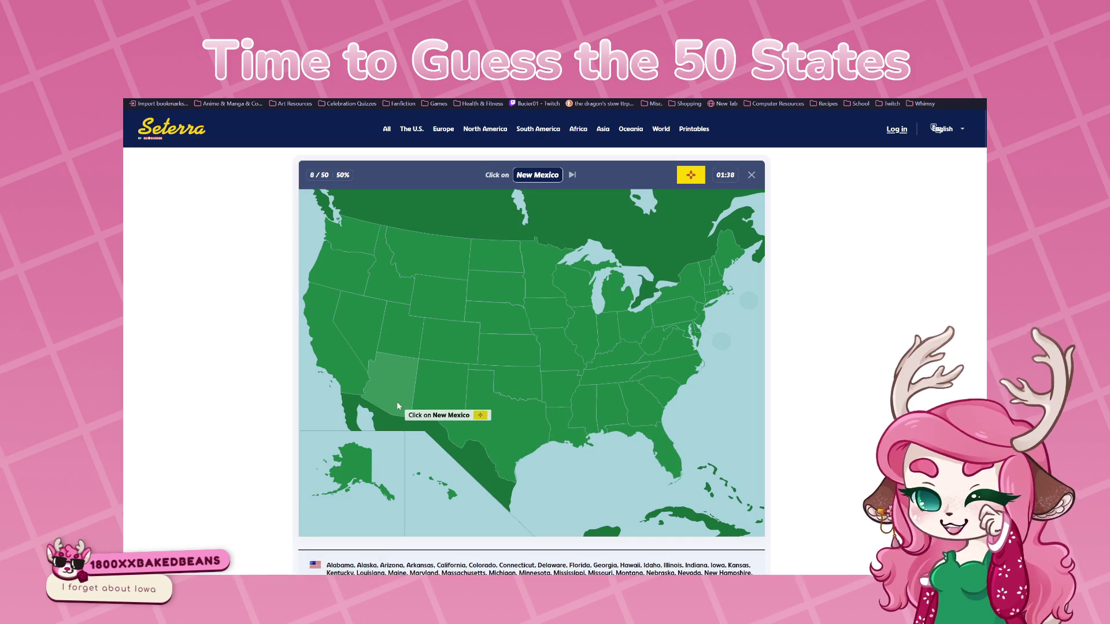
left_click(432, 393)
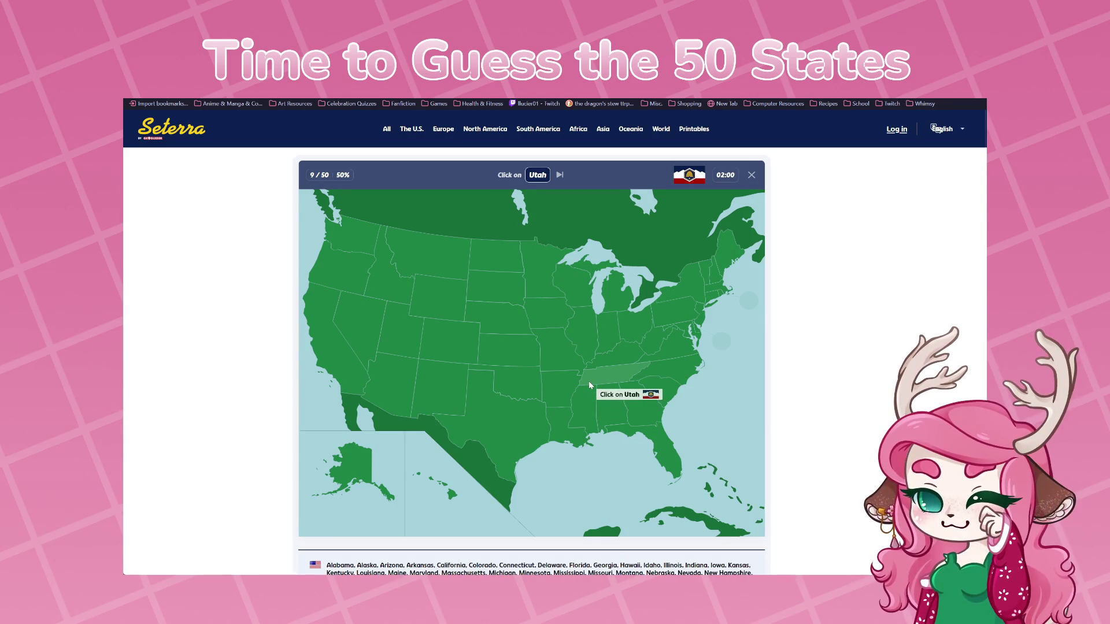
Get past Utah by clicking the revealed state after three wrong guesses
left_click(437, 297)
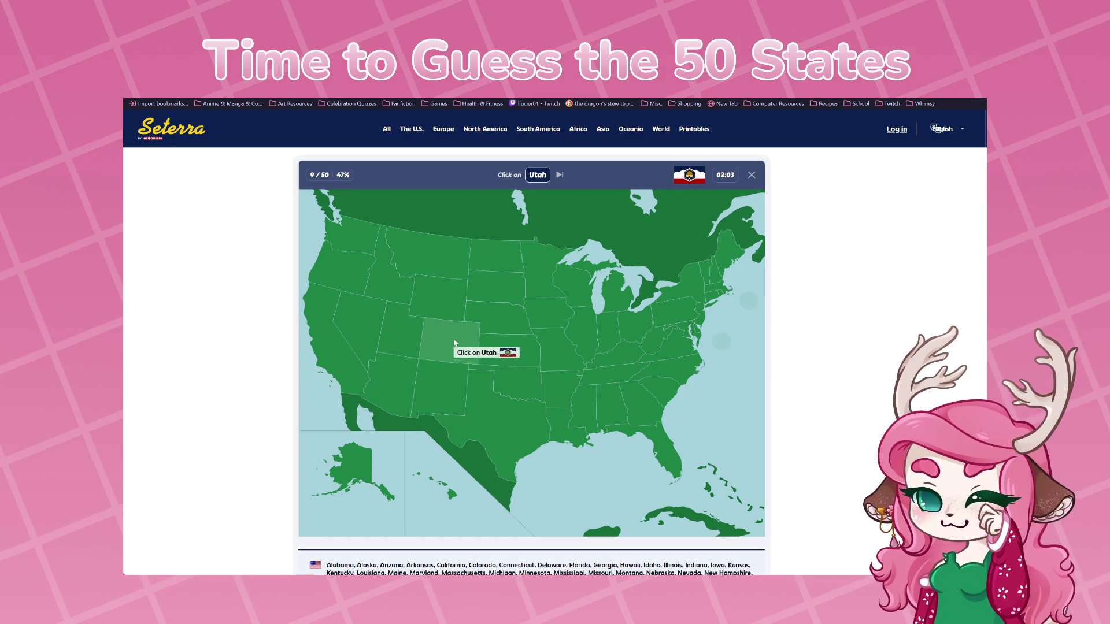
left_click(447, 352)
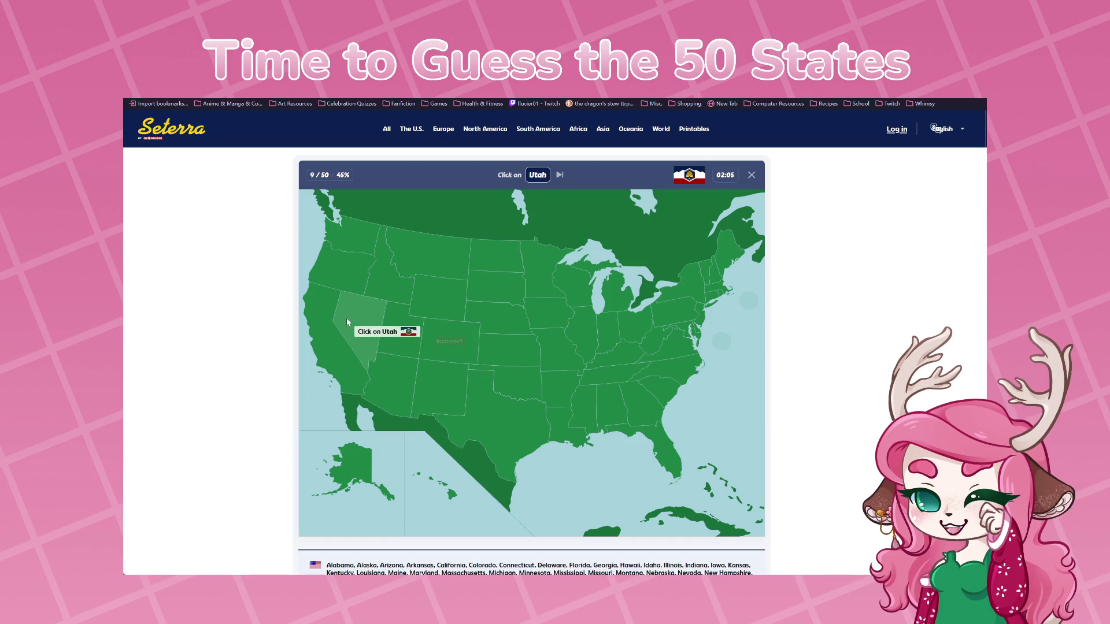
left_click(380, 289)
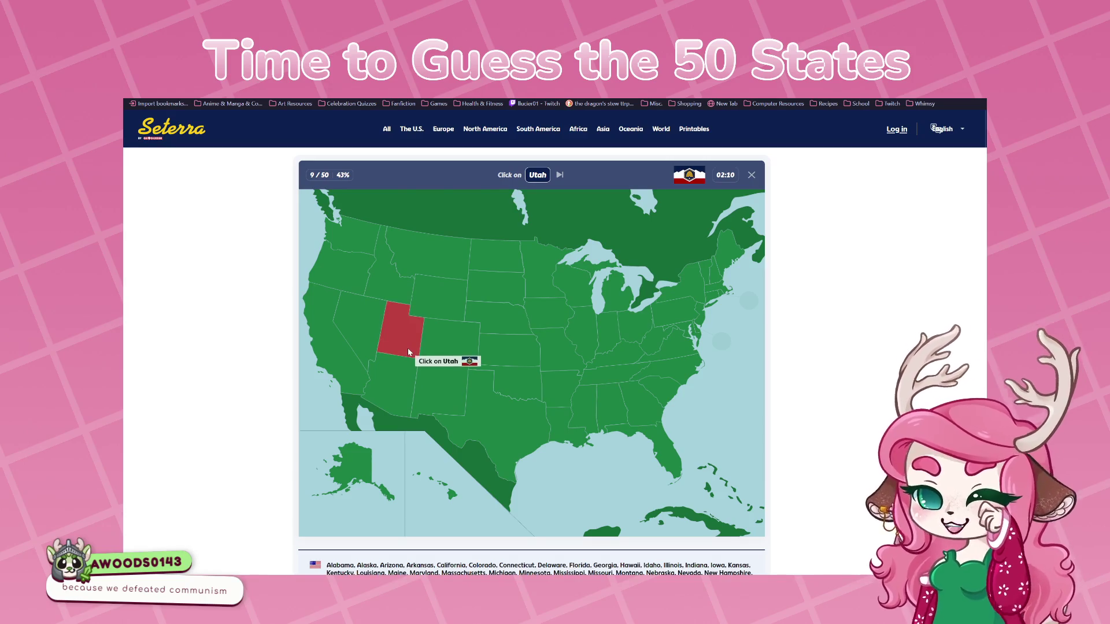
left_click(408, 348)
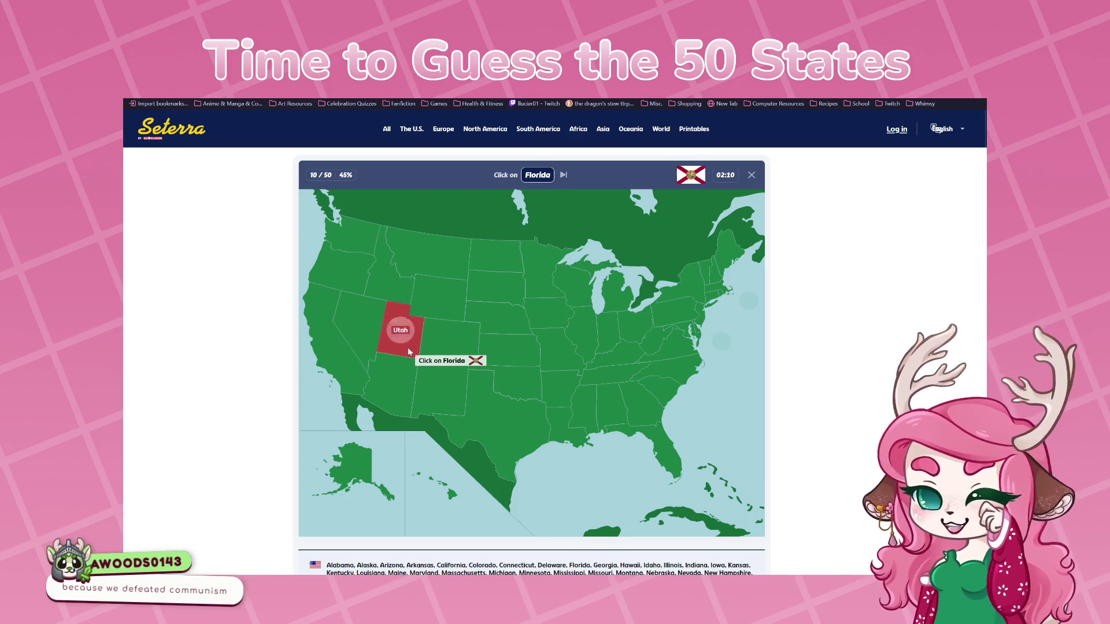
Place Florida correctly, then click the revealed Alabama after two misses
left_click(665, 449)
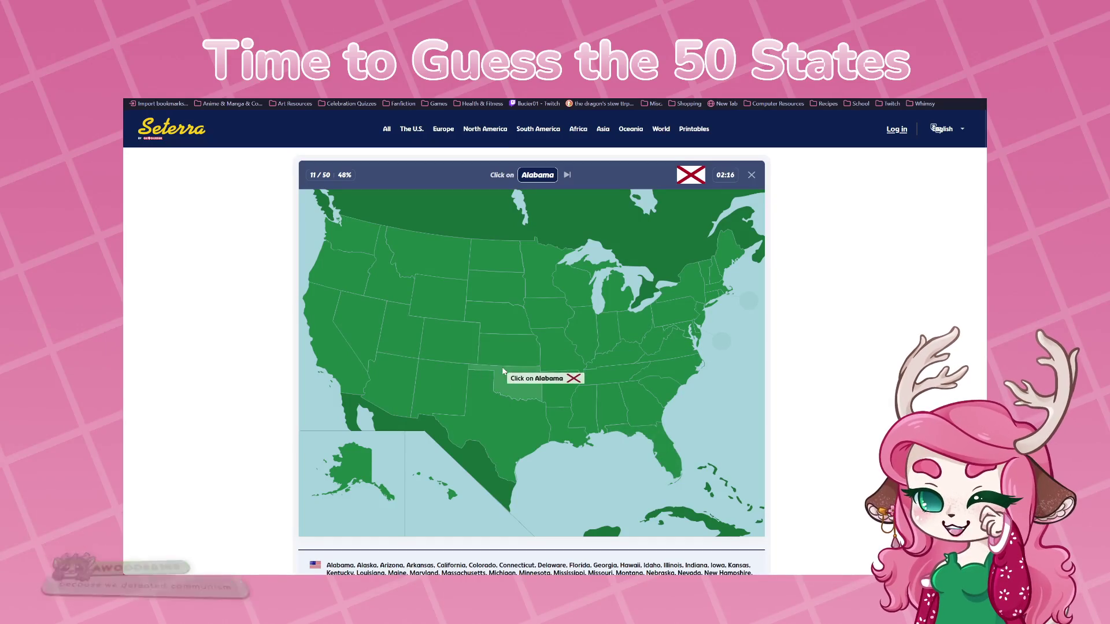
left_click(513, 377)
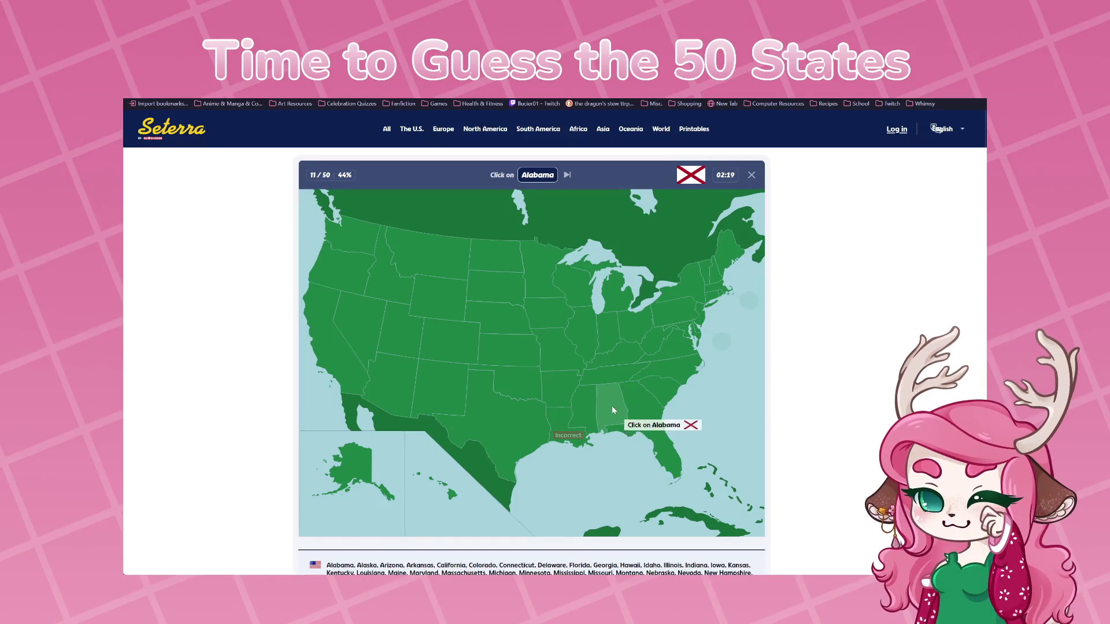
left_click(560, 354)
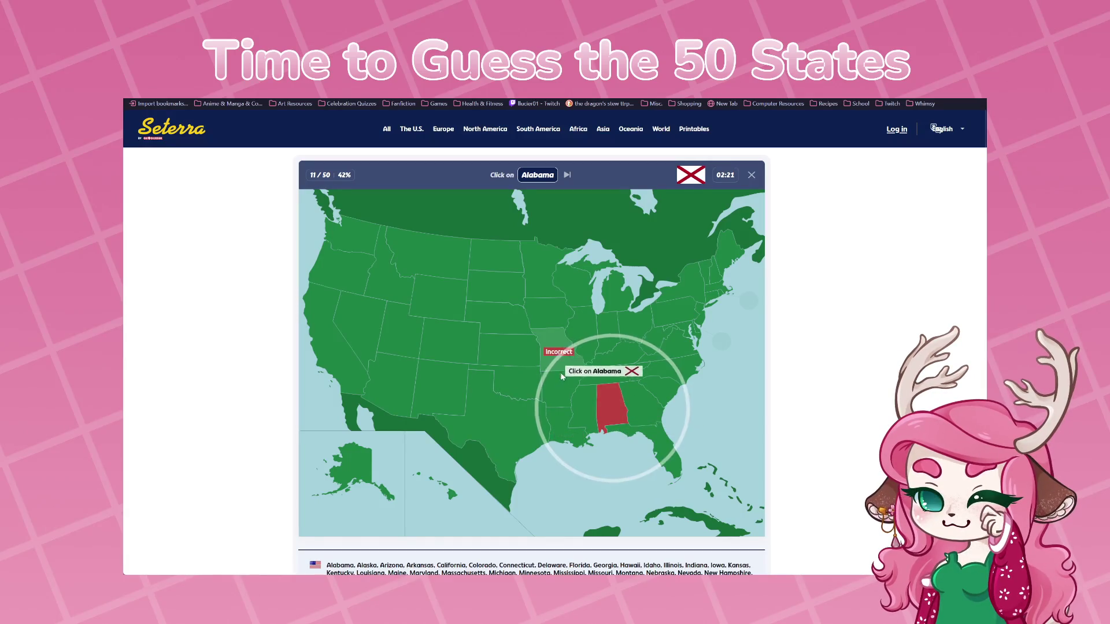
left_click(605, 411)
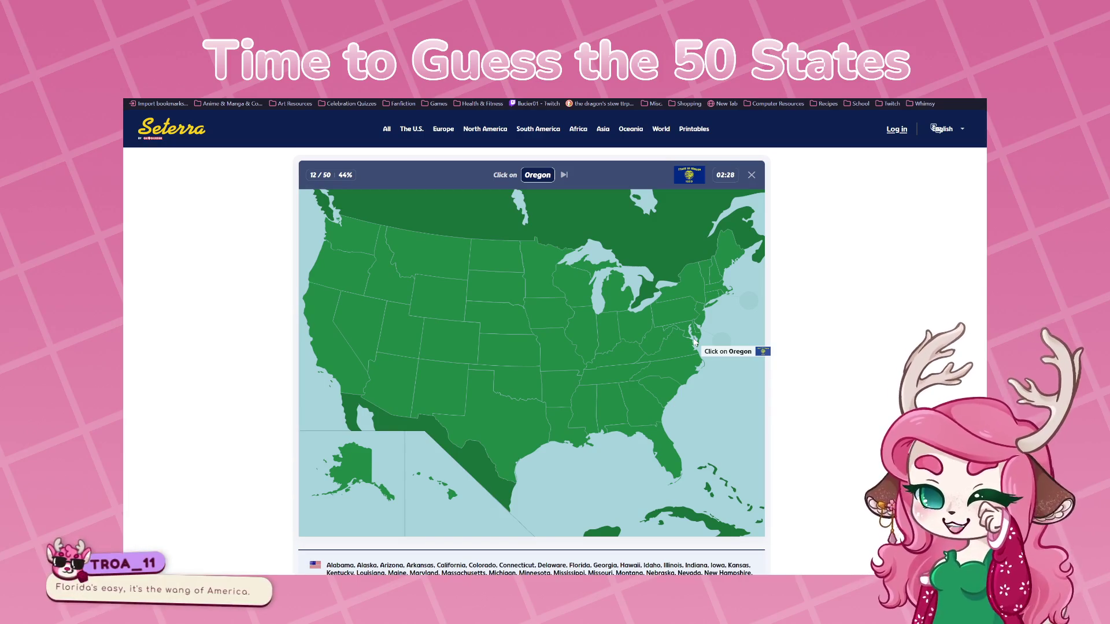
Guess Oregon's location across the map until it is accepted in the Pacific Northwest
left_click(452, 301)
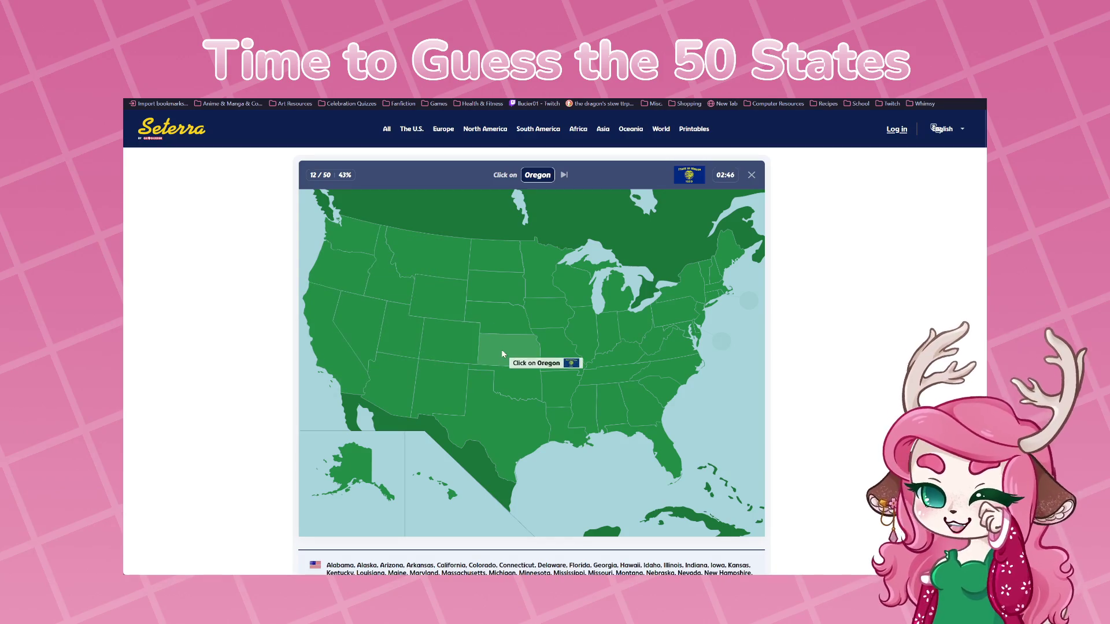
left_click(662, 371)
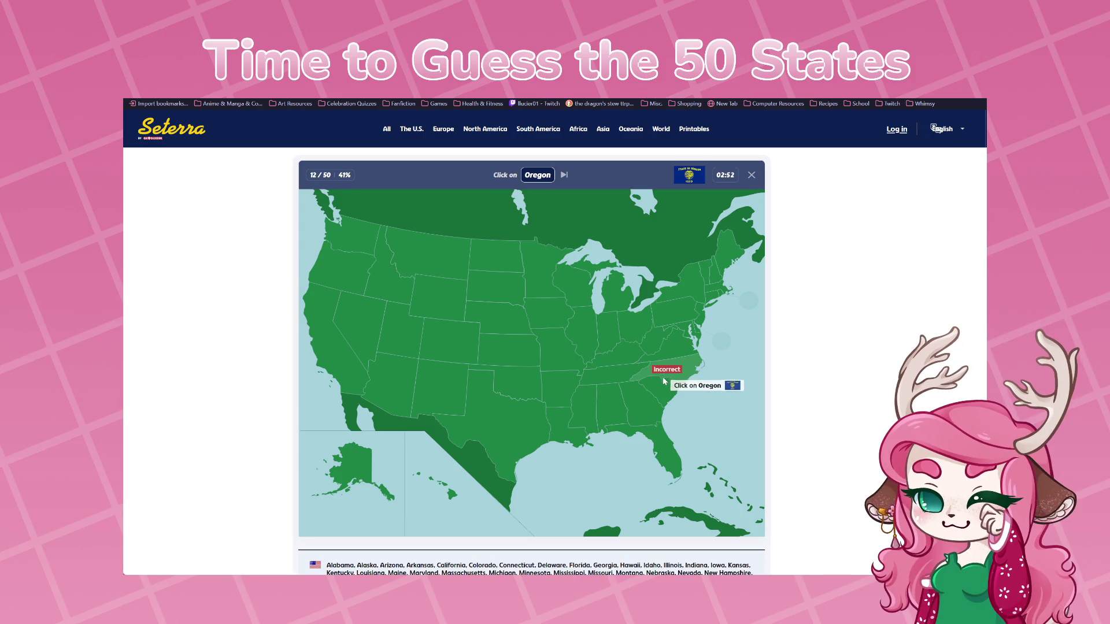
left_click(672, 396)
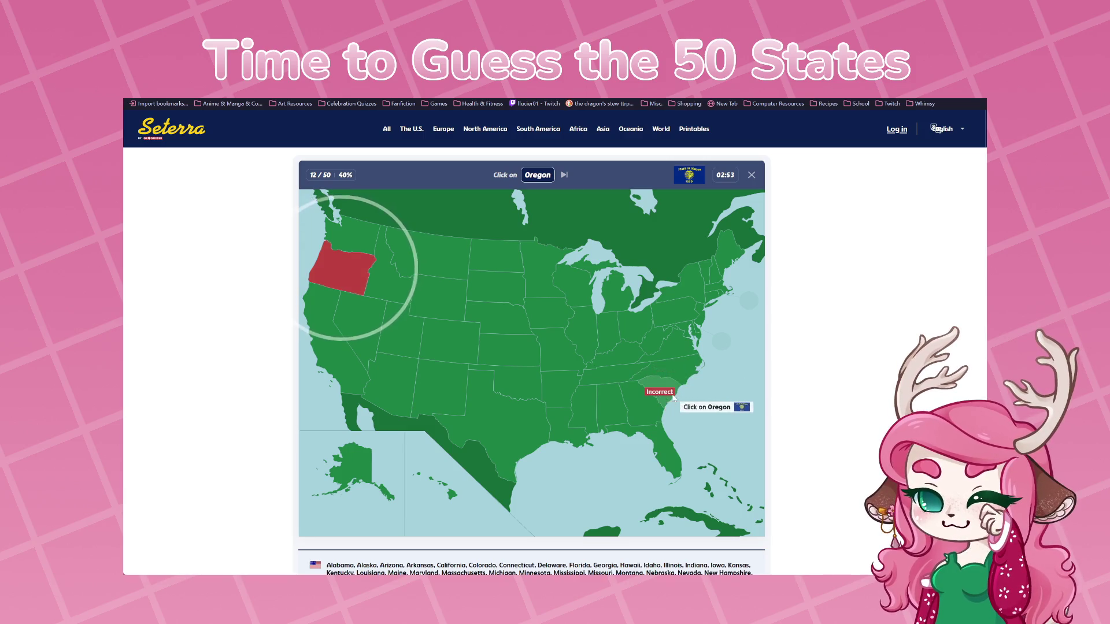
left_click(346, 288)
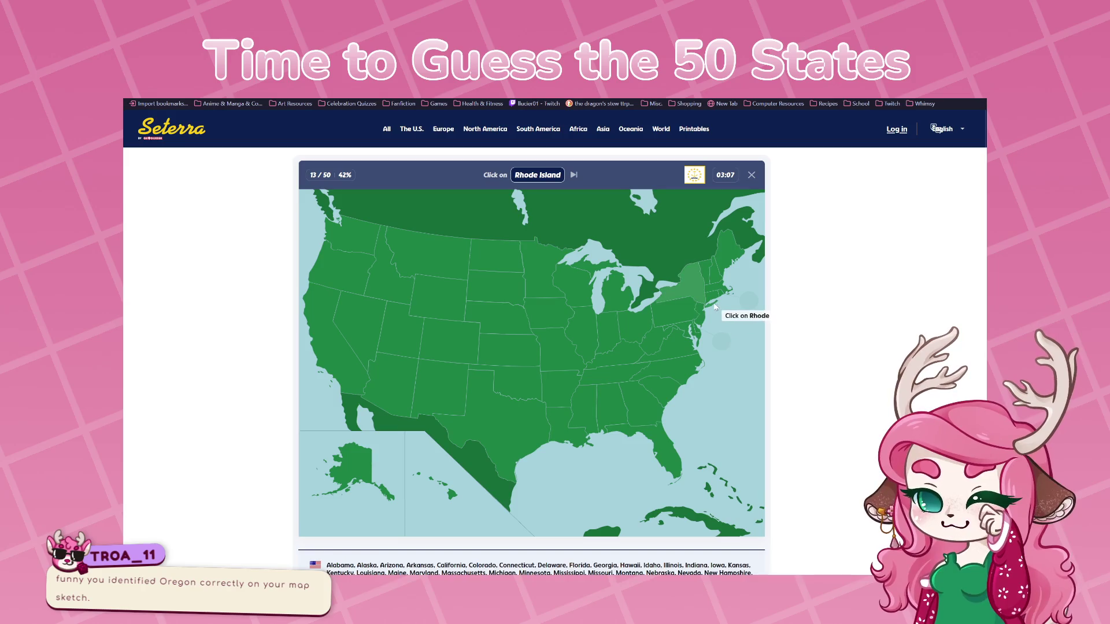
Place Rhode Island, then guess Nebraska twice until it is revealed
left_click(721, 294)
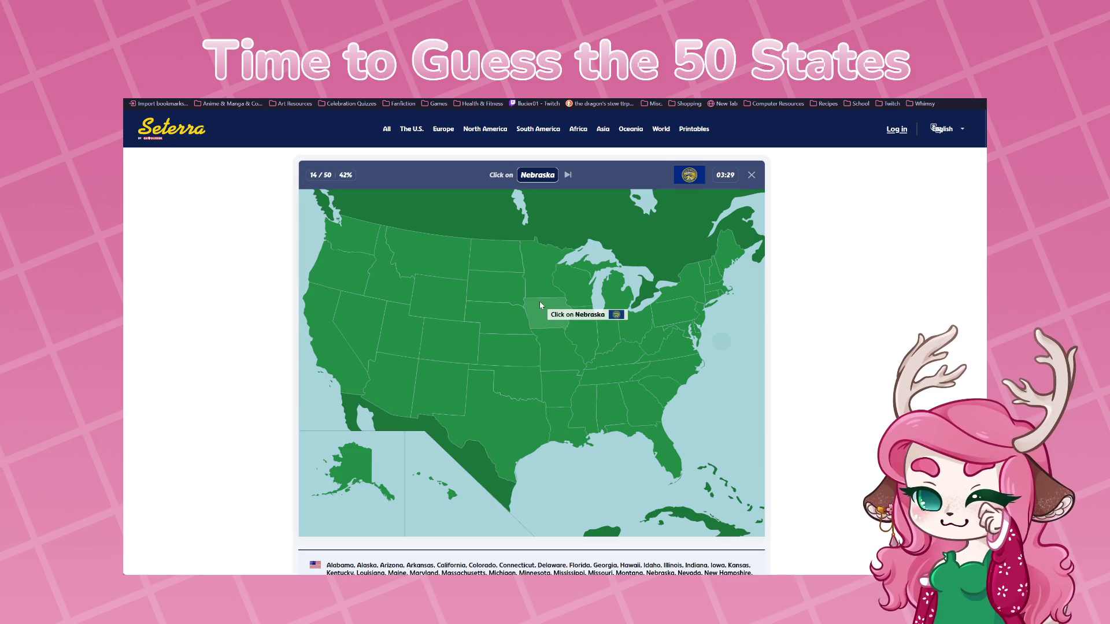
left_click(436, 296)
left_click(428, 269)
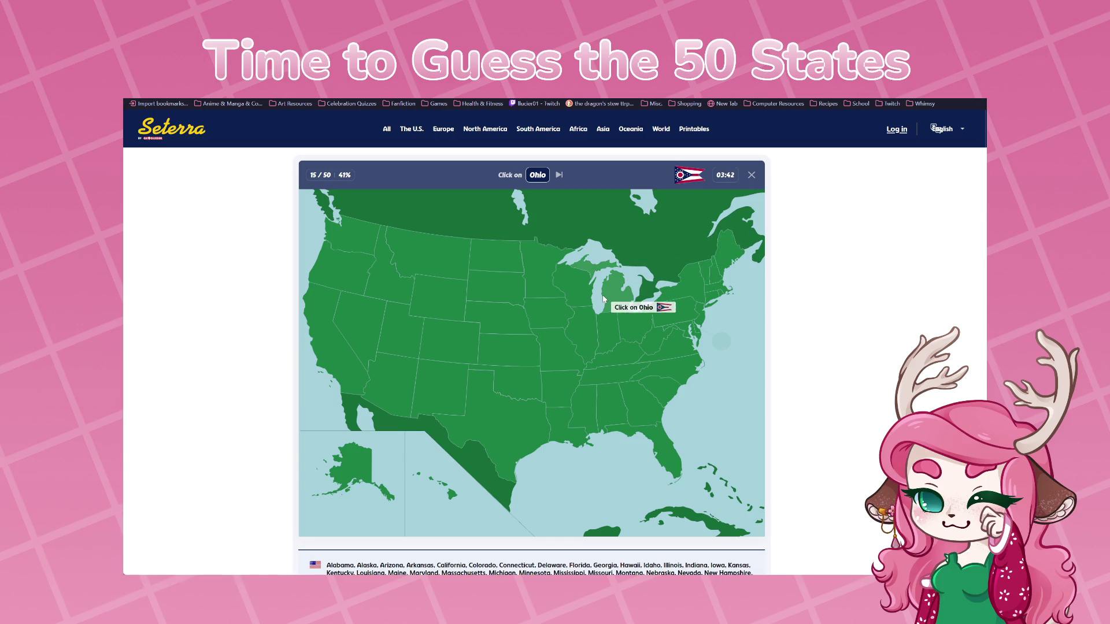
Mistakenly click Wisconsin, then click Ohio on the map
left_click(580, 292)
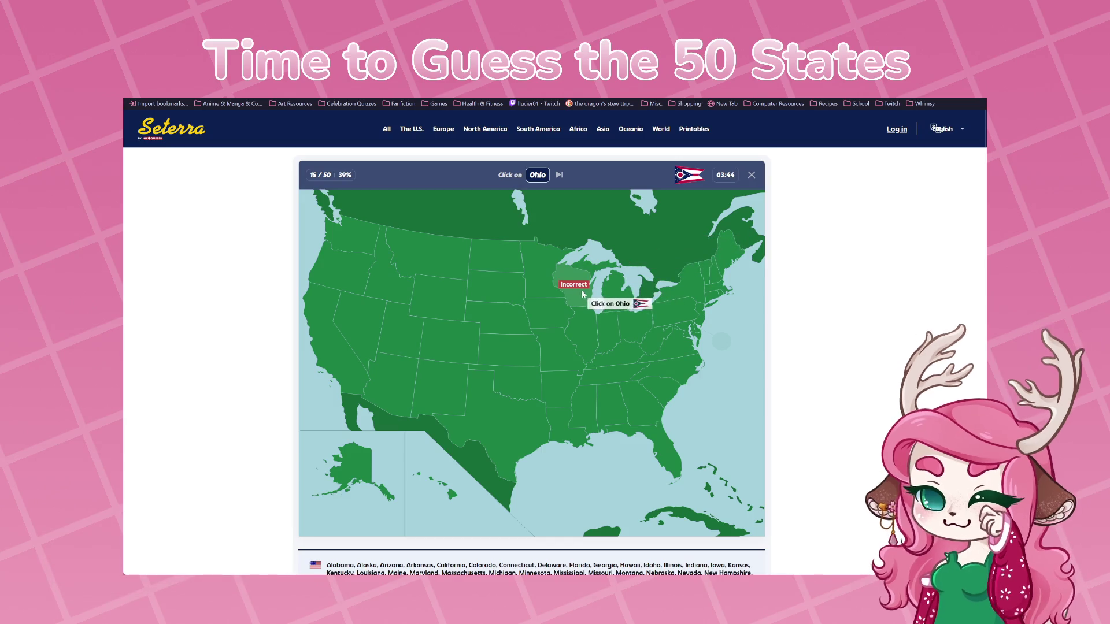
left_click(621, 340)
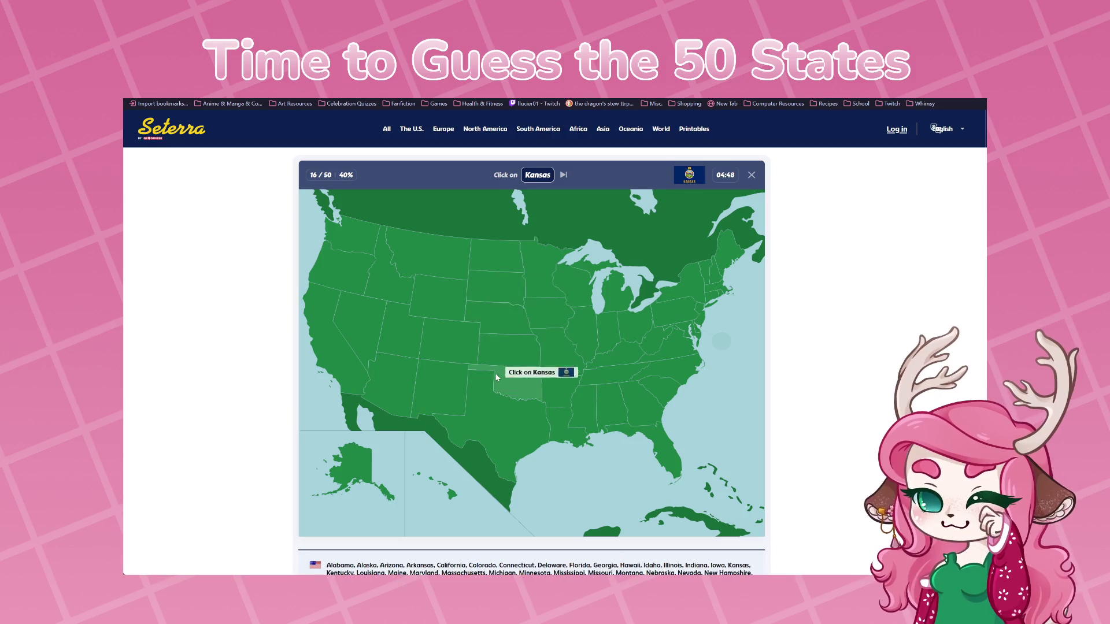
Miss Kansas three times, then click the revealed Kansas to move on
left_click(401, 322)
left_click(392, 292)
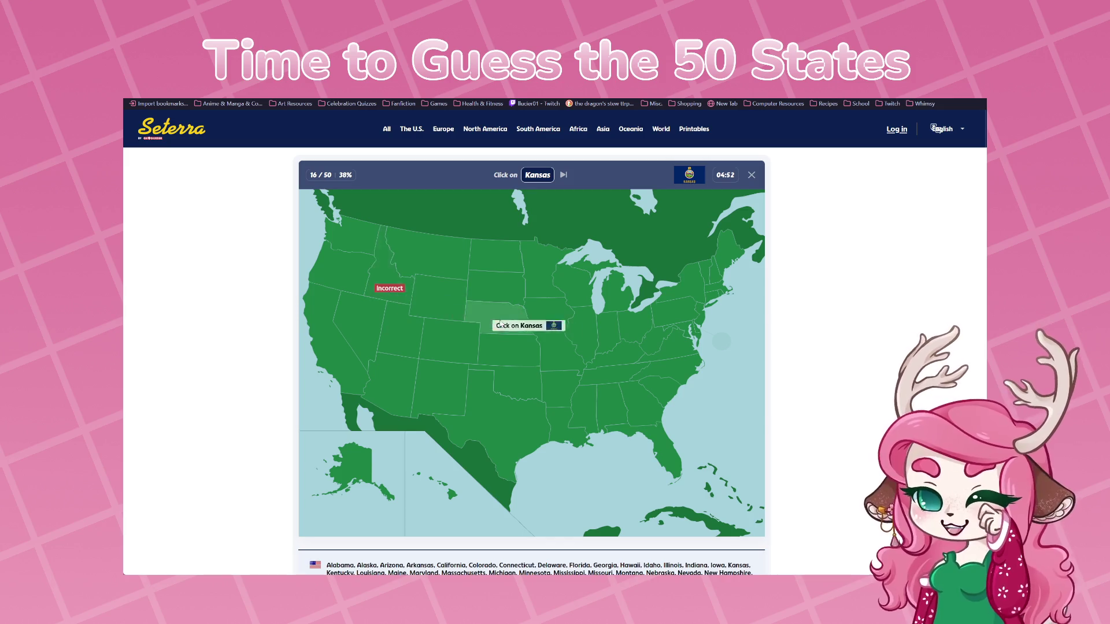
left_click(501, 324)
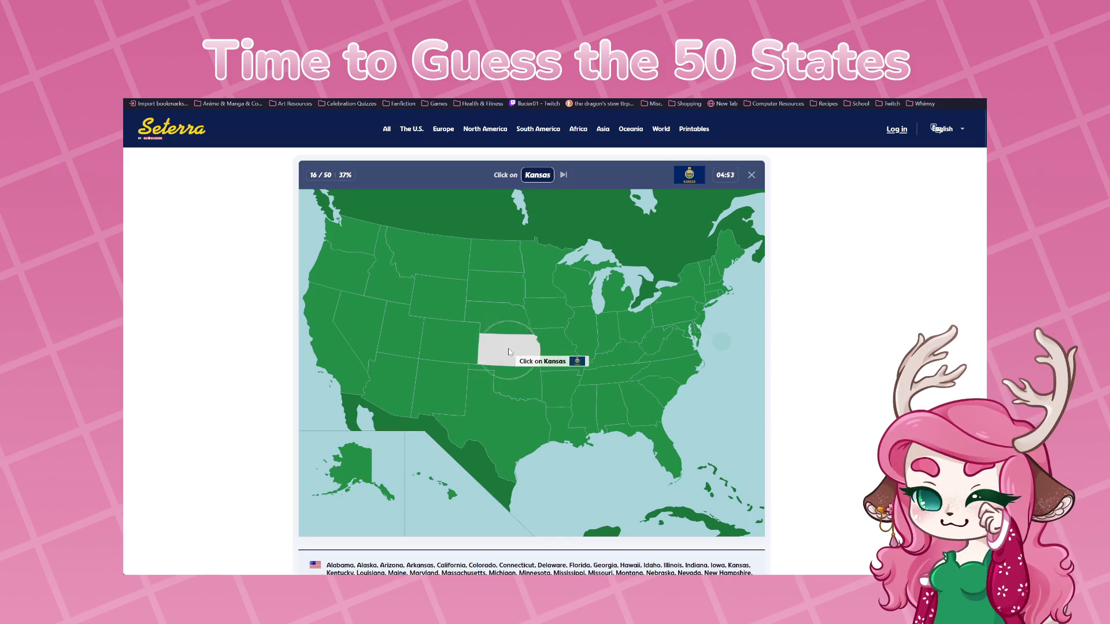
left_click(509, 352)
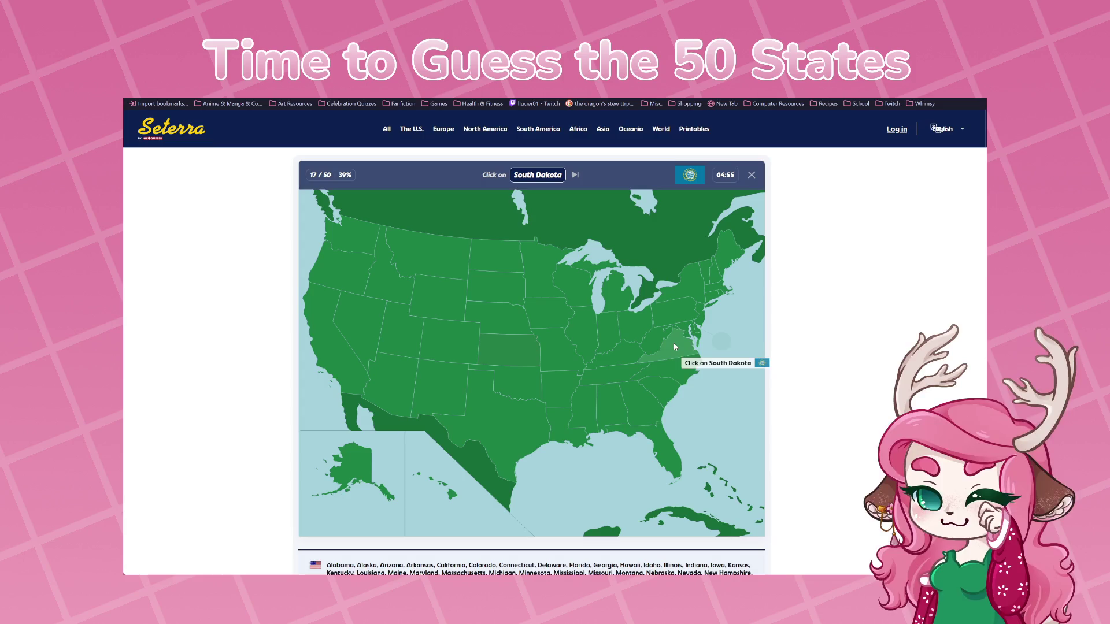
Guess Iowa, Missouri and Arkansas for South Dakota until it is revealed
left_click(542, 319)
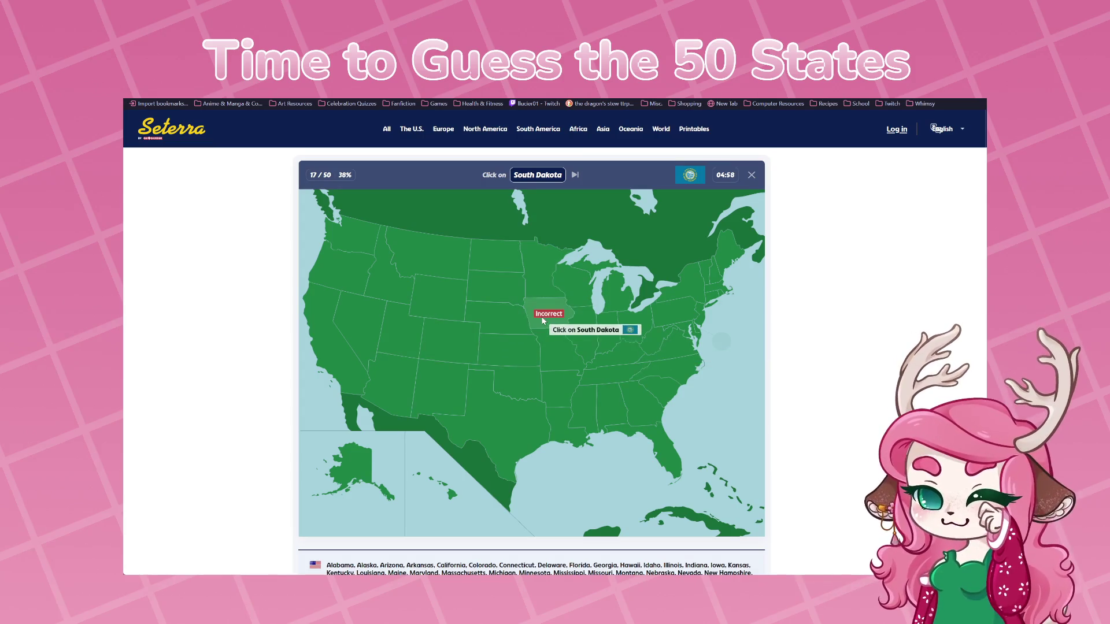
left_click(556, 355)
left_click(565, 397)
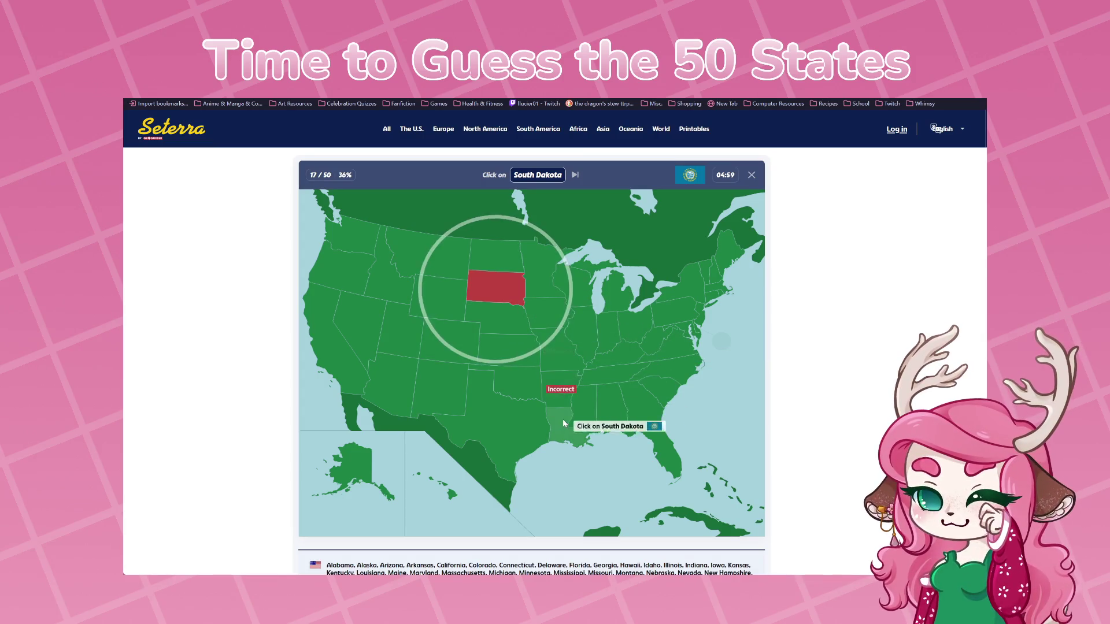
Click the revealed South Dakota, guess twice for Georgia, then place West Virginia and Hawaii
left_click(502, 292)
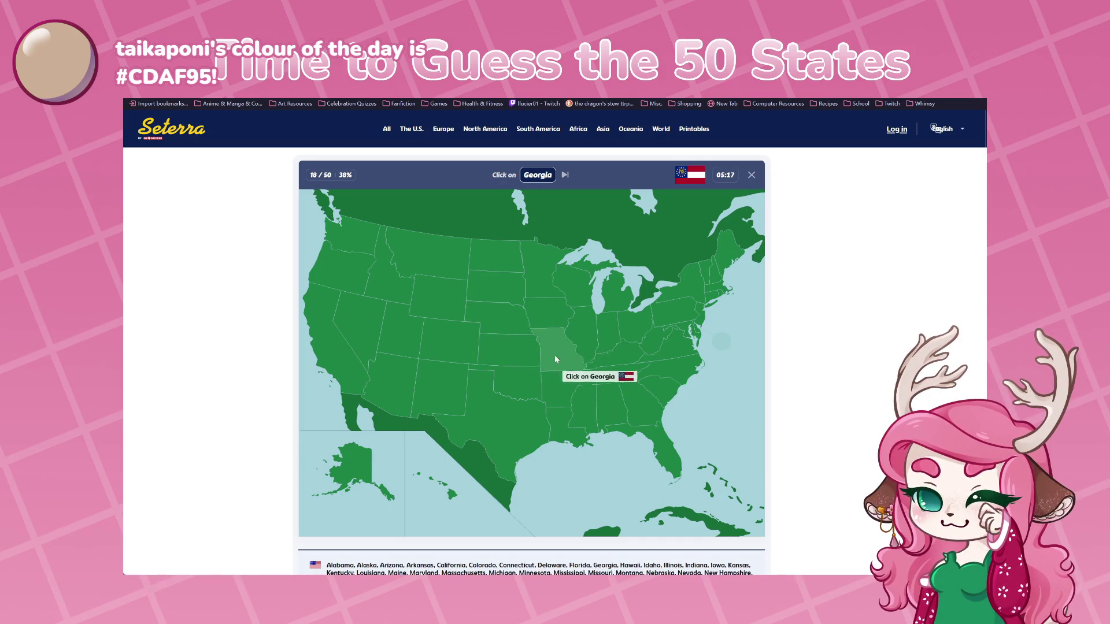
left_click(623, 354)
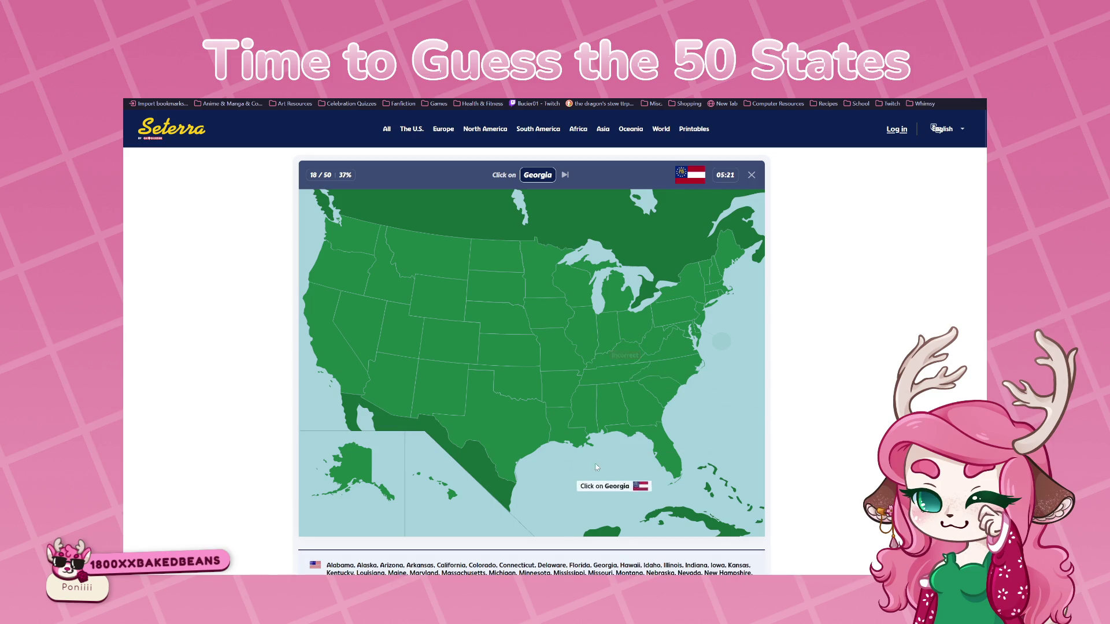
left_click(388, 285)
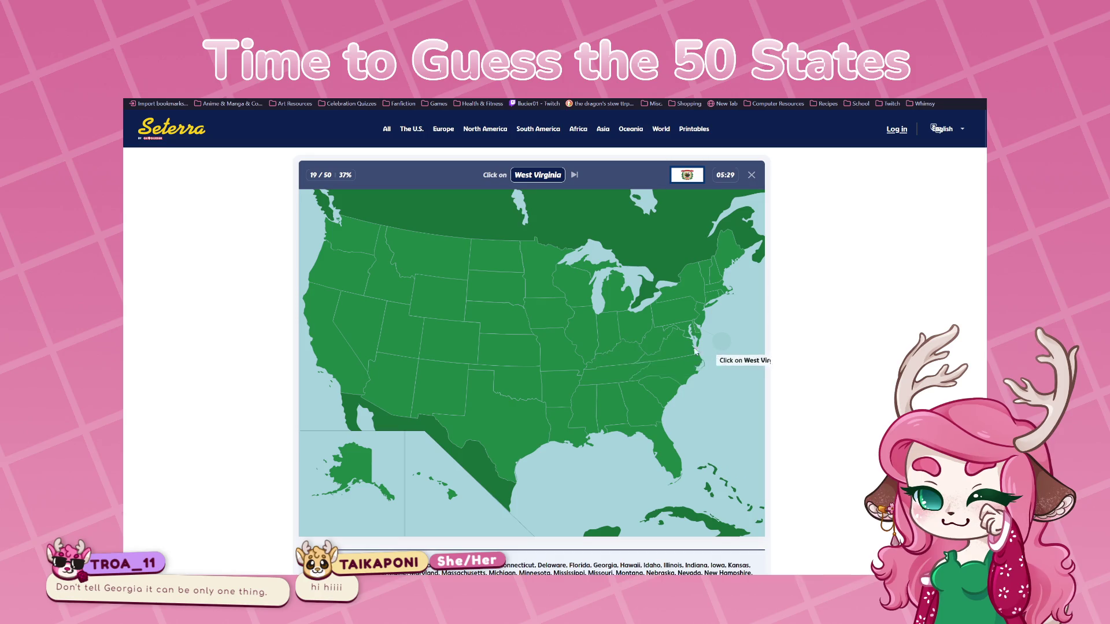
left_click(650, 344)
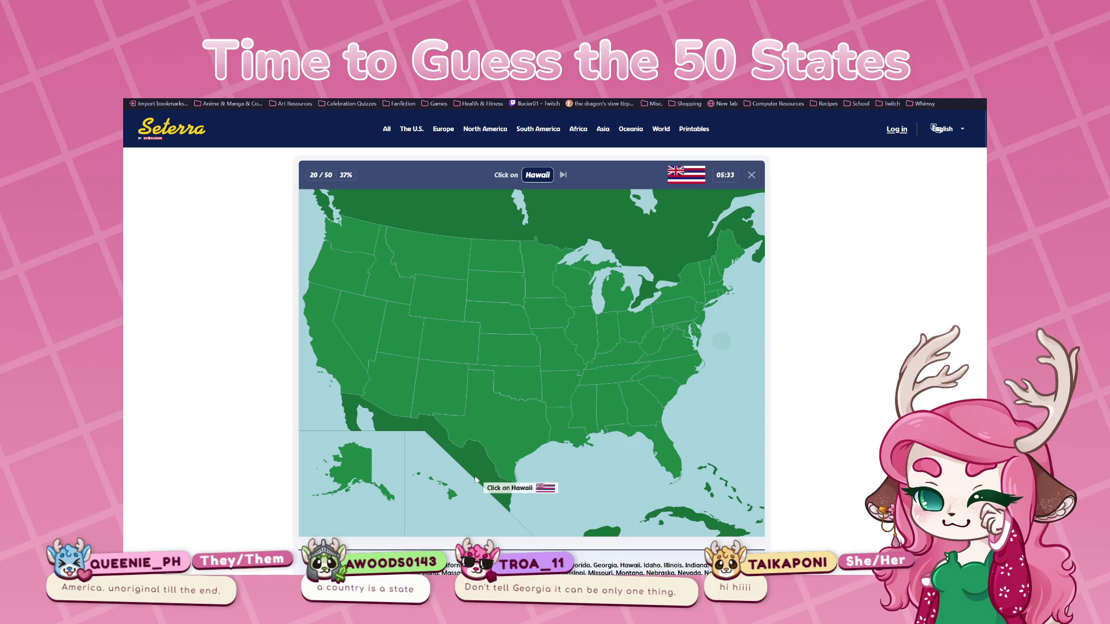
left_click(451, 493)
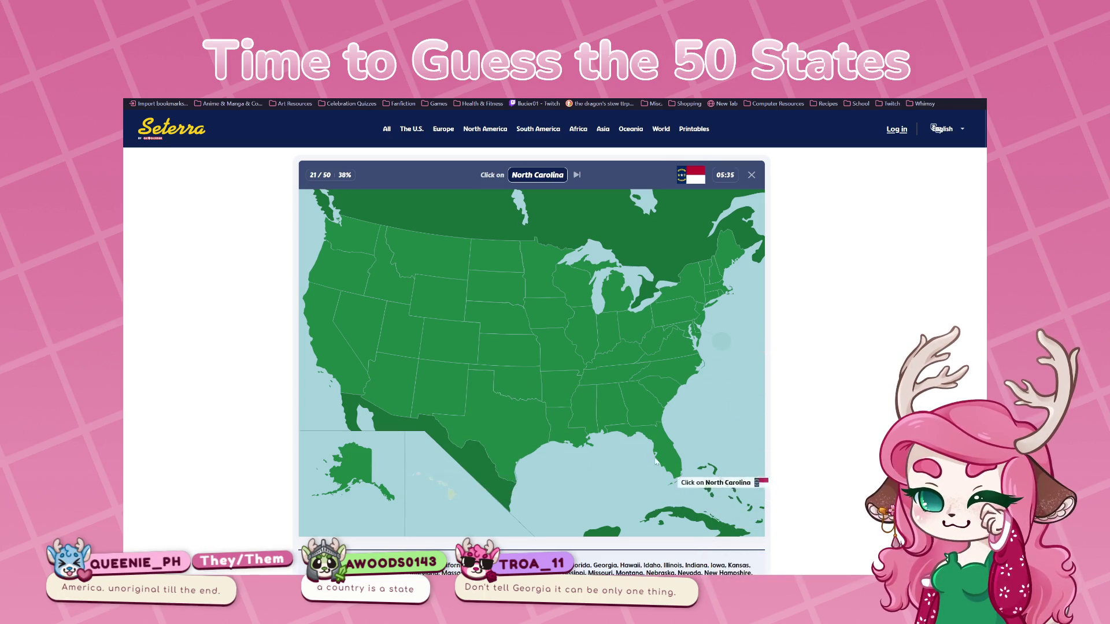
Place North Carolina and Arizona, miss Kentucky twice, then place Michigan
left_click(673, 368)
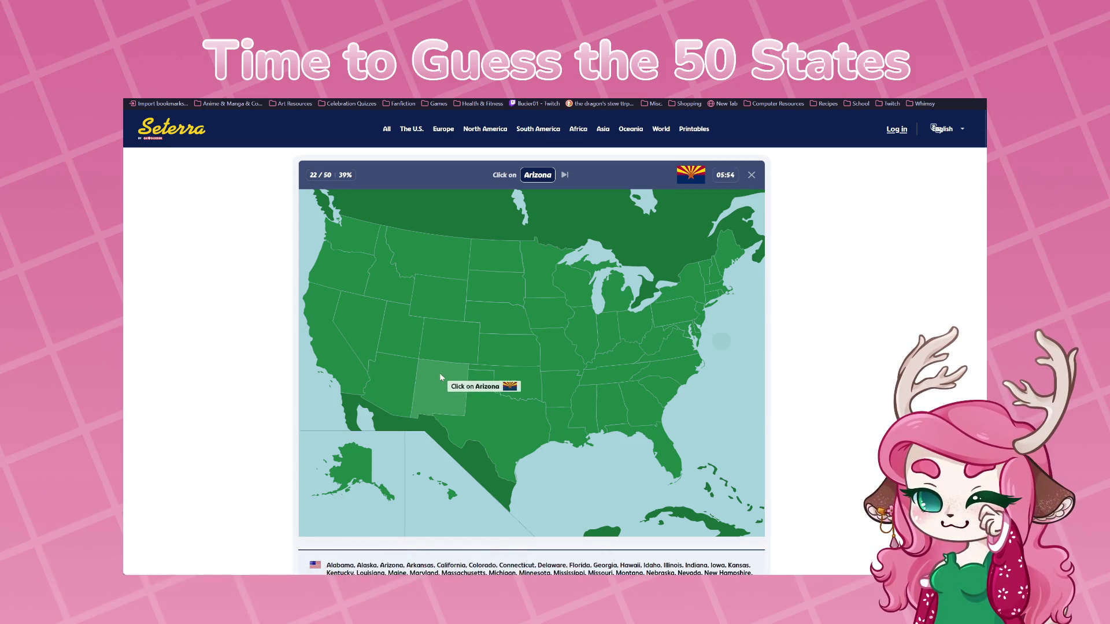
left_click(400, 379)
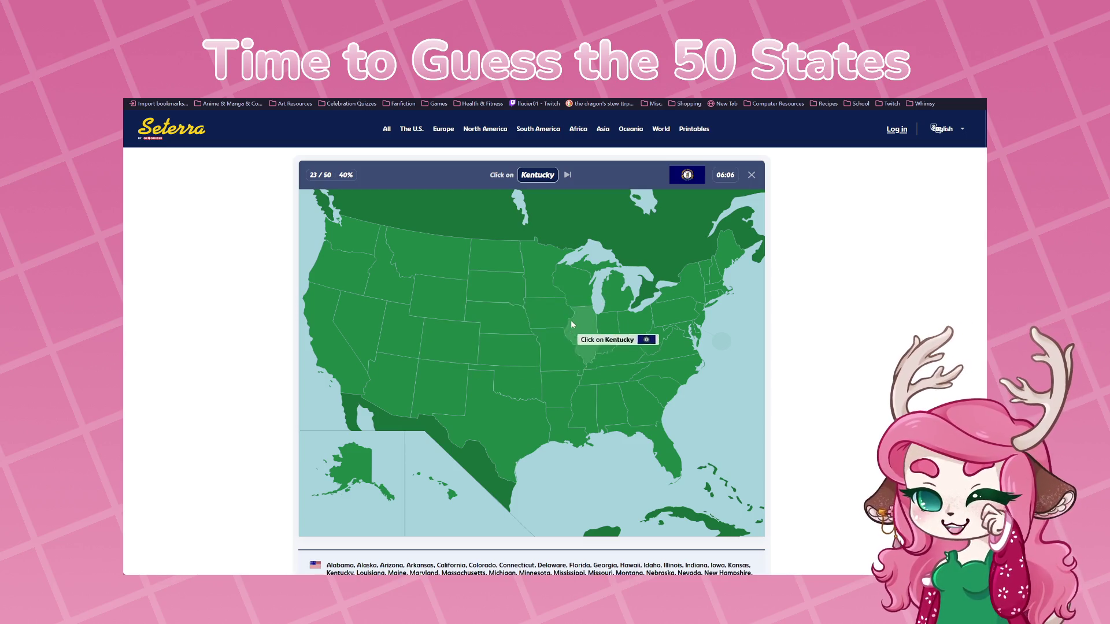
left_click(547, 318)
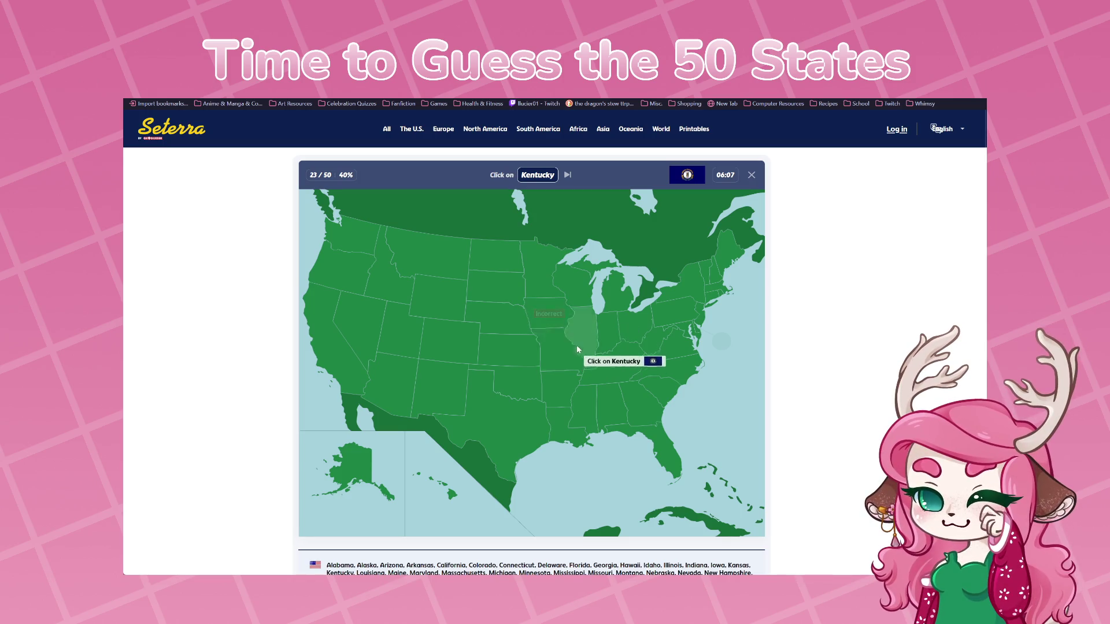
left_click(516, 325)
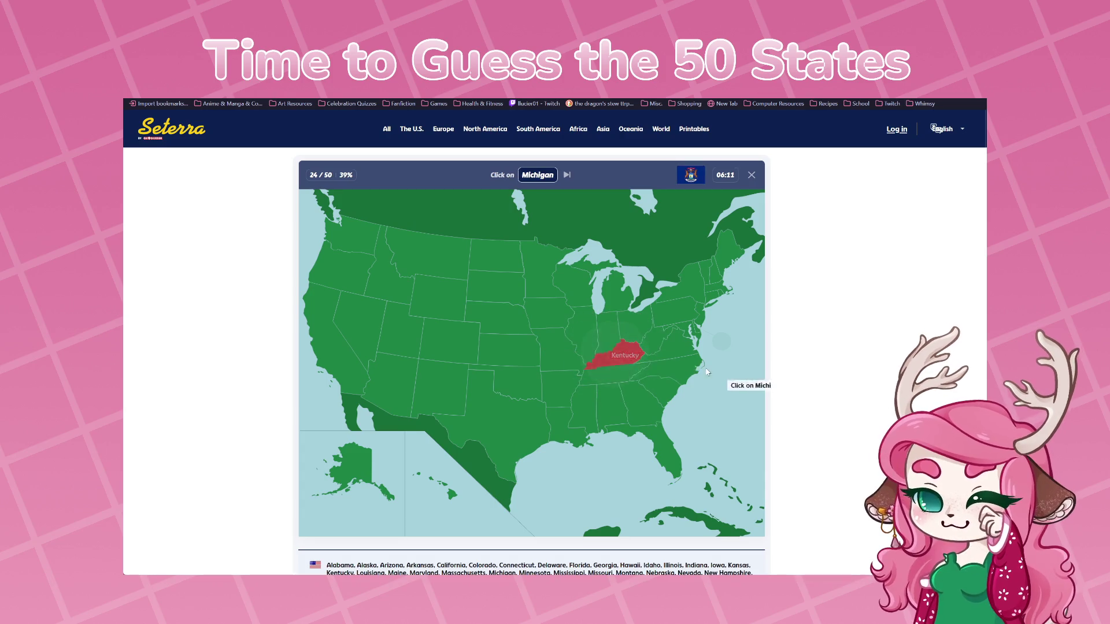
left_click(630, 305)
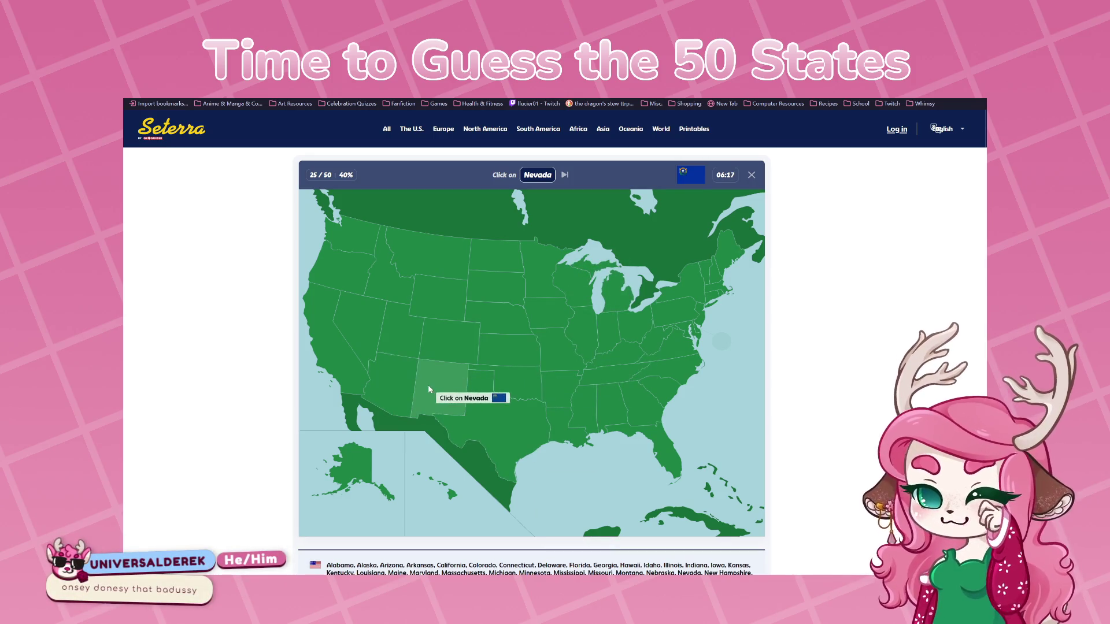
Get past Nevada, then miss Oklahoma twice and click the revealed Oklahoma
left_click(405, 312)
left_click(384, 347)
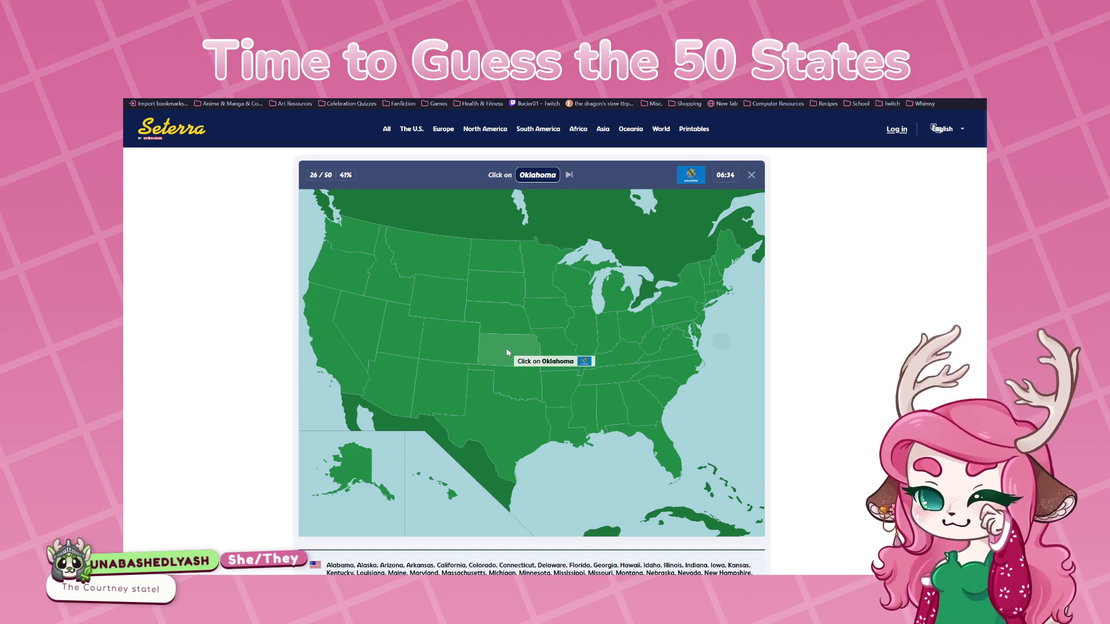
left_click(493, 317)
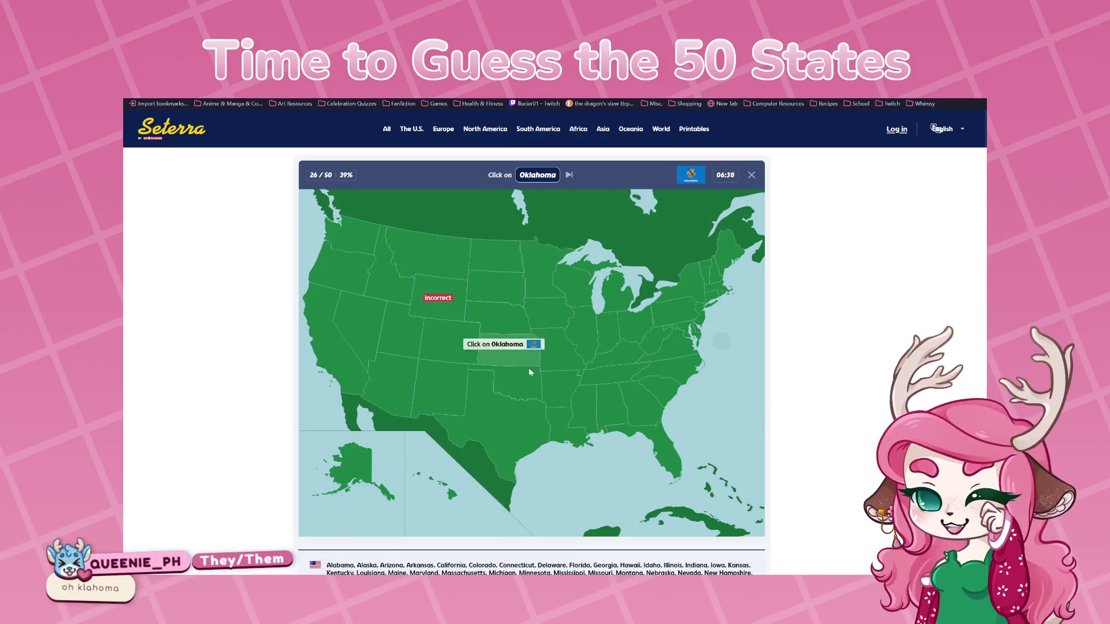
left_click(520, 380)
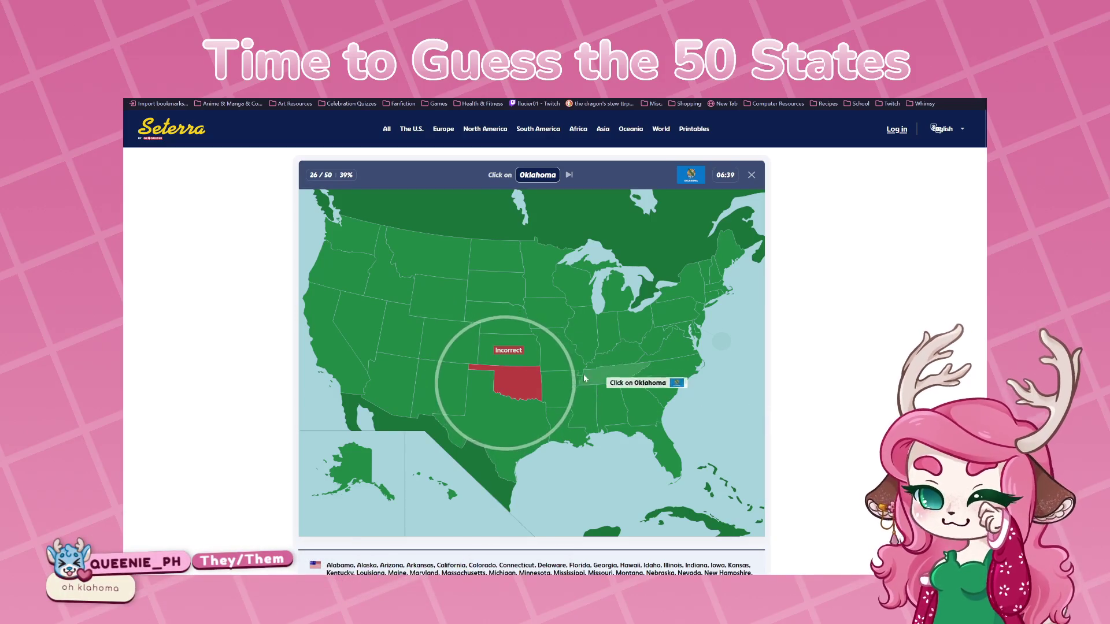
left_click(520, 383)
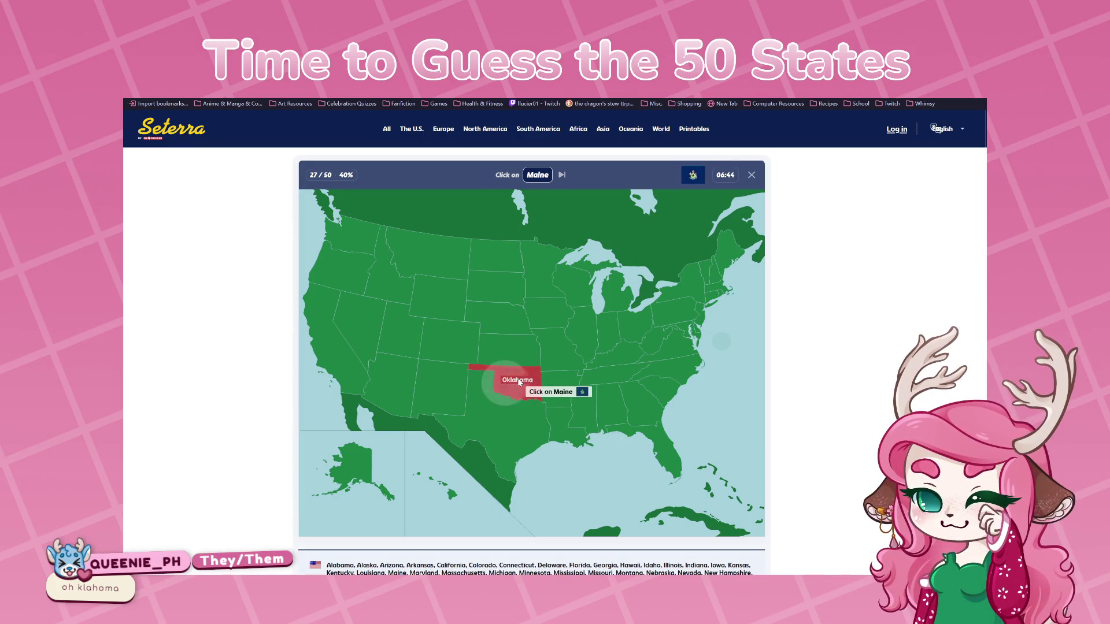
Place Maine and South Carolina, then guess twice for Connecticut in New England
left_click(728, 260)
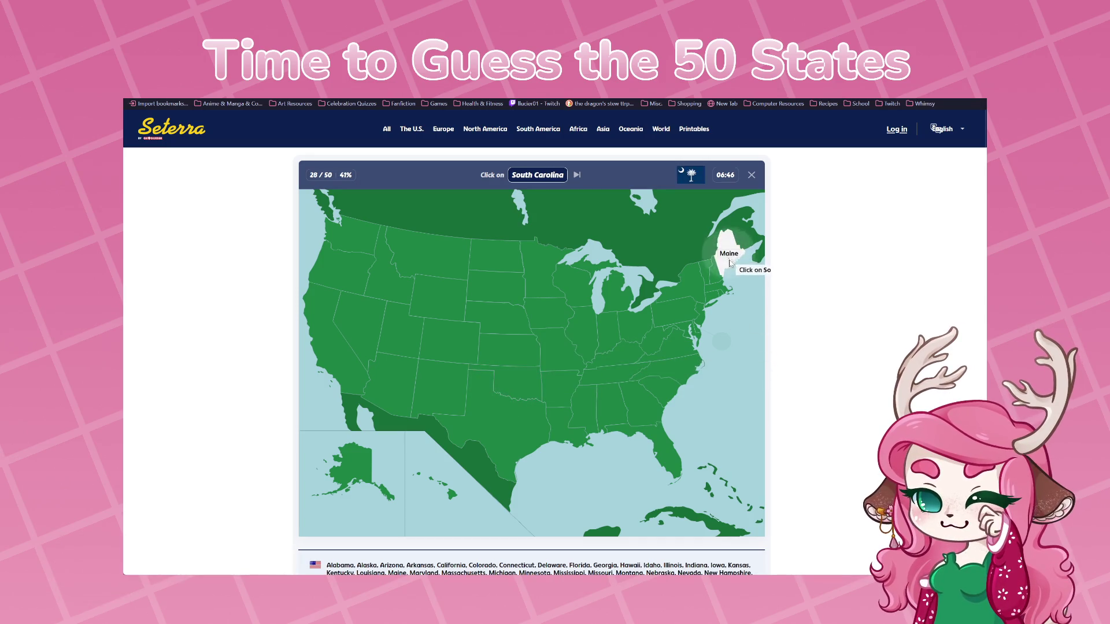
left_click(671, 387)
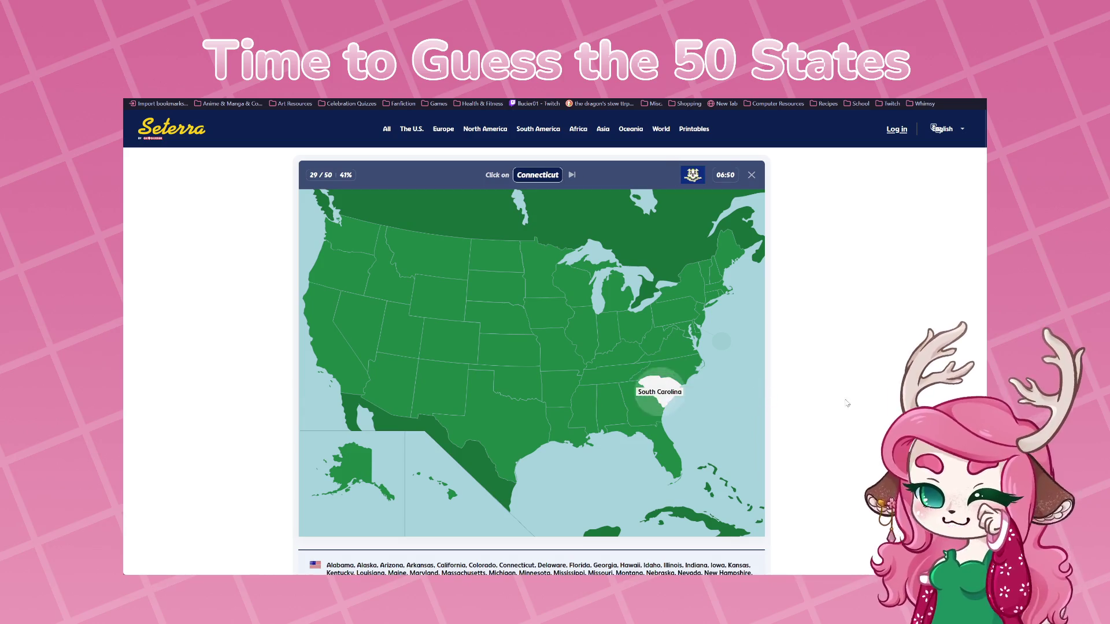
left_click(682, 314)
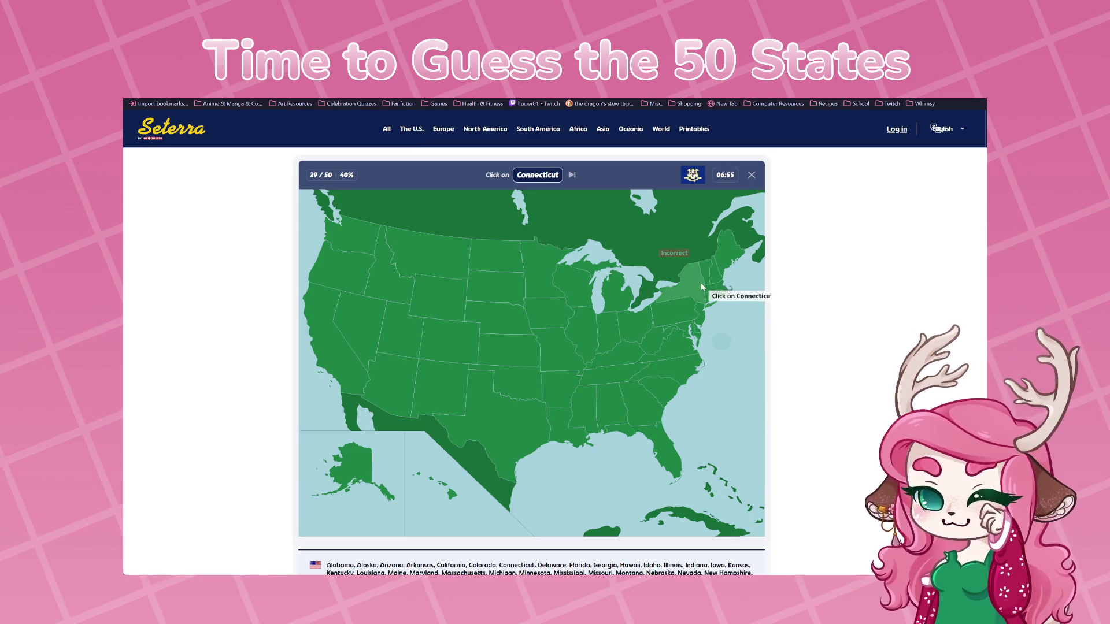
left_click(719, 290)
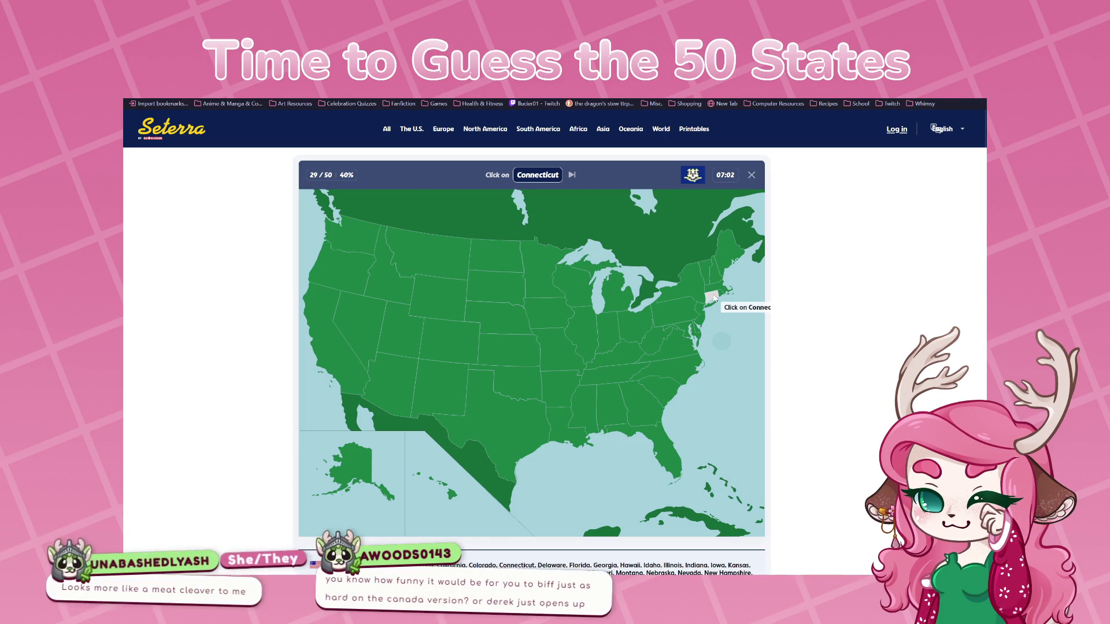
Answer Connecticut, click the revealed Missouri after two misses, then guess Colorado twice
left_click(715, 297)
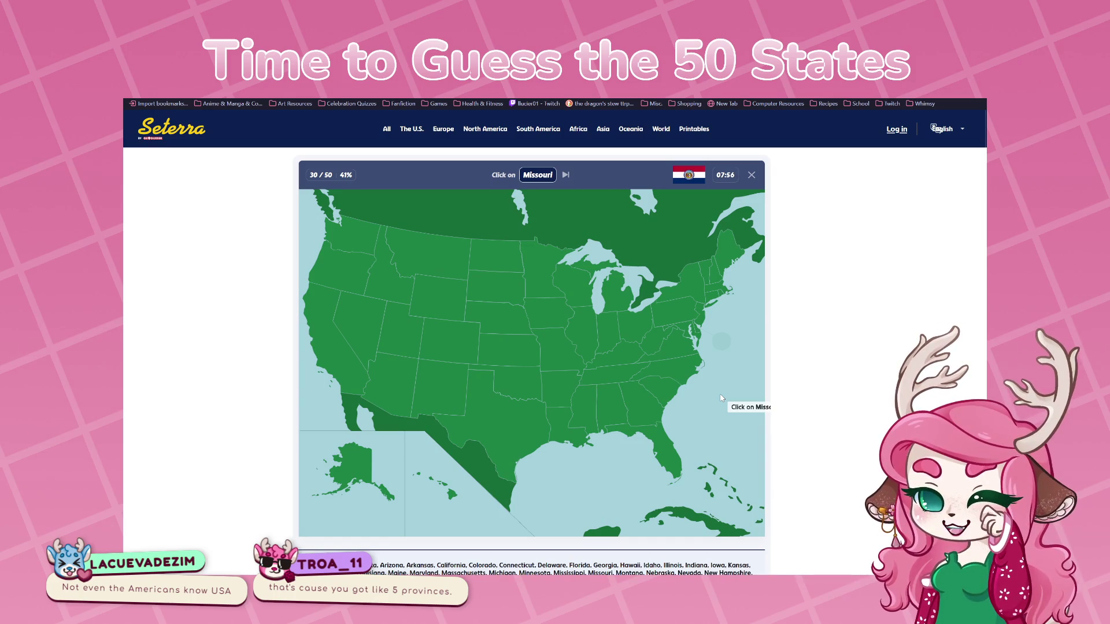
left_click(563, 428)
left_click(556, 380)
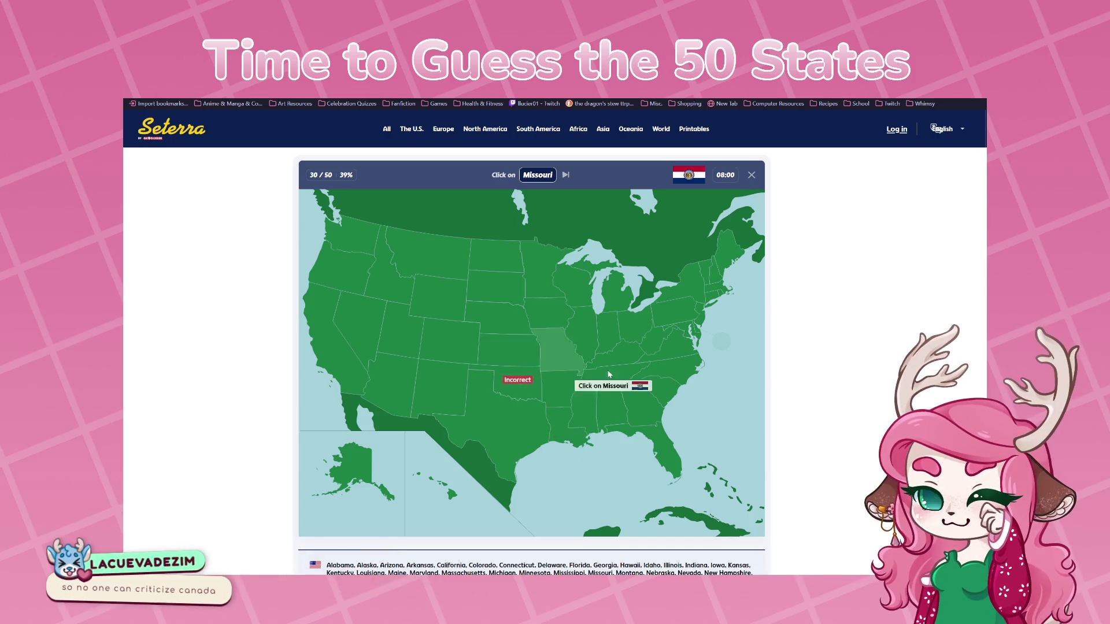
left_click(566, 350)
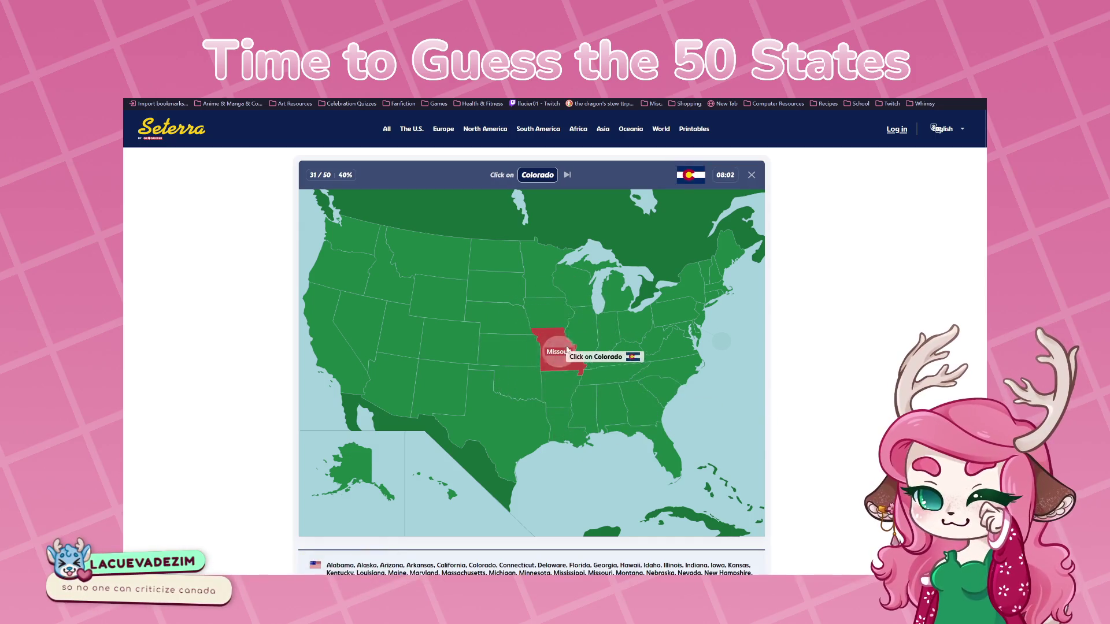
left_click(556, 308)
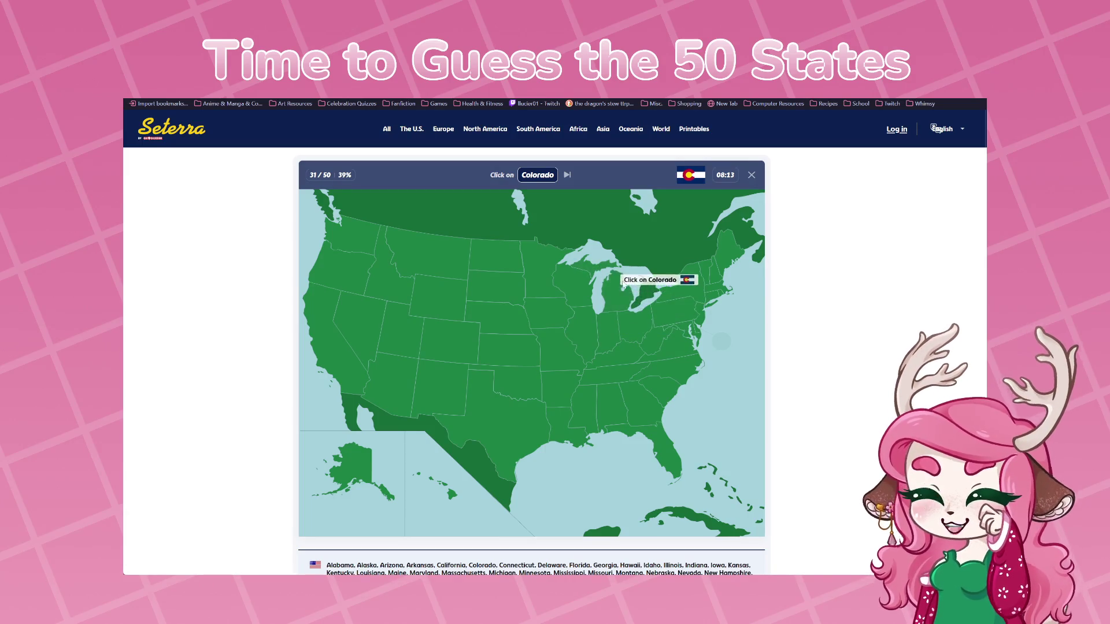
left_click(579, 287)
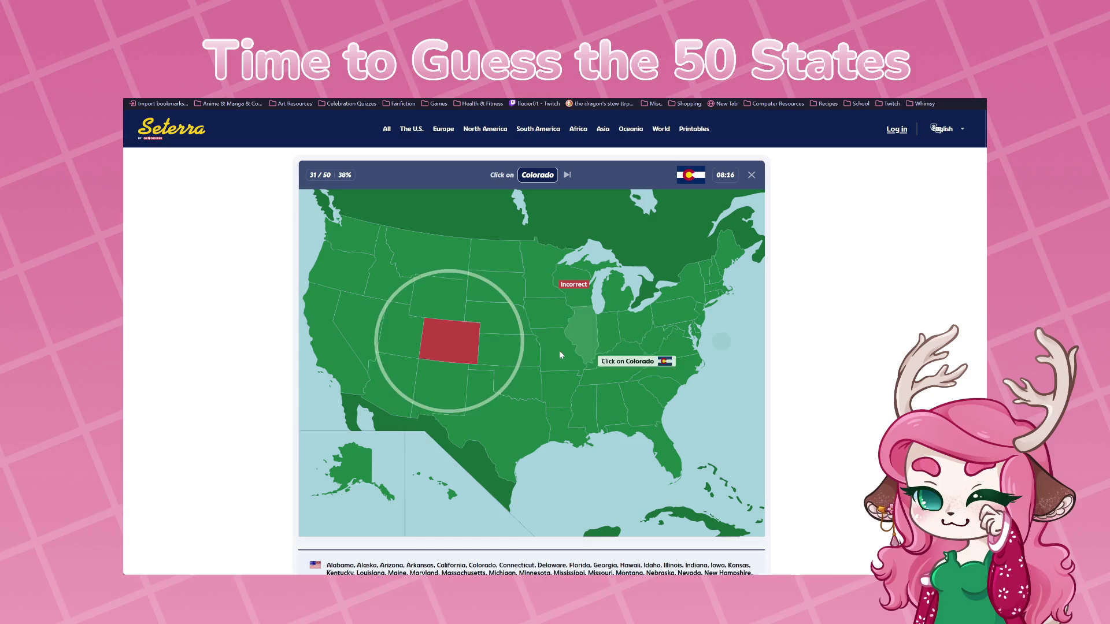
Answer Colorado, Massachusetts, Illinois and Idaho on the map, then make two guesses at Maryland
left_click(445, 347)
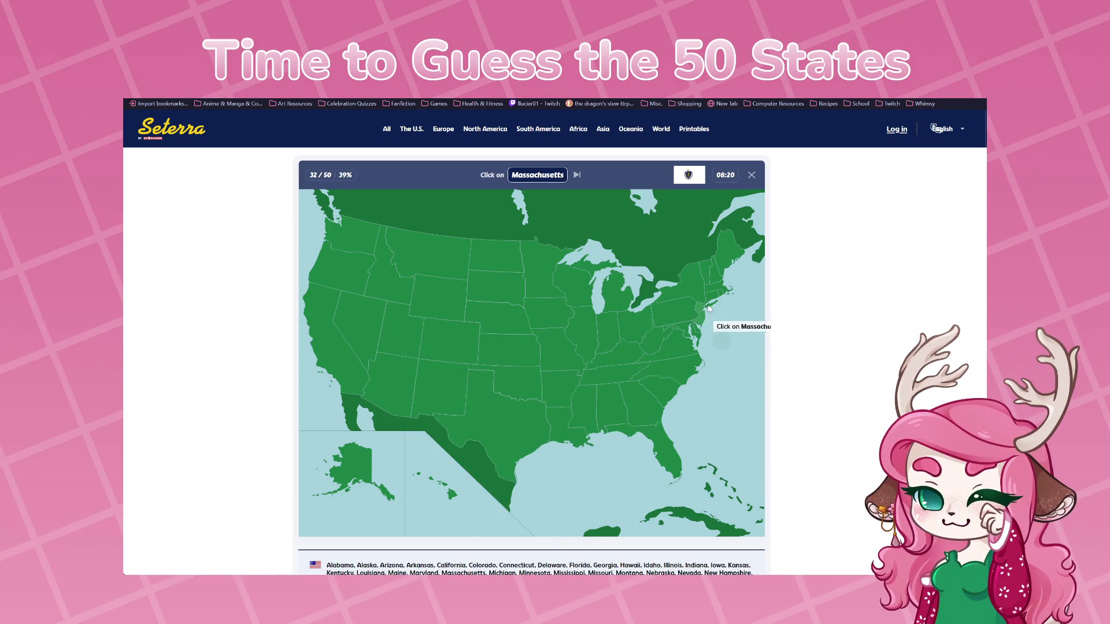
left_click(714, 288)
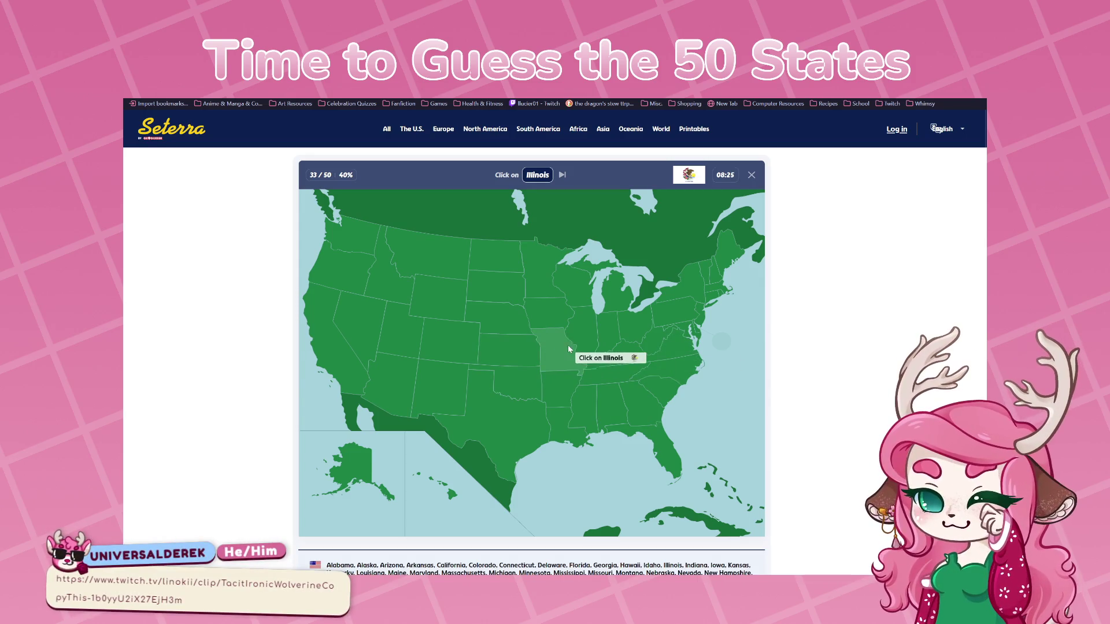
left_click(612, 348)
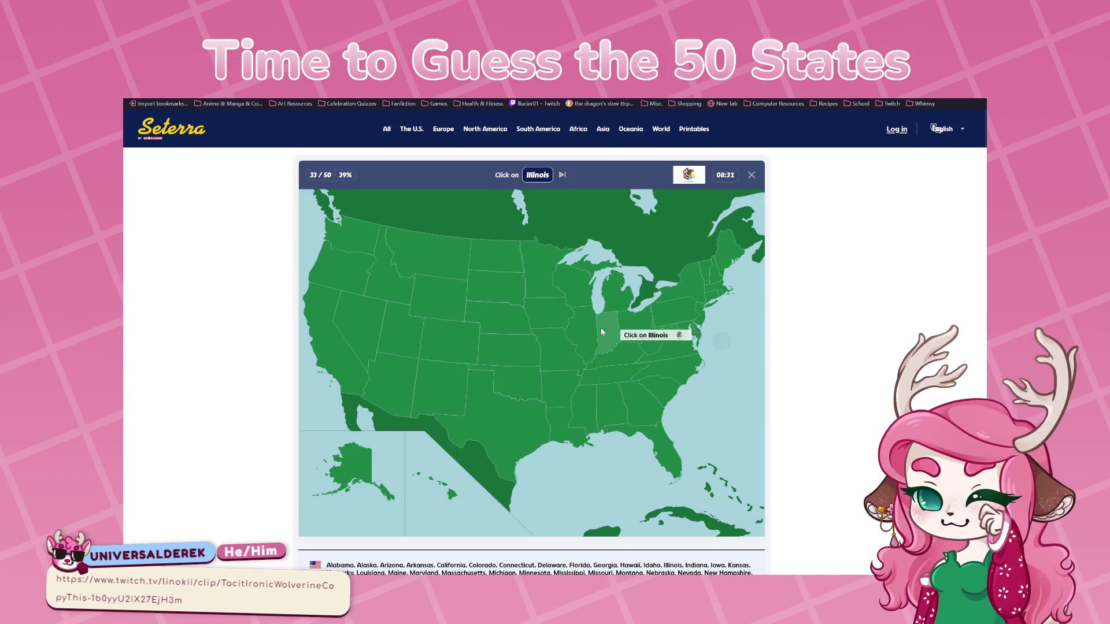
left_click(585, 334)
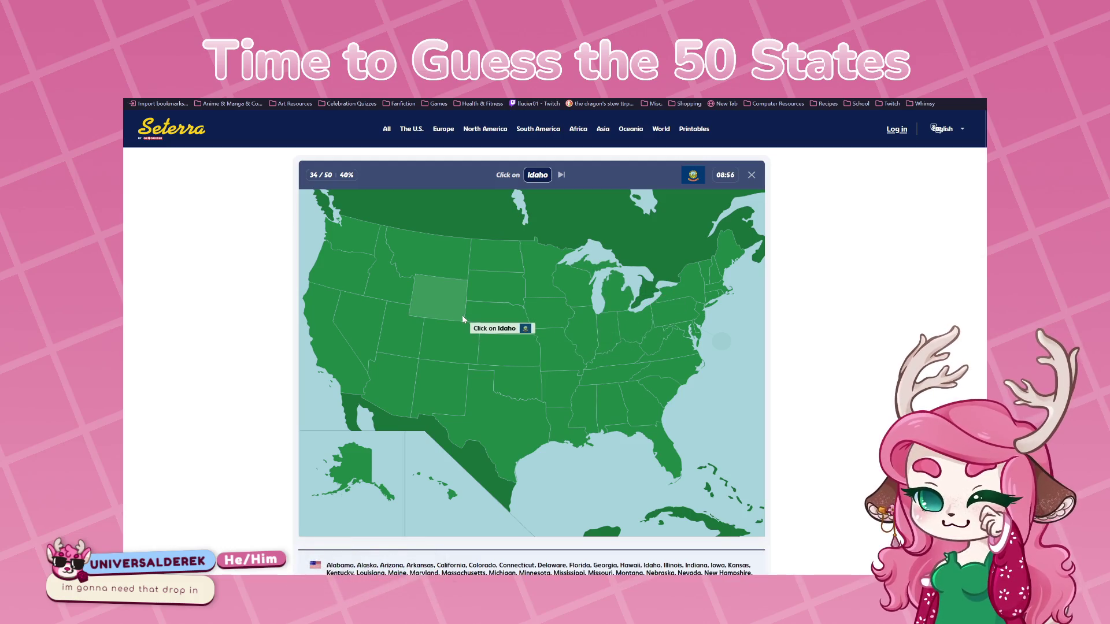
left_click(563, 321)
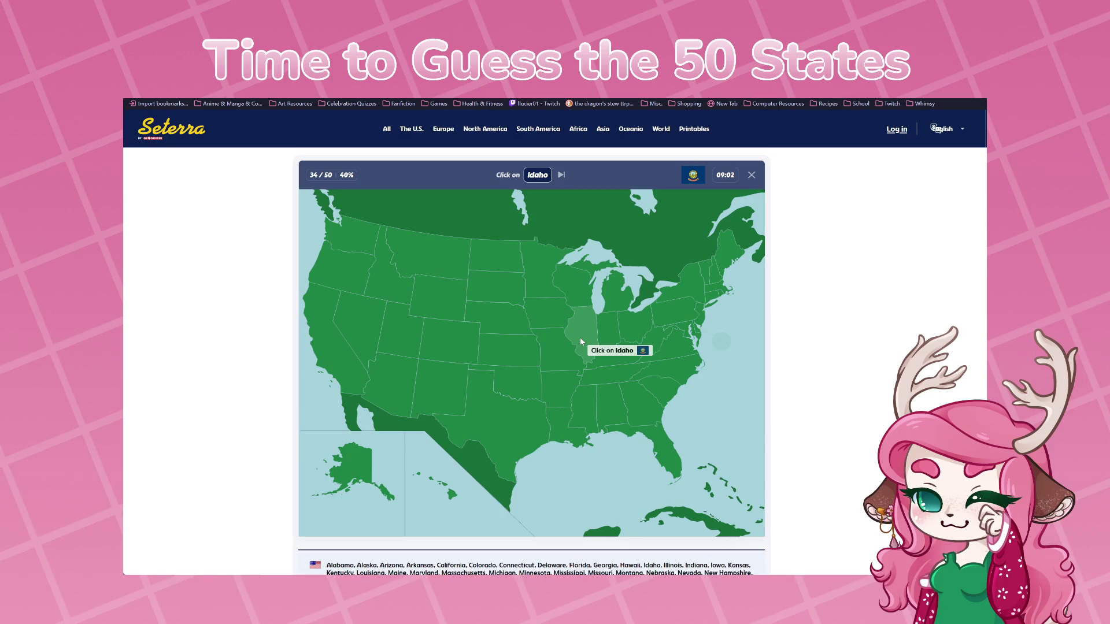
left_click(581, 340)
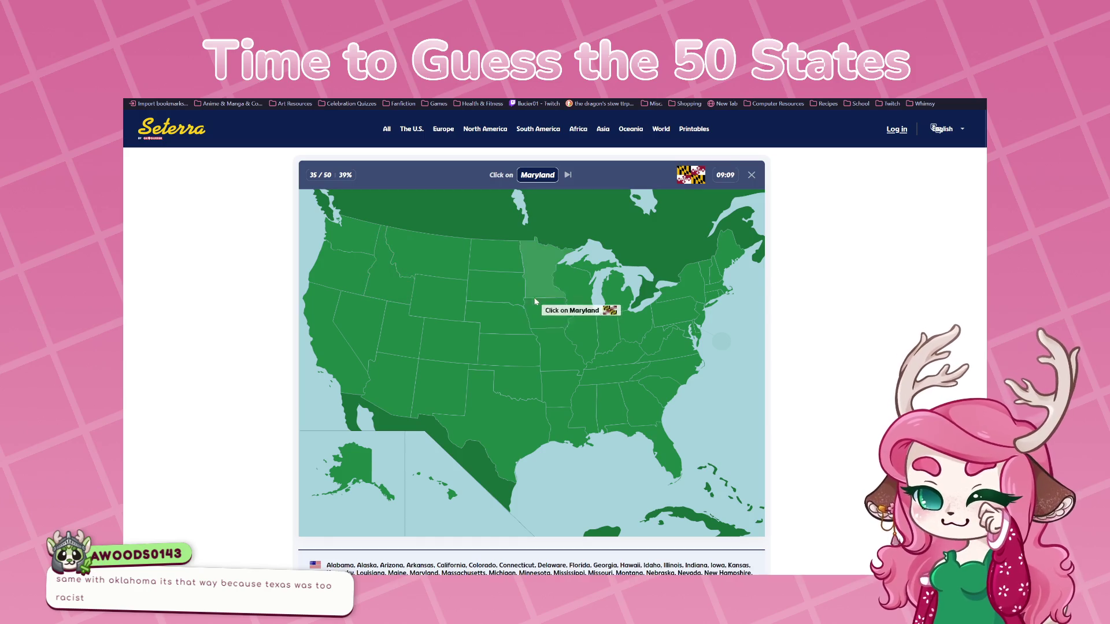
left_click(692, 268)
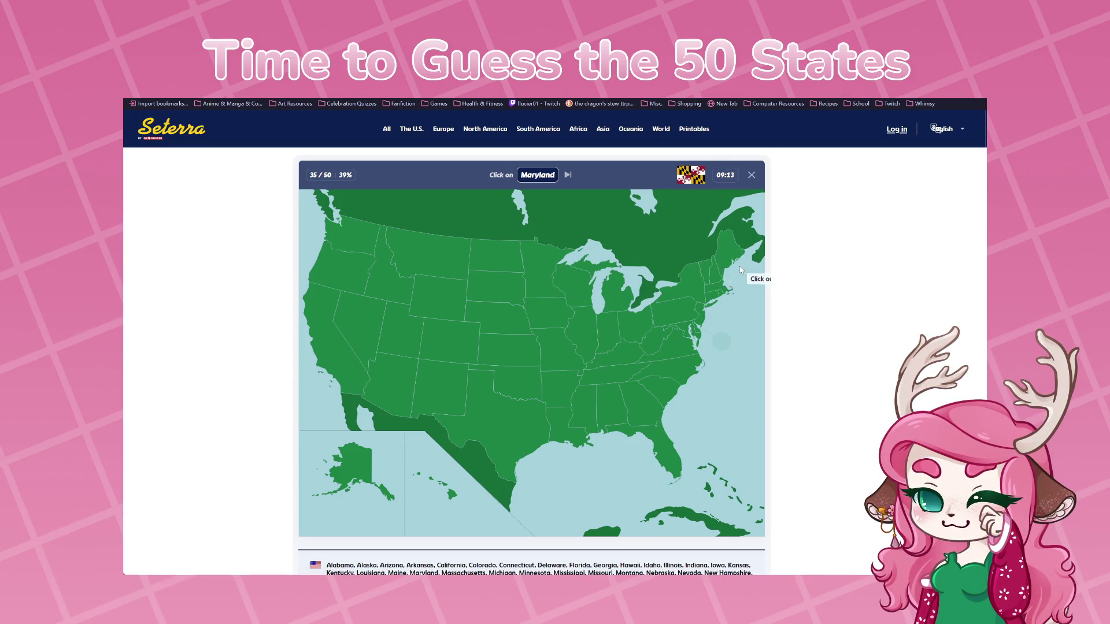
left_click(717, 298)
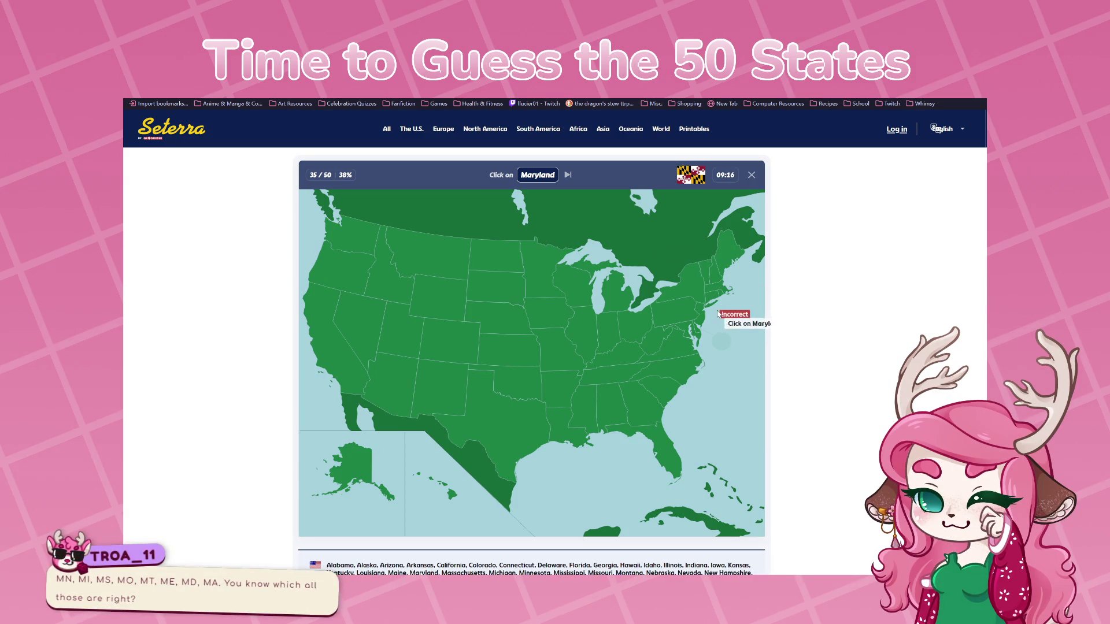
Find Maryland after another miss, then answer Montana, New York and Virginia
left_click(721, 279)
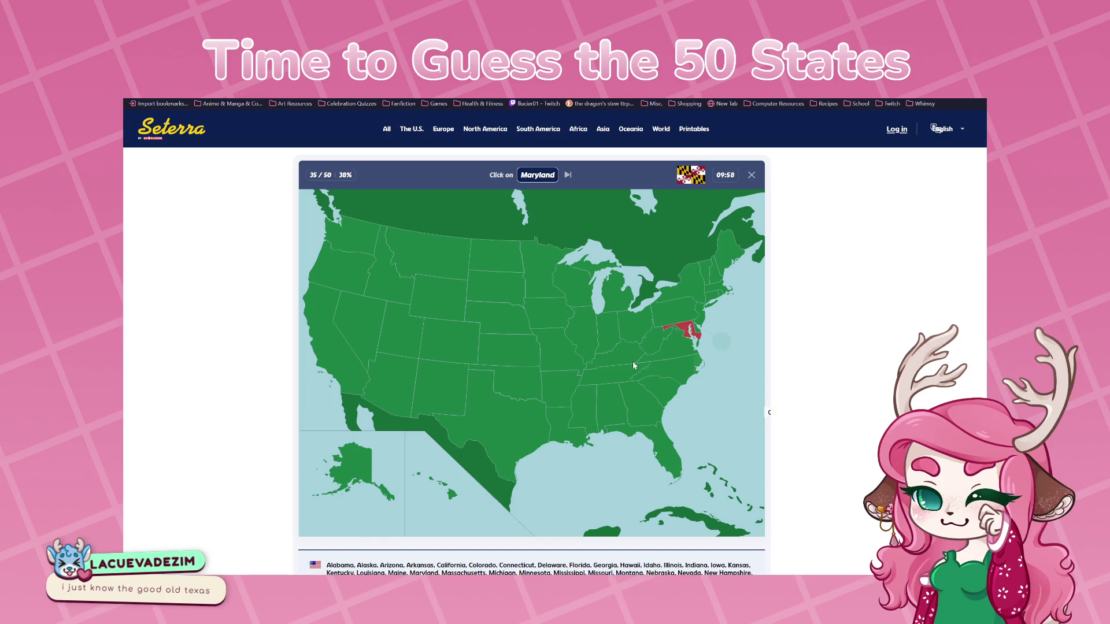
left_click(689, 331)
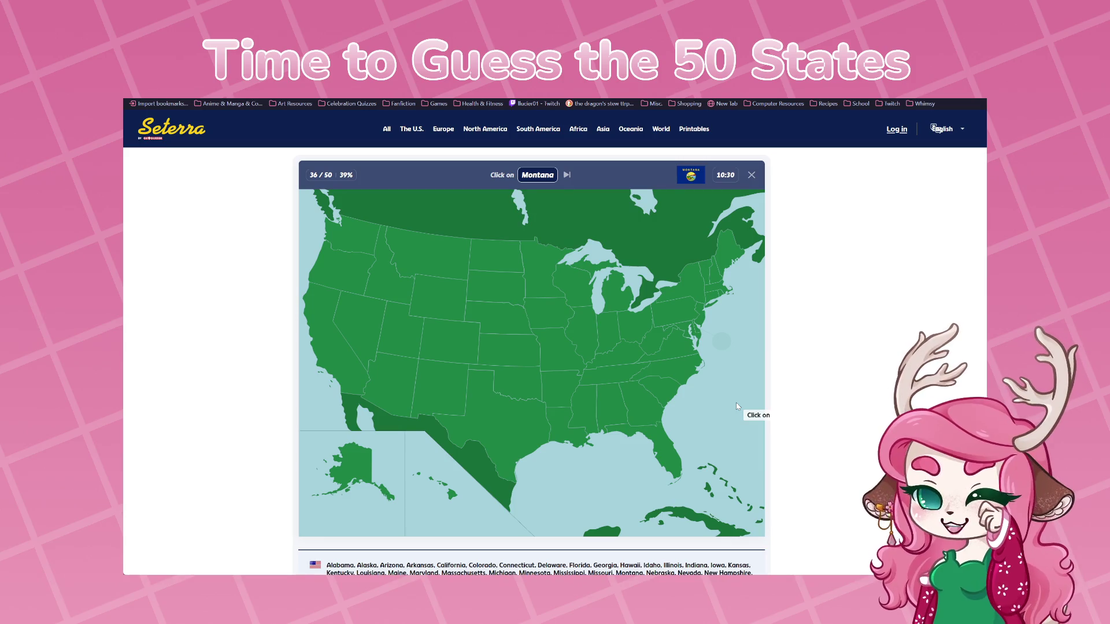
left_click(501, 266)
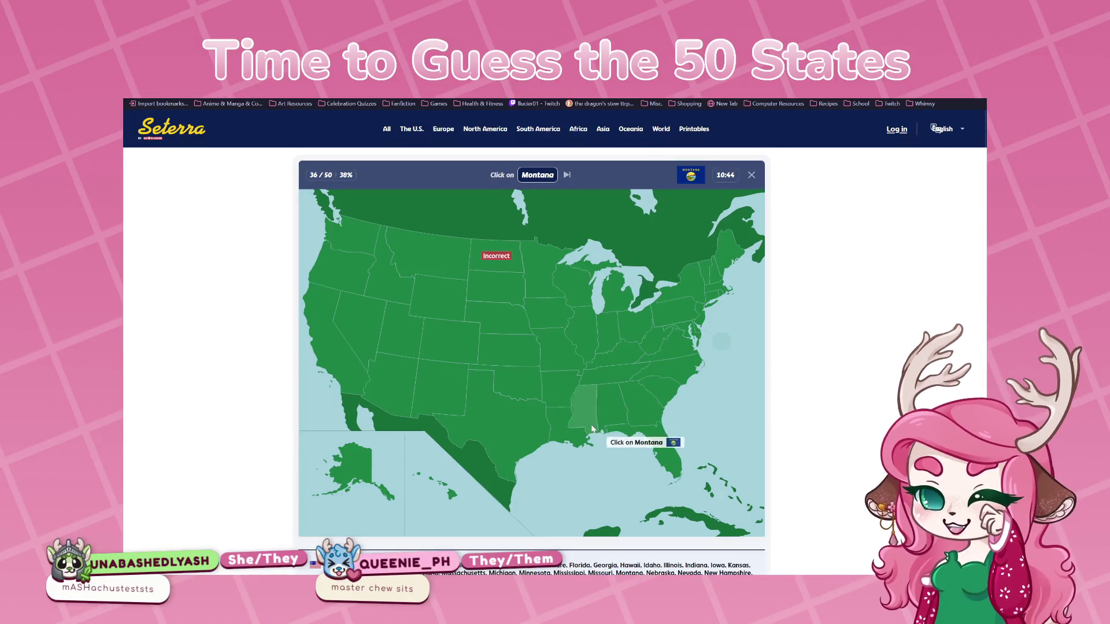
left_click(546, 309)
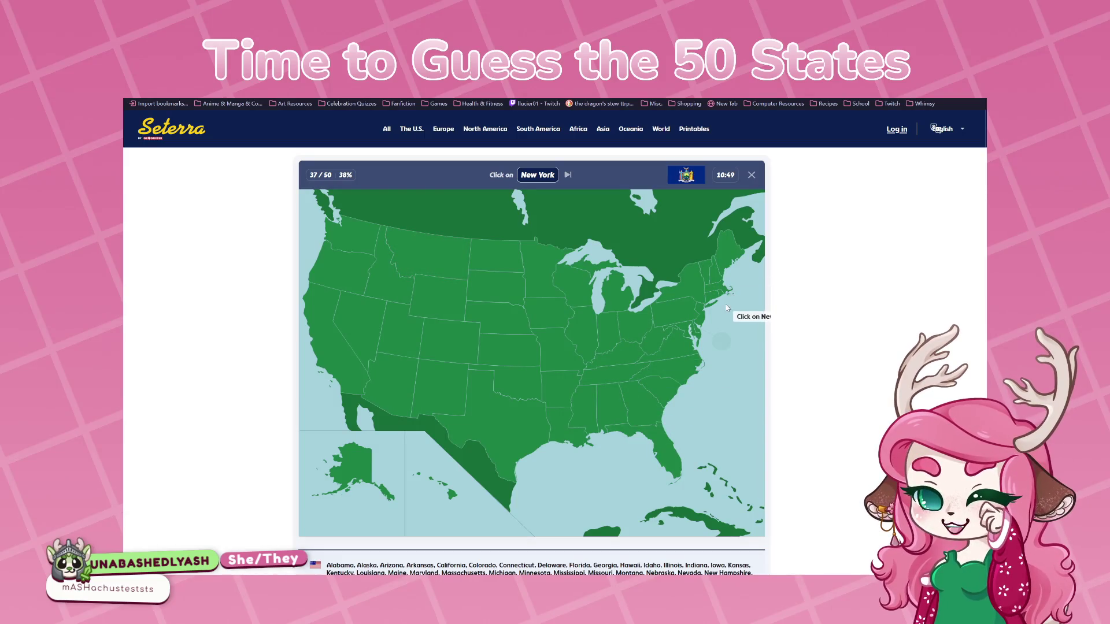
left_click(682, 282)
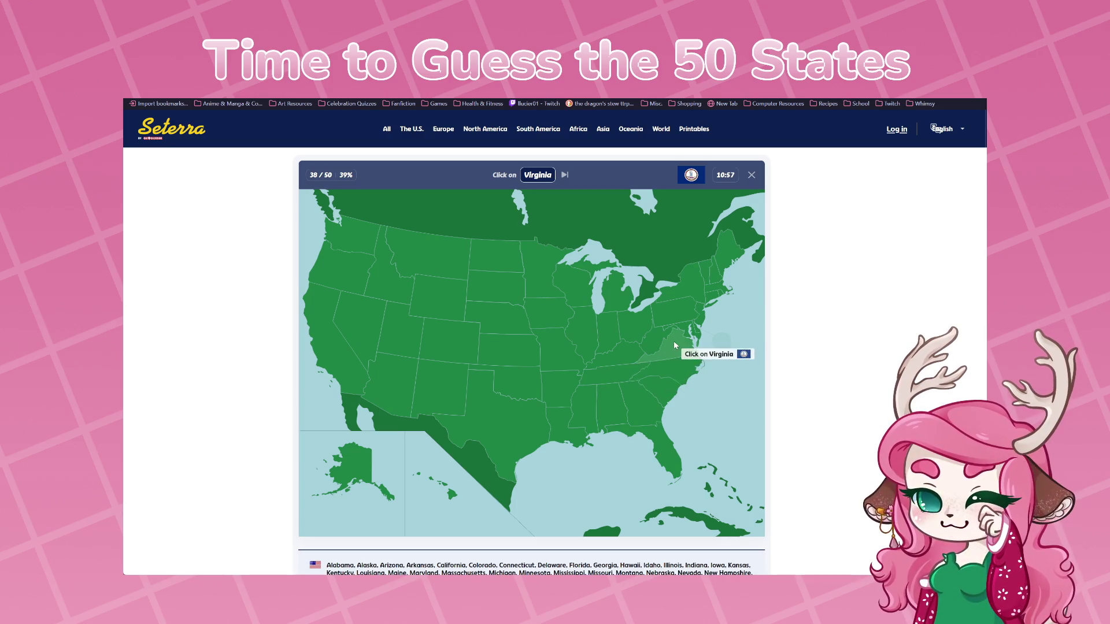
left_click(619, 353)
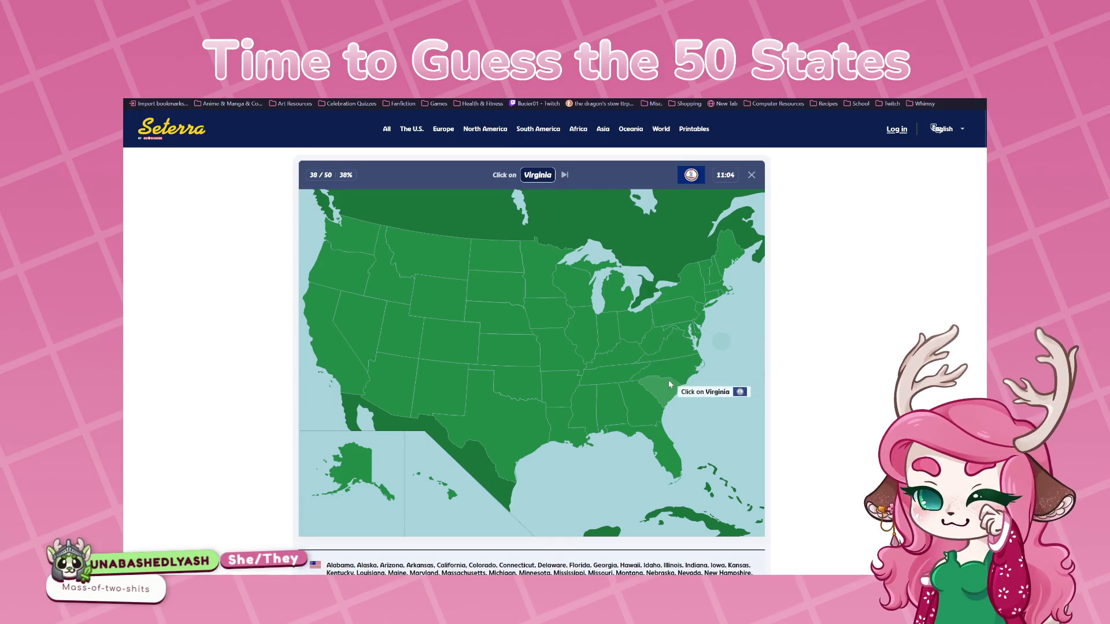
left_click(663, 393)
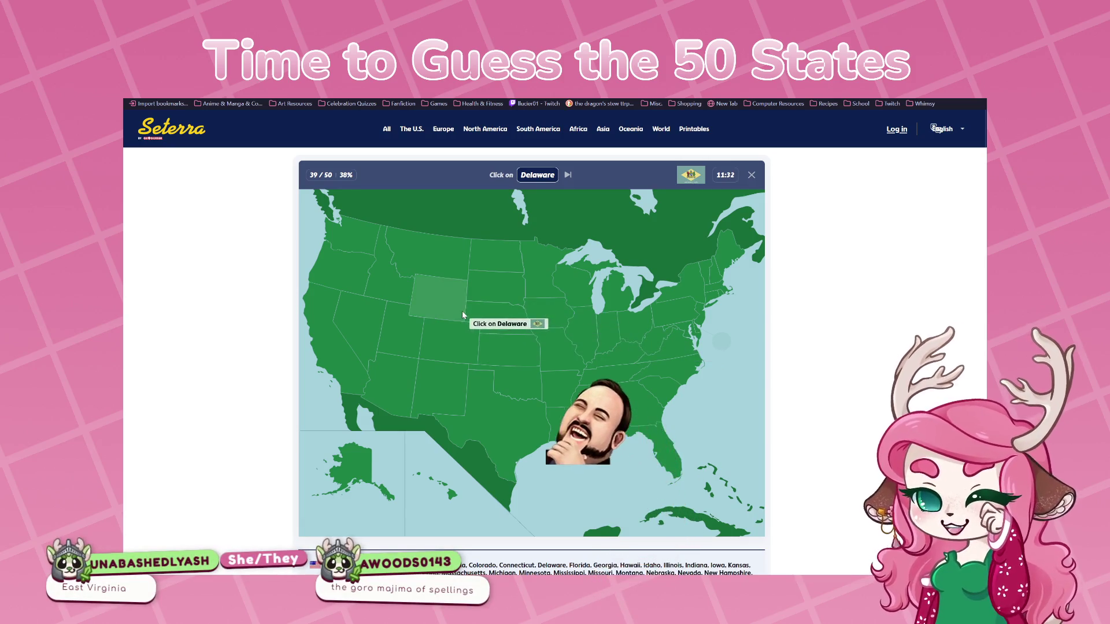
Answer Delaware, North Dakota and Louisiana, clicking revealed states after misses, then place Mississippi
left_click(495, 297)
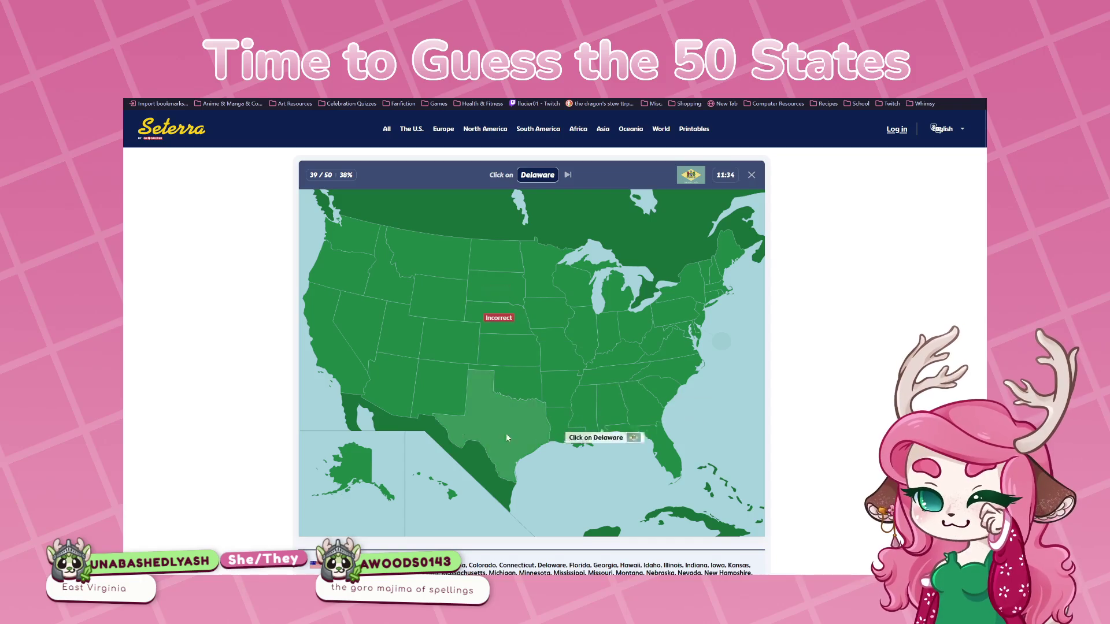
left_click(441, 410)
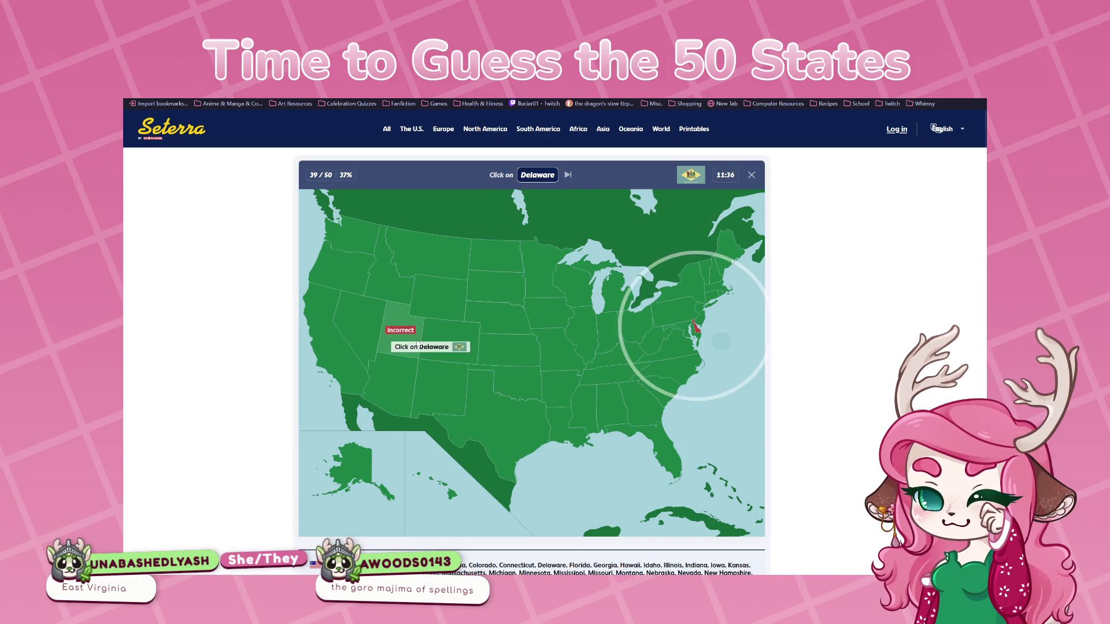
left_click(698, 325)
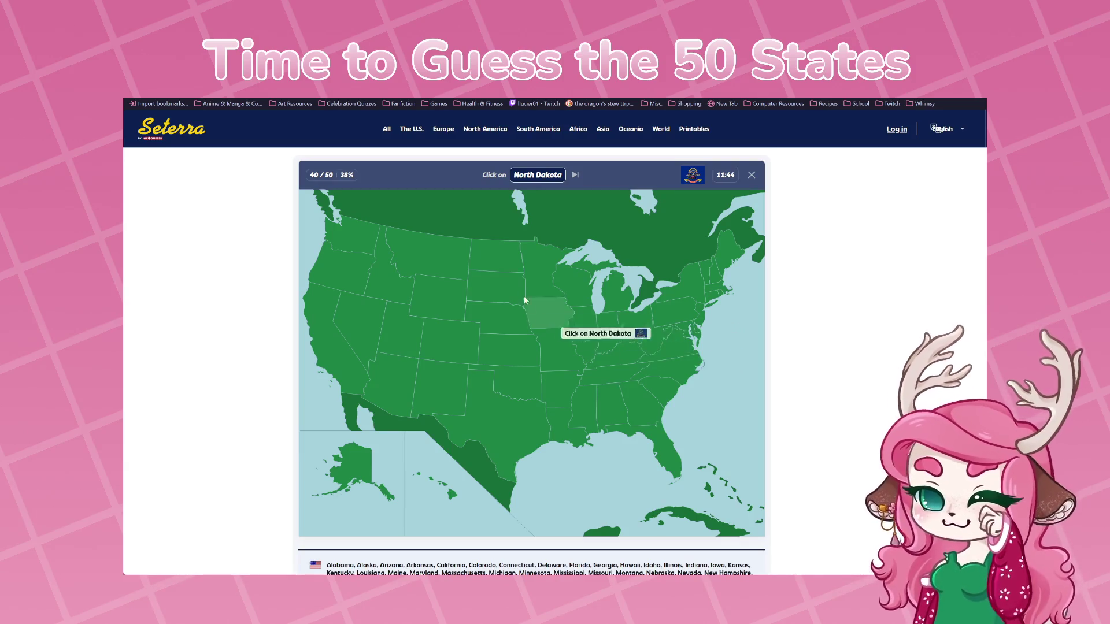
left_click(497, 259)
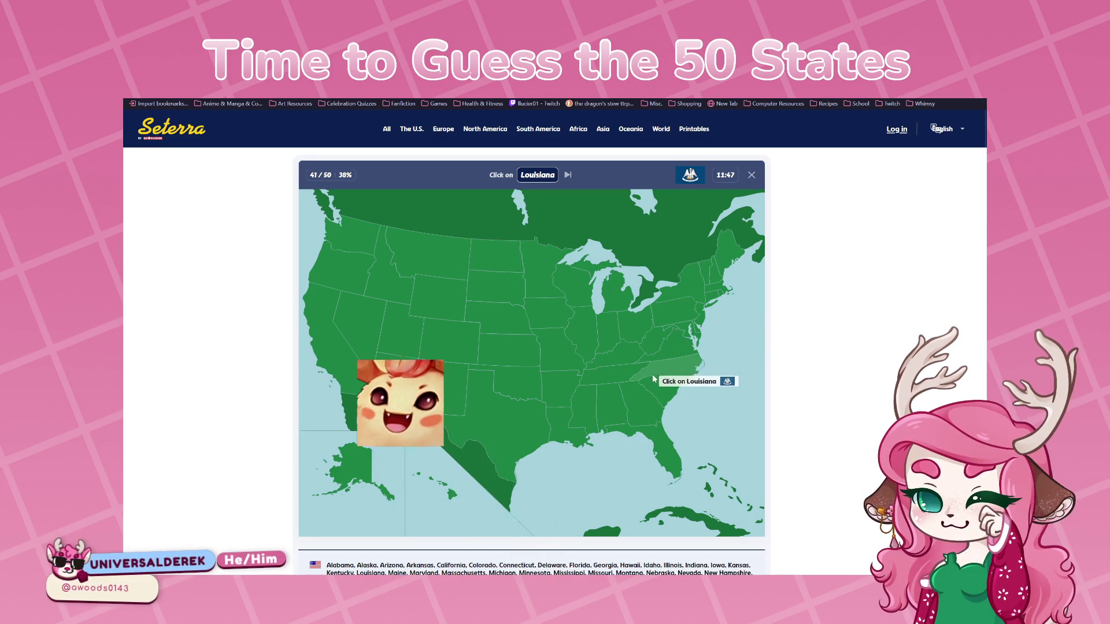
left_click(639, 409)
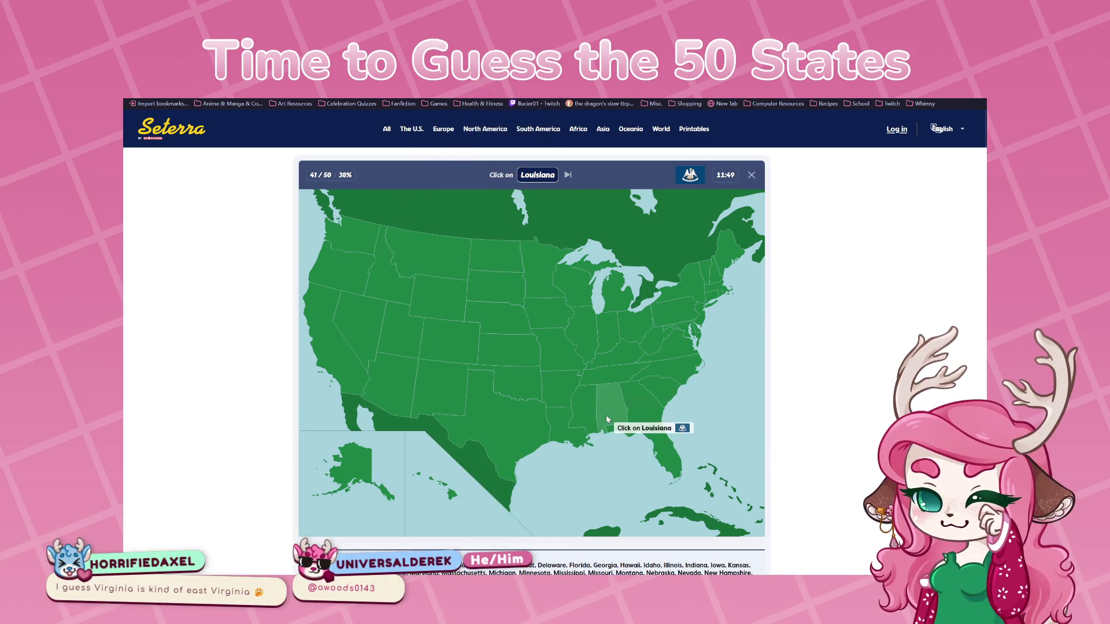
left_click(587, 425)
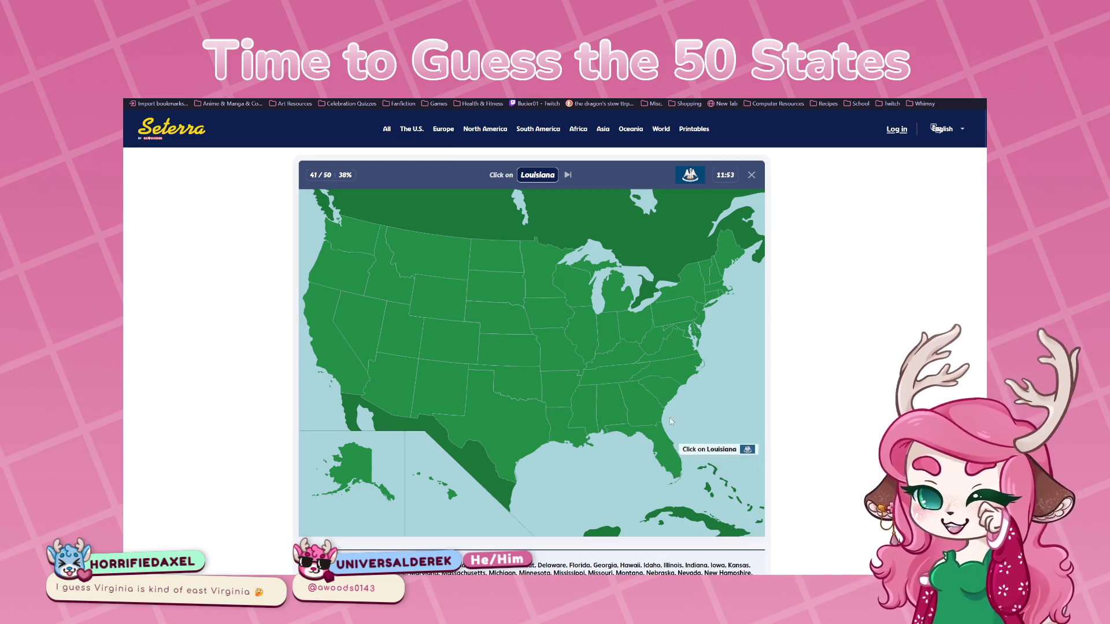
left_click(666, 388)
left_click(560, 437)
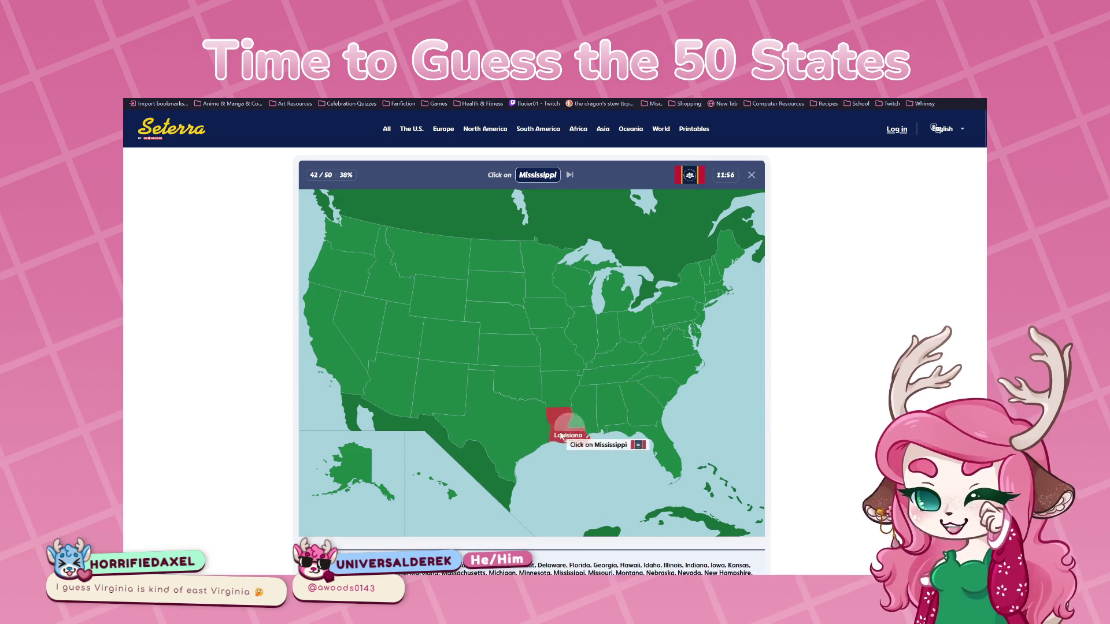
left_click(585, 417)
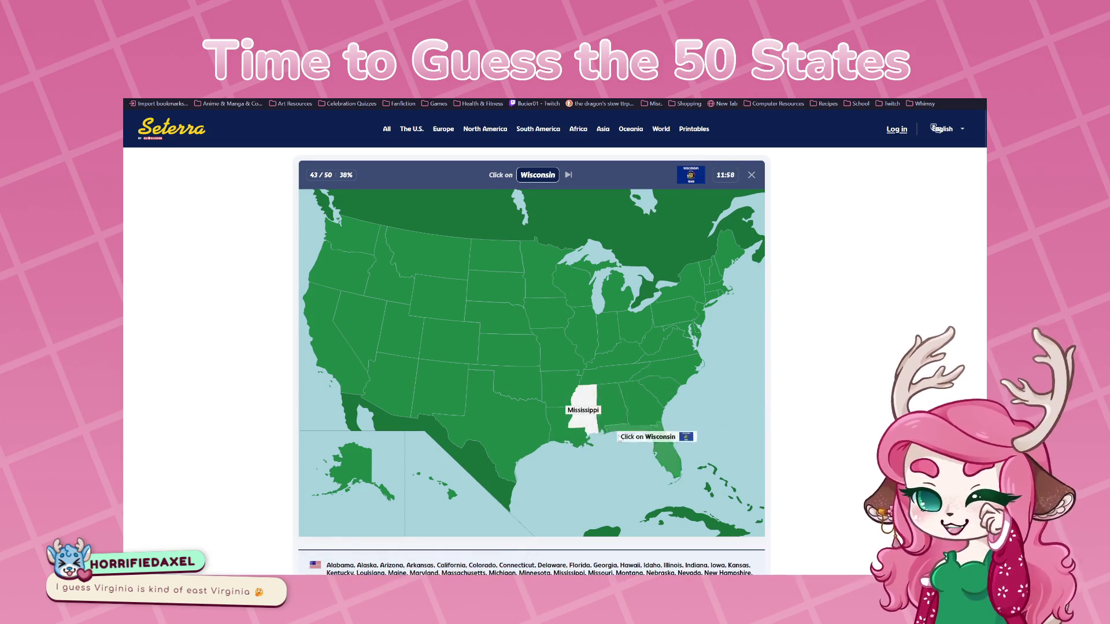
Answer Wisconsin, then find Minnesota and New Jersey after several wrong guesses
left_click(584, 284)
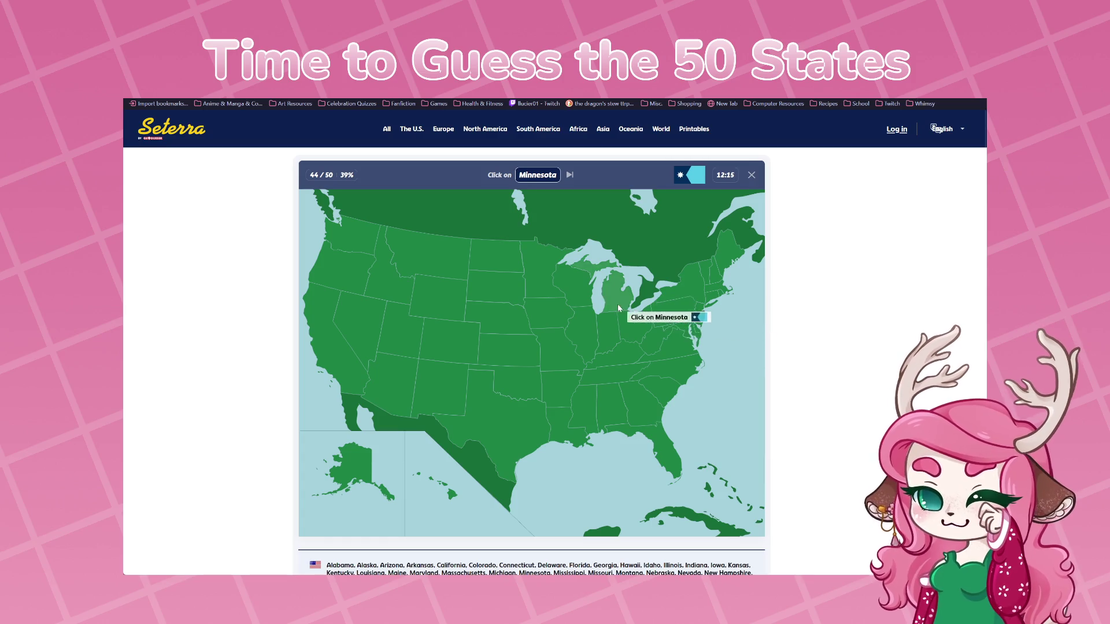
left_click(494, 263)
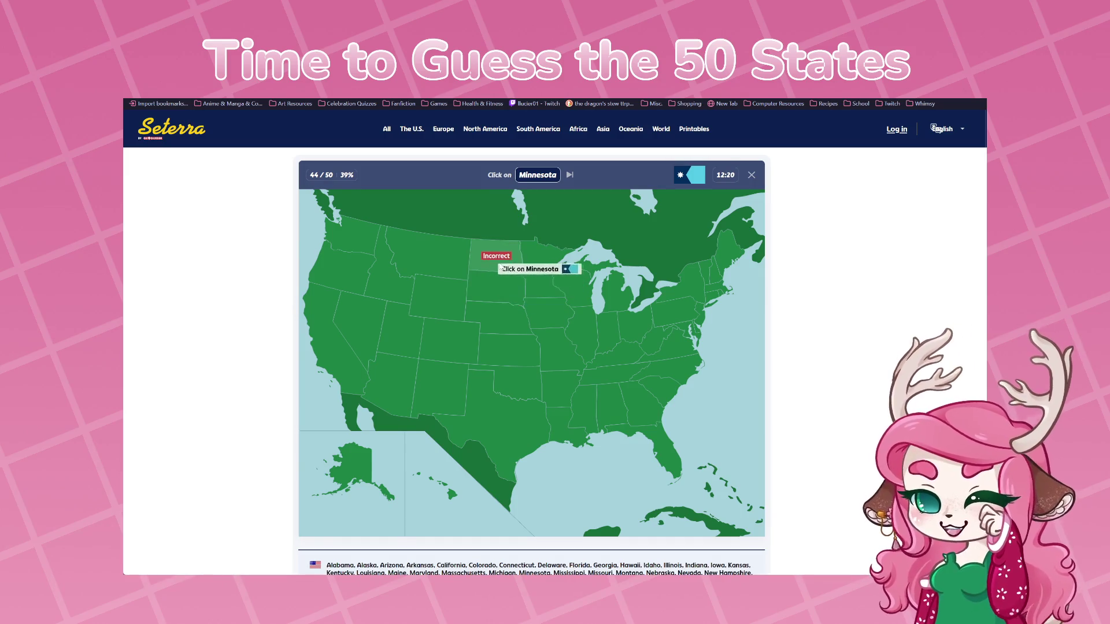
left_click(462, 286)
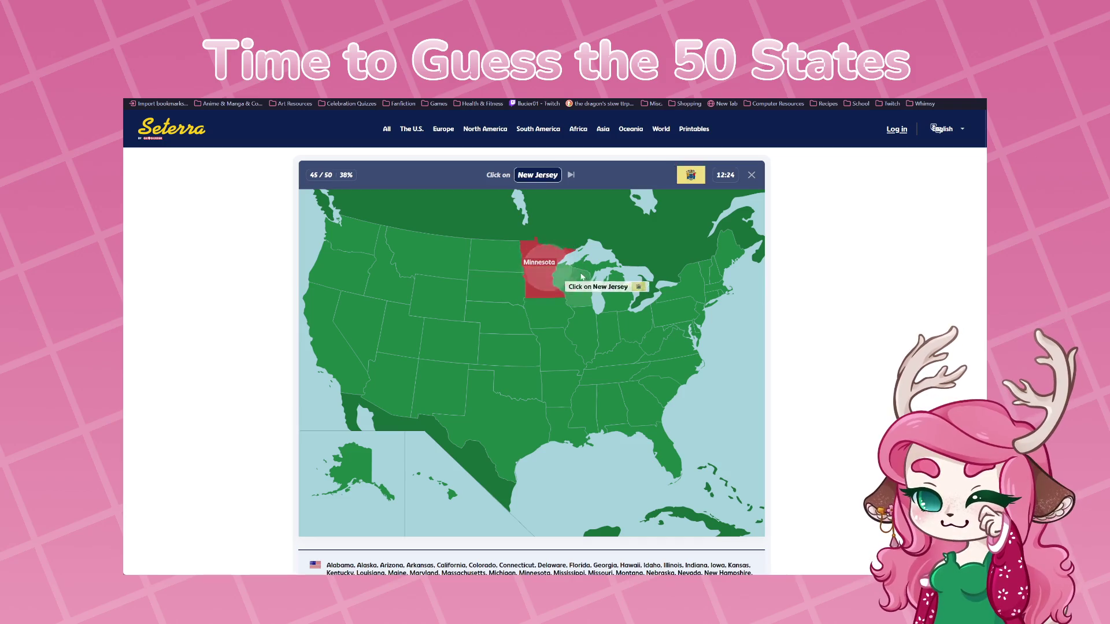
left_click(555, 272)
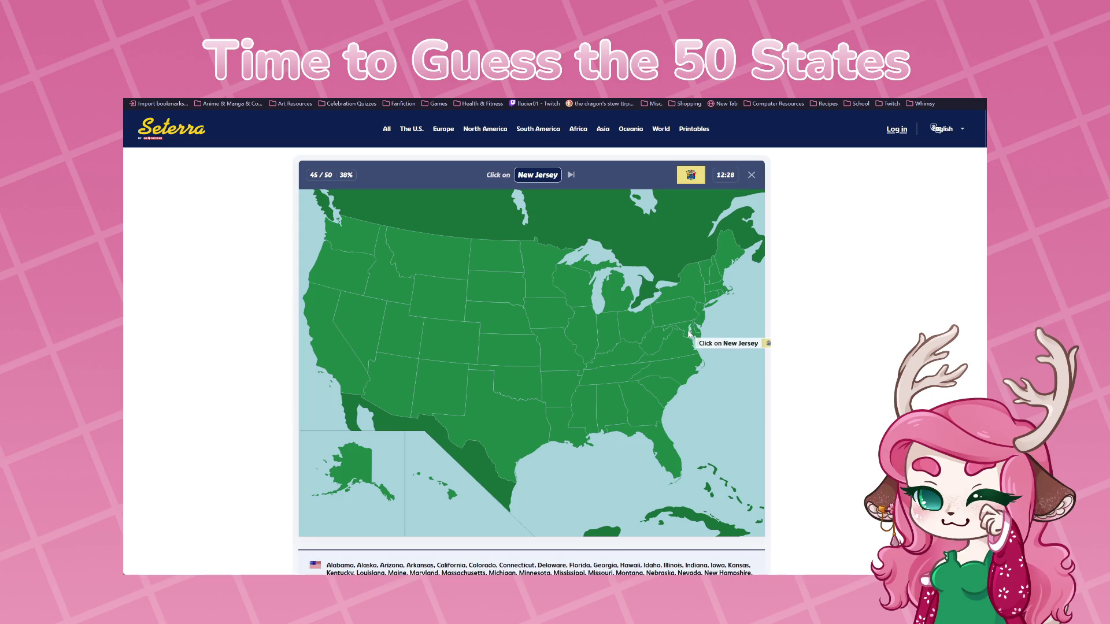
left_click(685, 324)
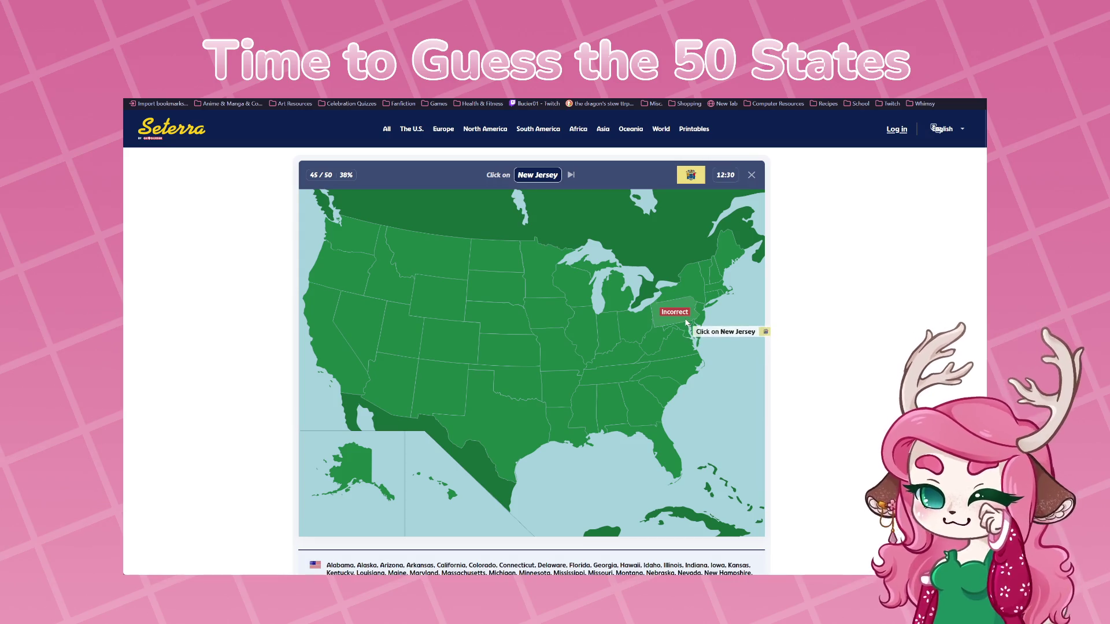
left_click(642, 340)
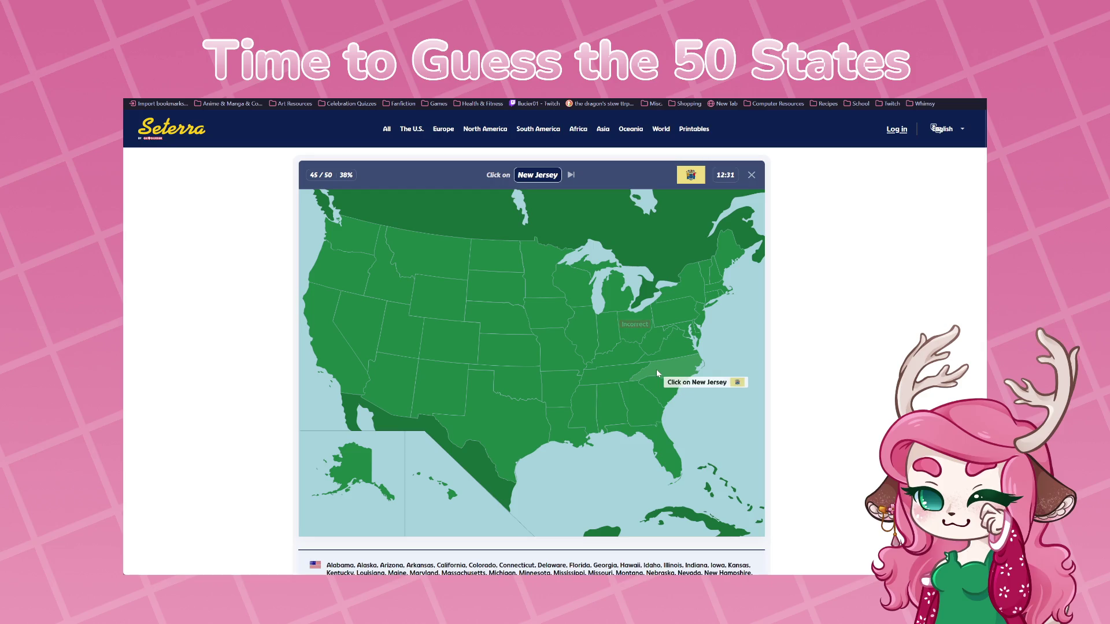
left_click(705, 312)
left_click(702, 317)
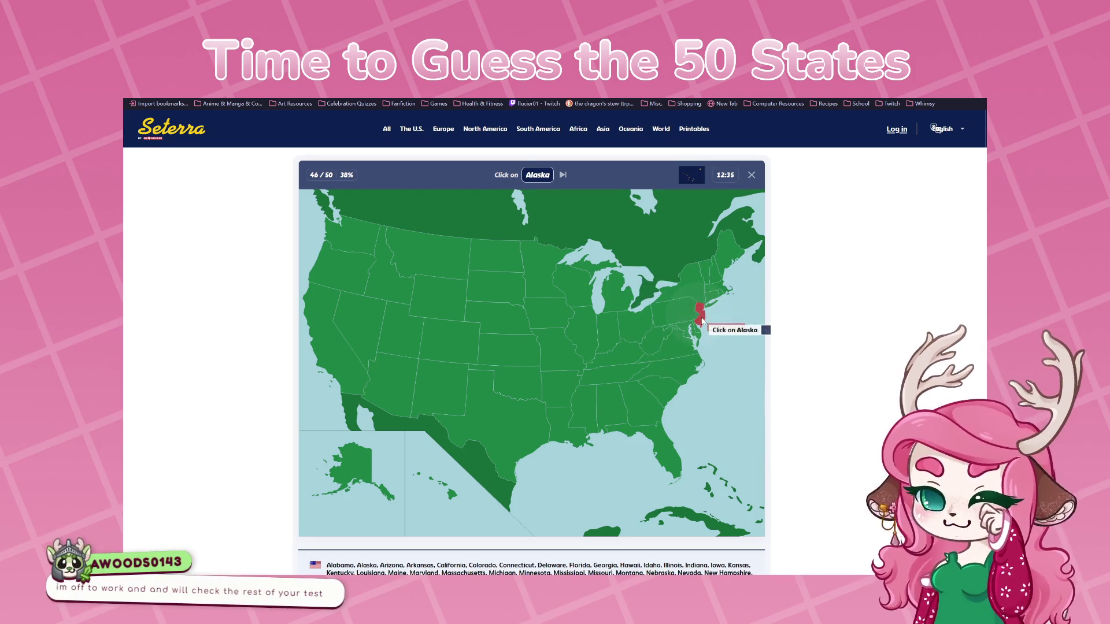
Place Alaska, New Hampshire, Wyoming and Tennessee to complete the quiz at 39%
left_click(346, 485)
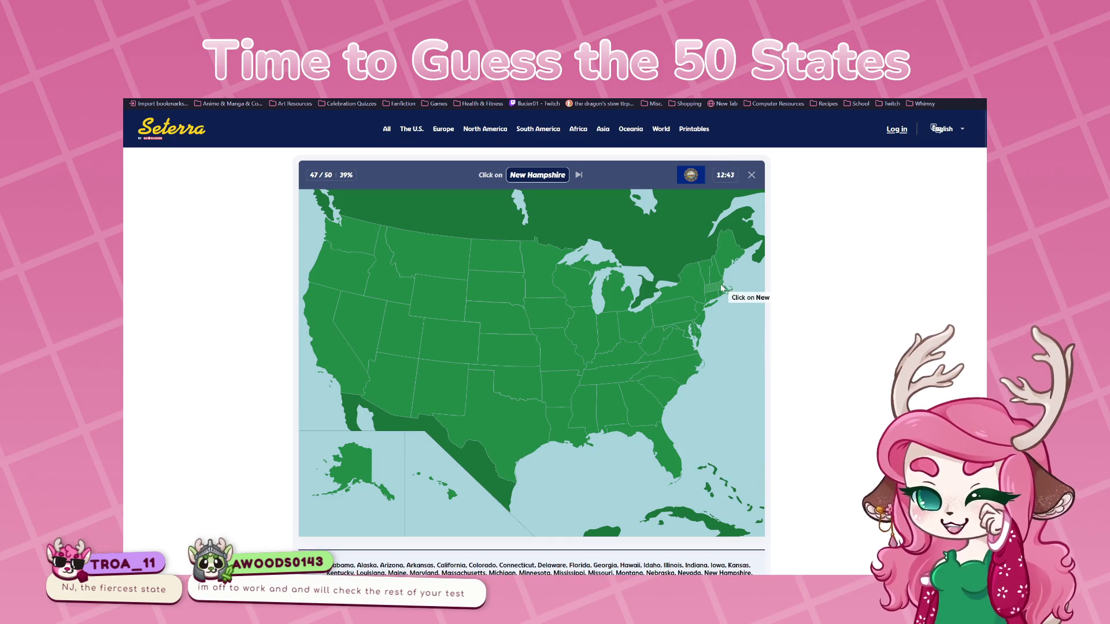
left_click(714, 300)
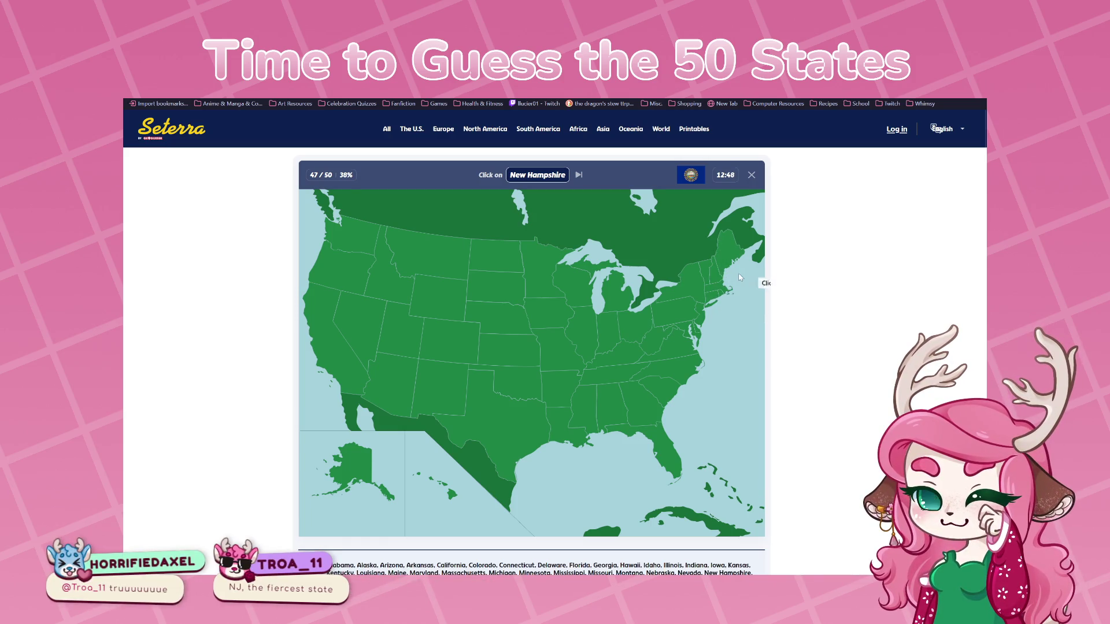
left_click(722, 279)
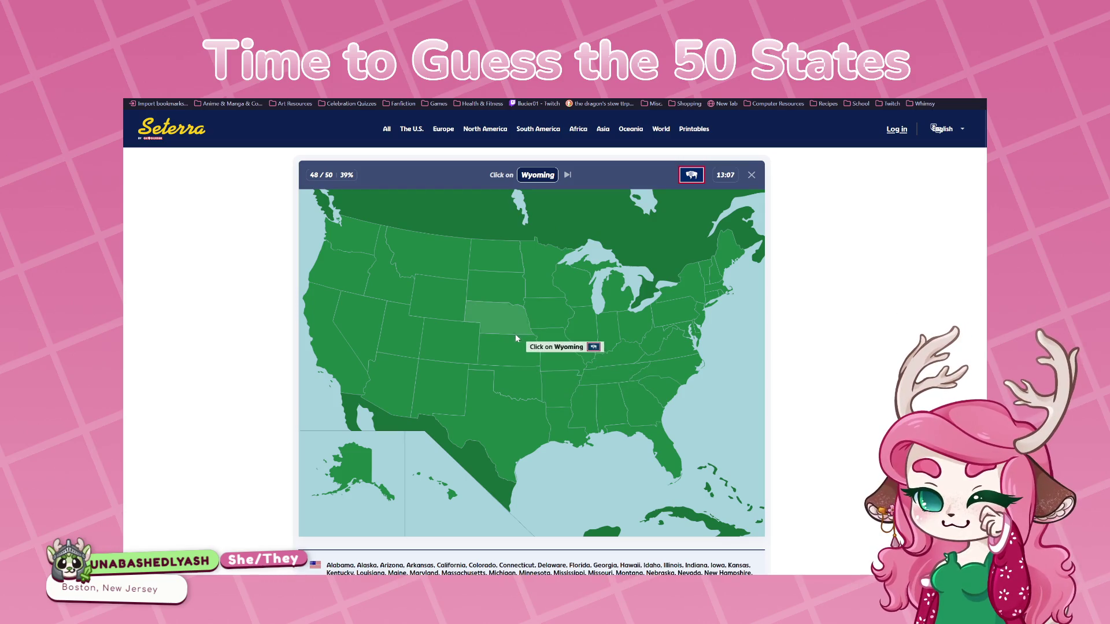
left_click(371, 324)
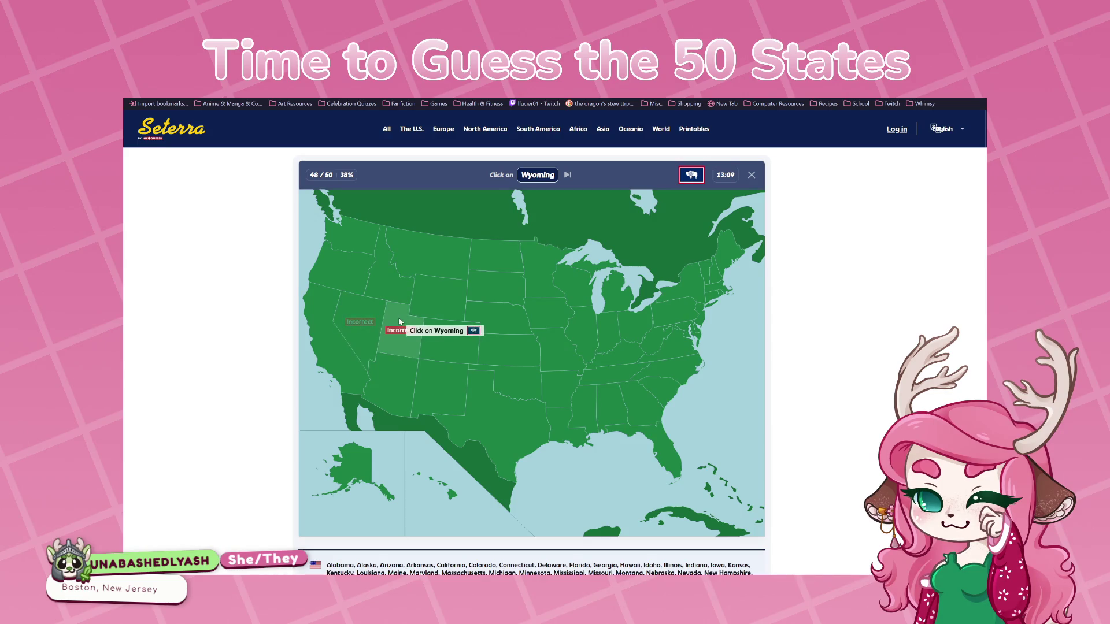
left_click(394, 289)
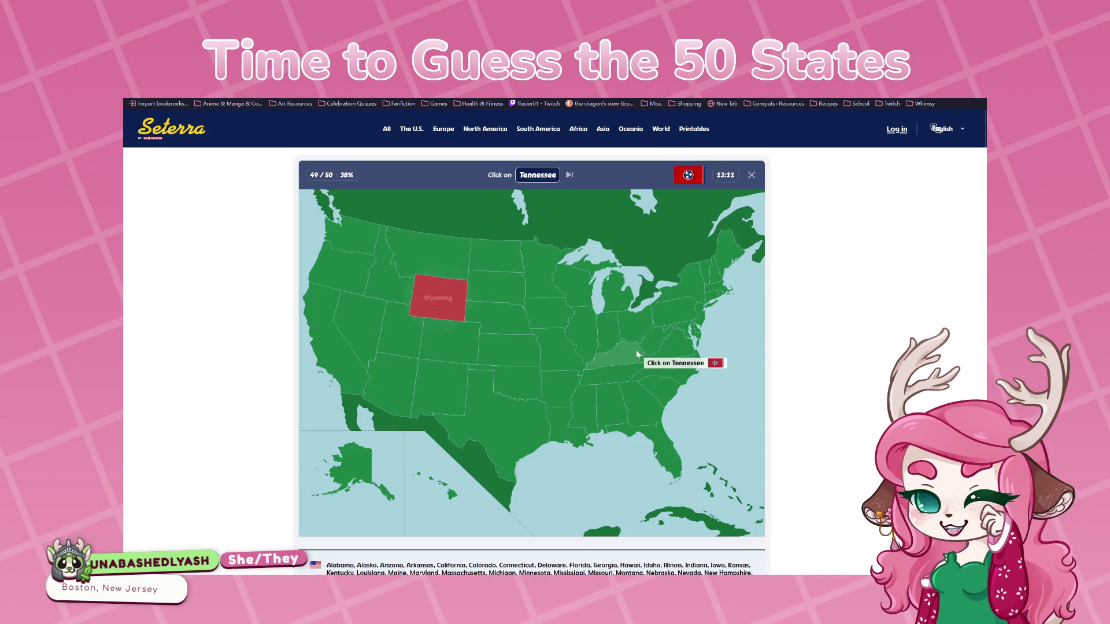
left_click(623, 377)
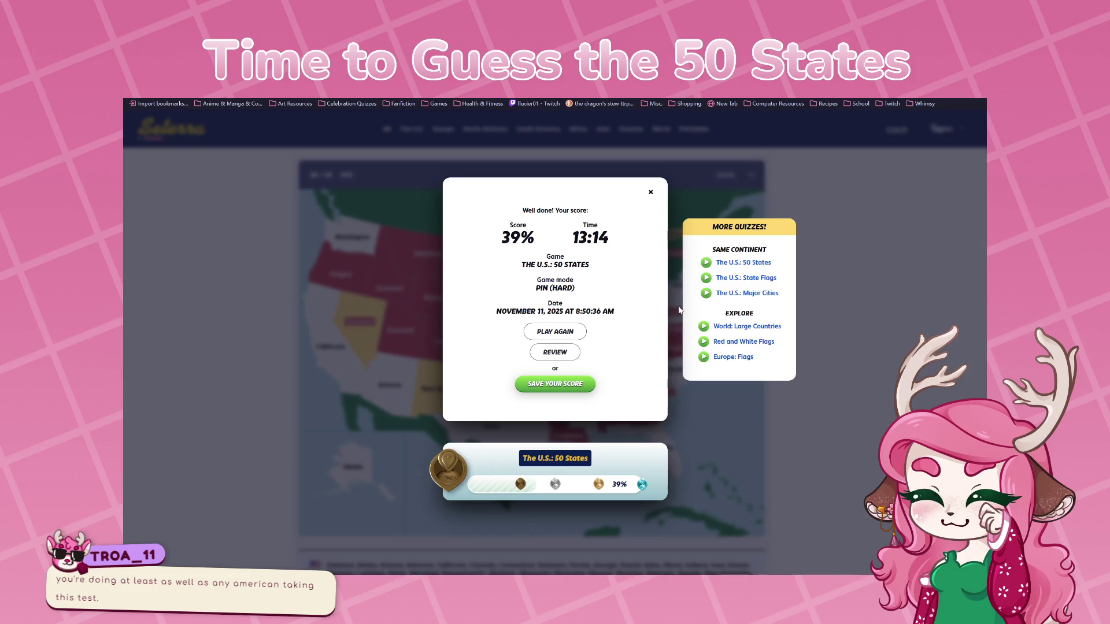
Close the results dialog to view the finished, colour-marked US map
left_click(650, 193)
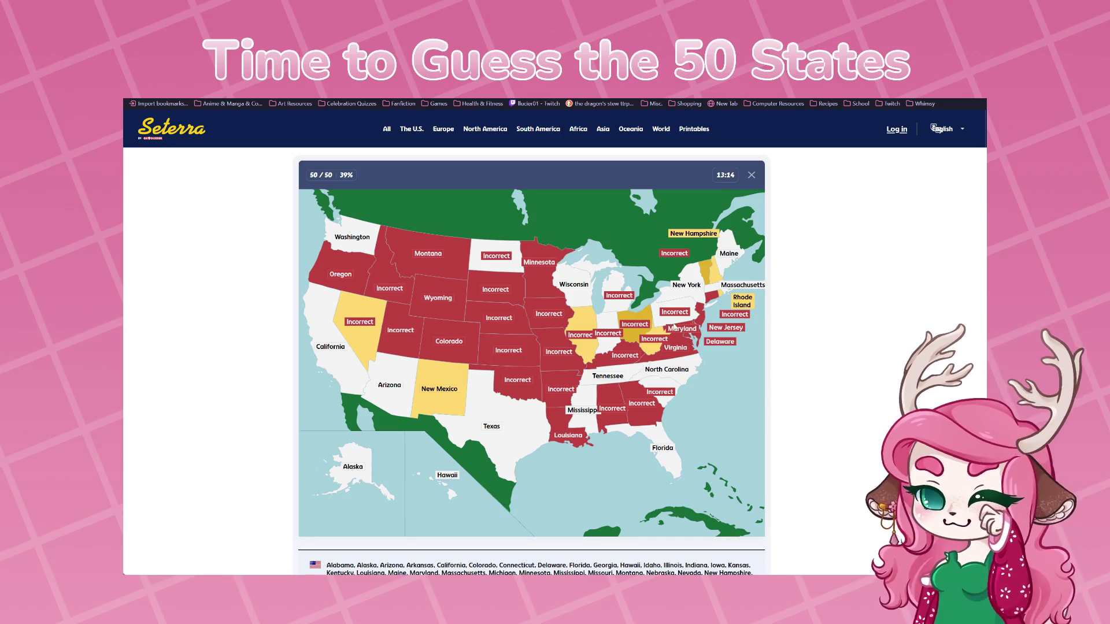
From the North America games, choose Canada: Provinces and Territories and start the quiz
left_click(485, 130)
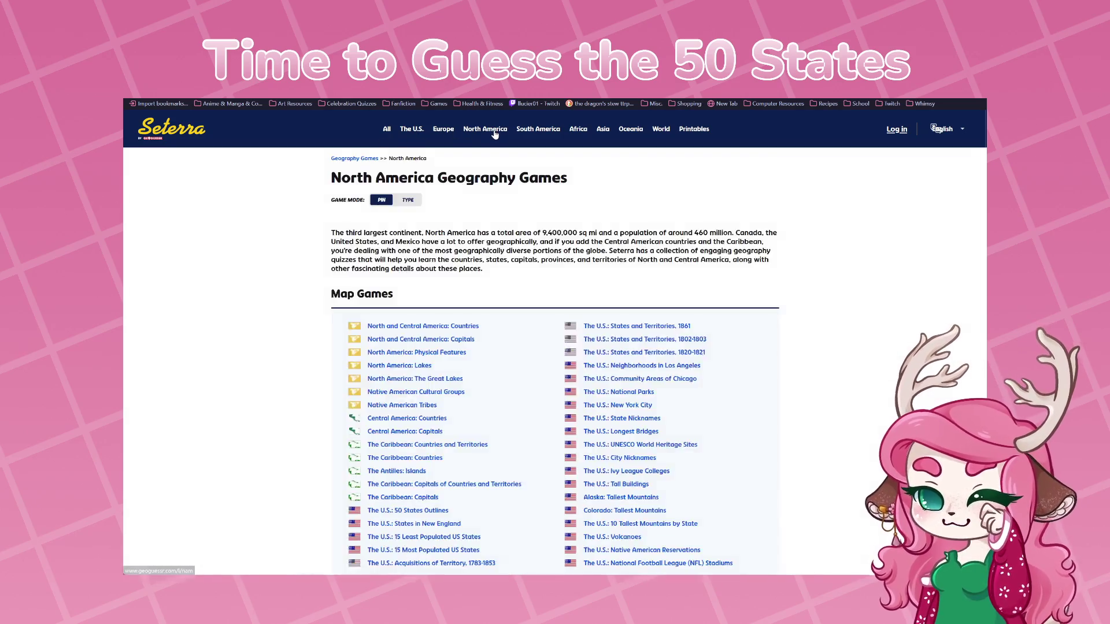
scroll(446, 469, "down", 3)
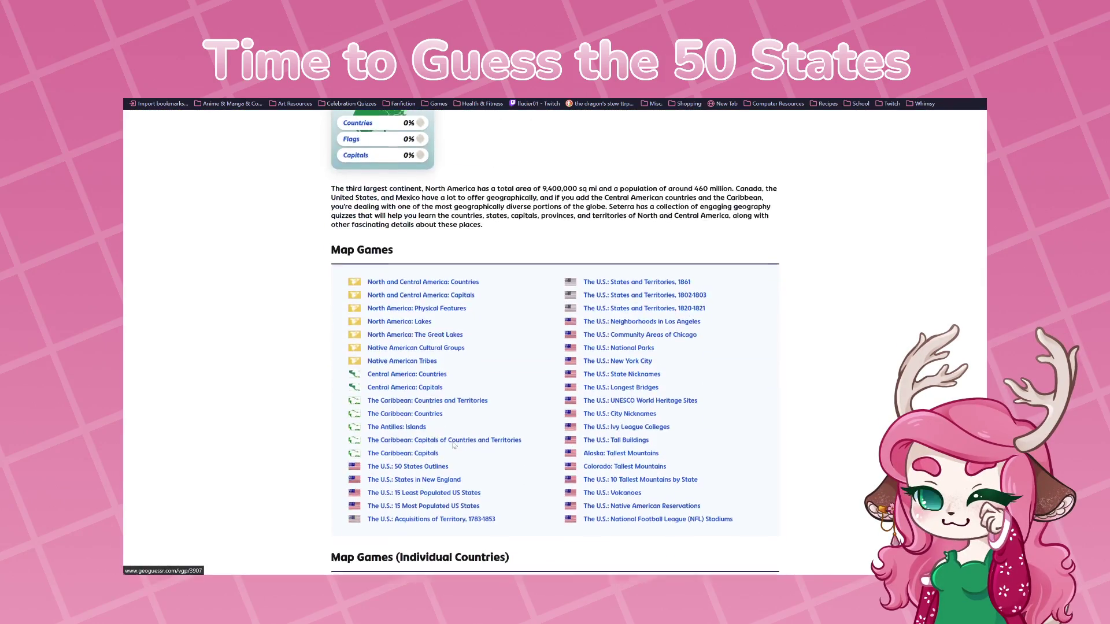
scroll(625, 414, "down", 3)
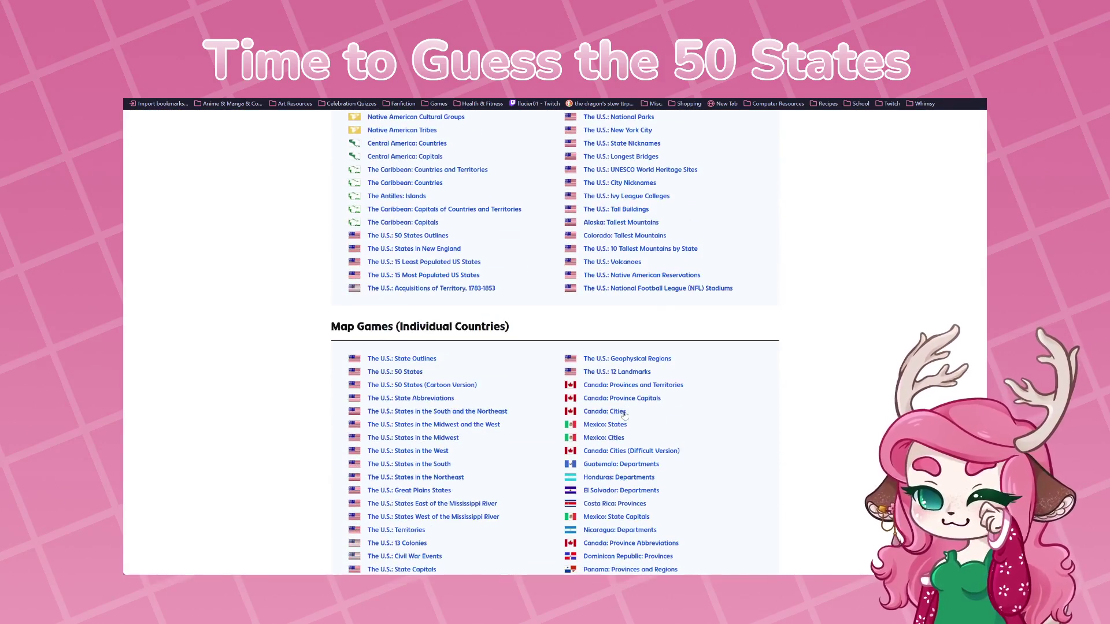
left_click(642, 387)
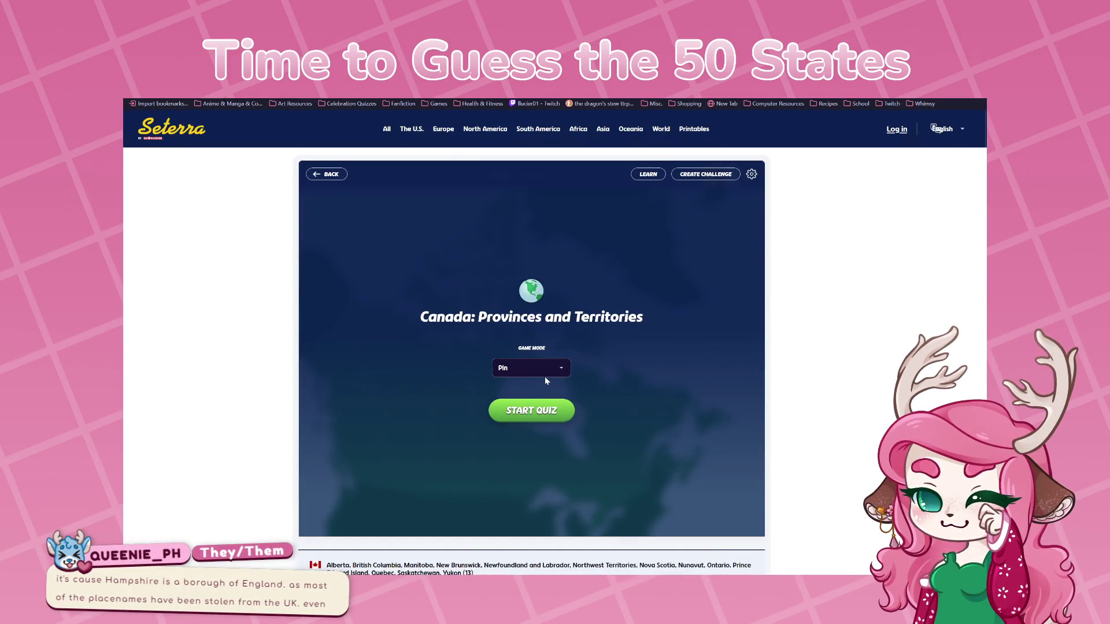
left_click(525, 408)
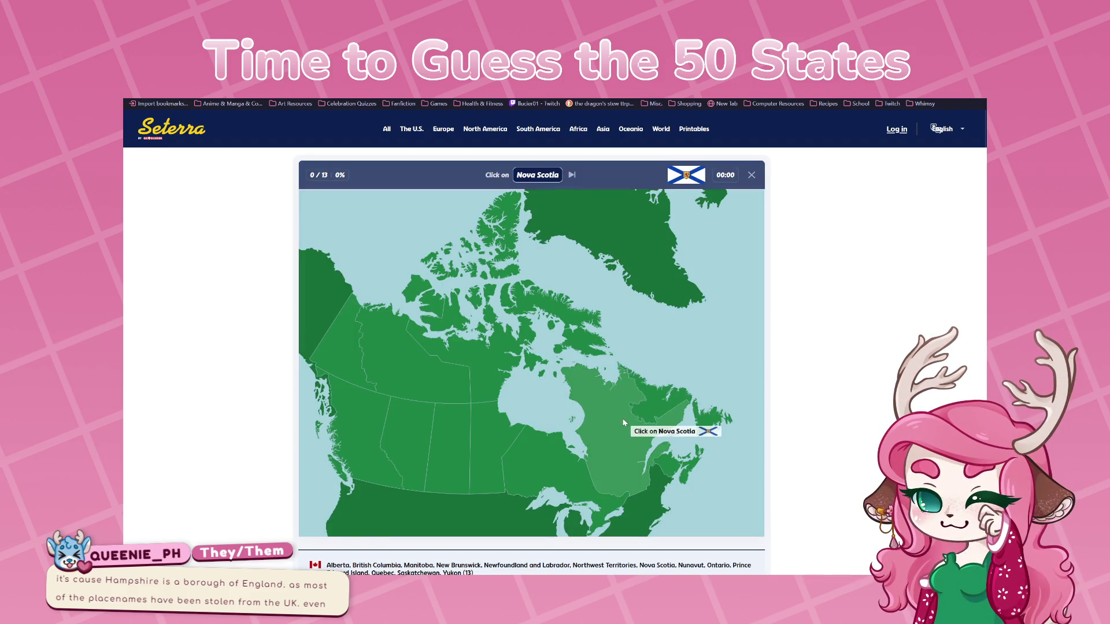
Place Nova Scotia, Ontario, Yukon, Newfoundland and Labrador, Quebec, British Columbia and Northwest Territories
left_click(701, 475)
left_click(560, 478)
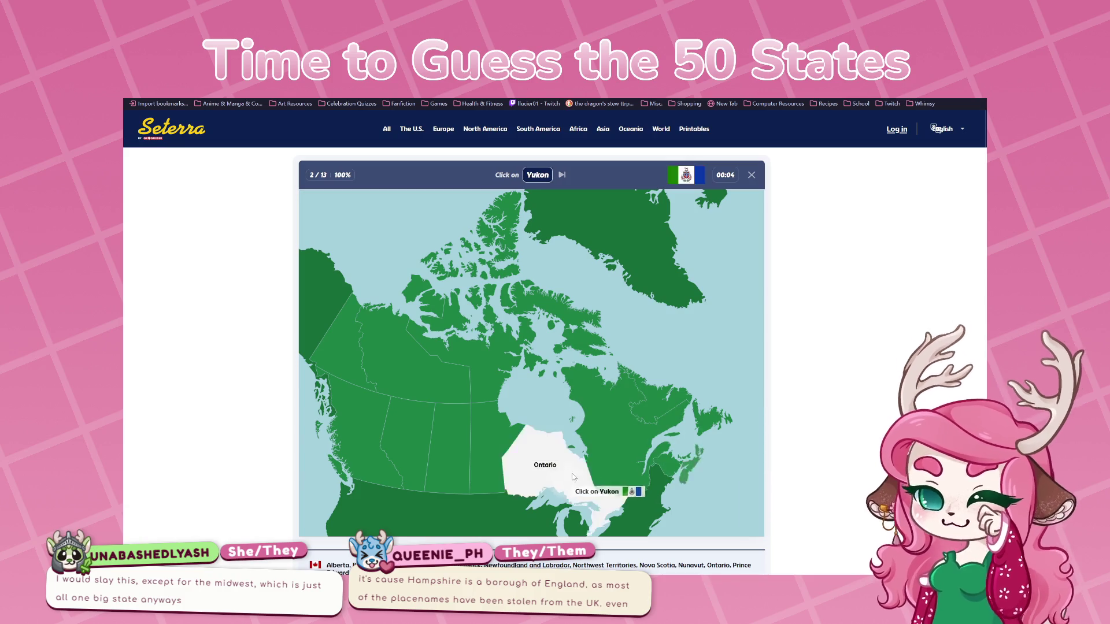
left_click(350, 359)
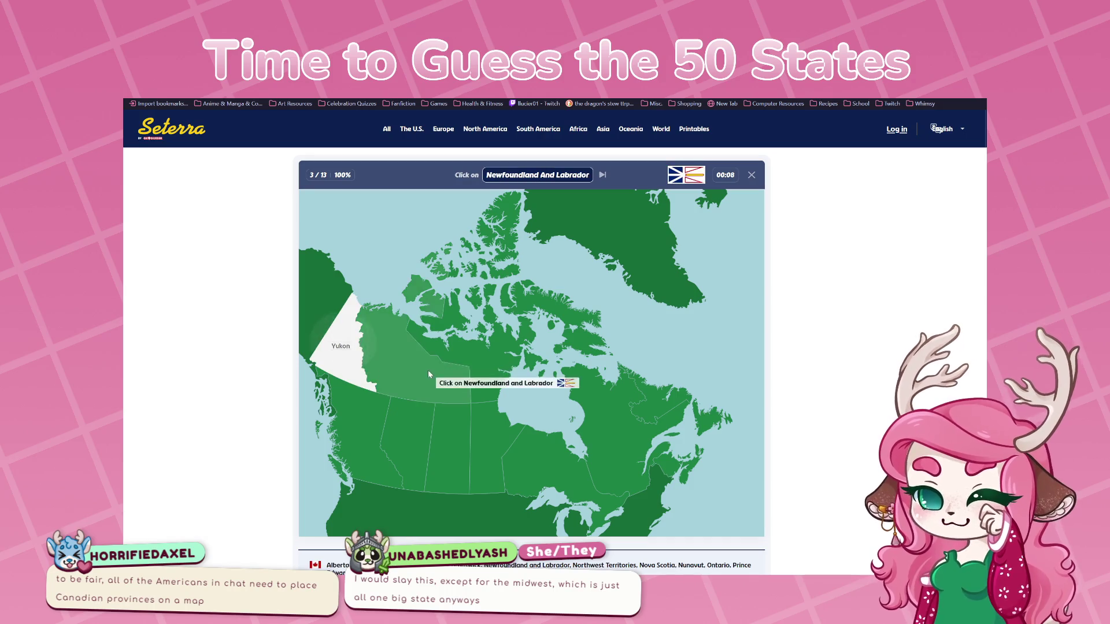
left_click(714, 412)
left_click(613, 426)
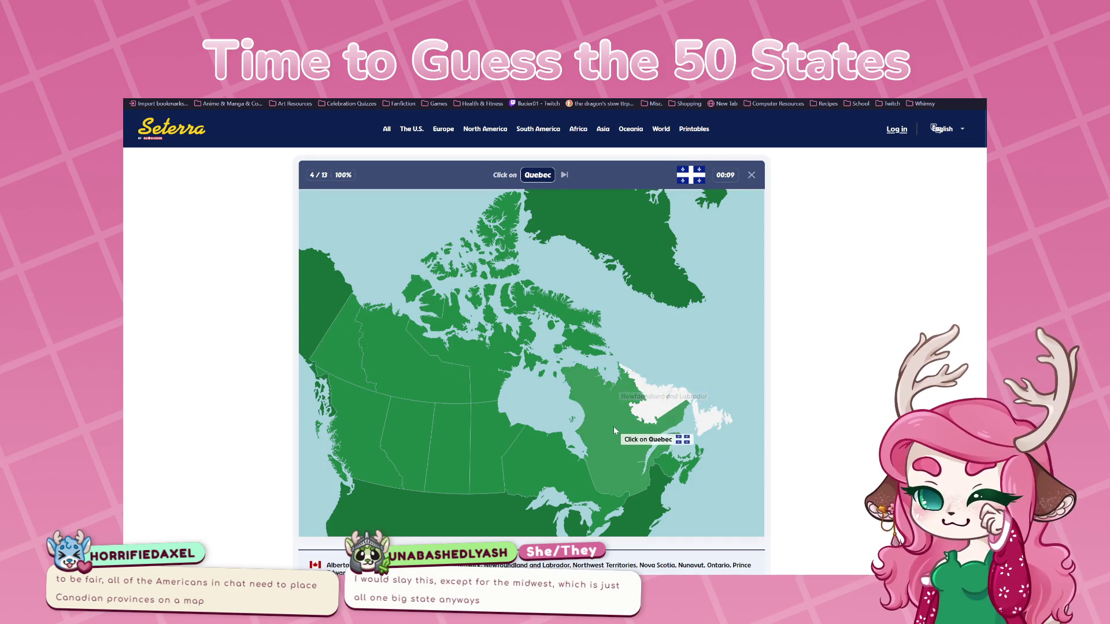
left_click(341, 425)
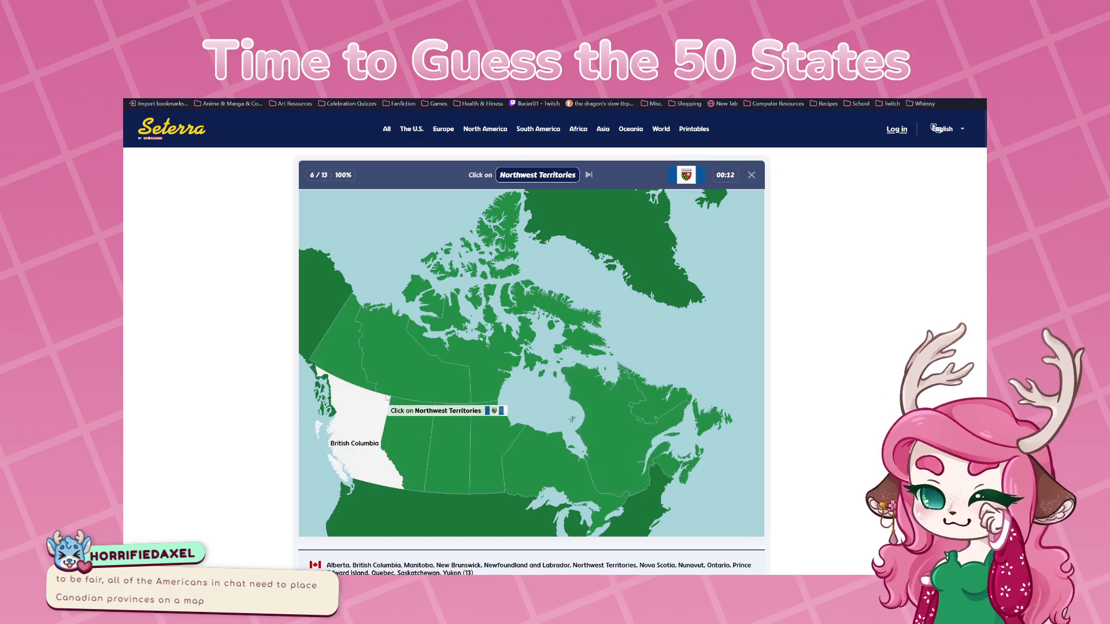
left_click(402, 377)
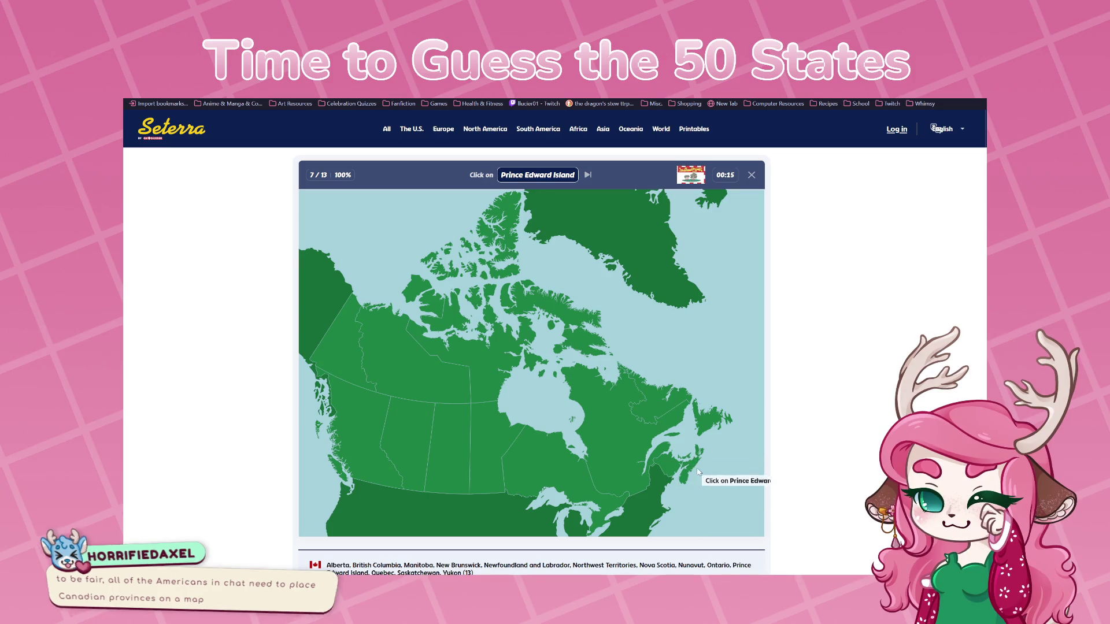
Place Prince Edward Island, Manitoba, Nunavut, Saskatchewan, New Brunswick and Alberta to finish at 100%
left_click(686, 456)
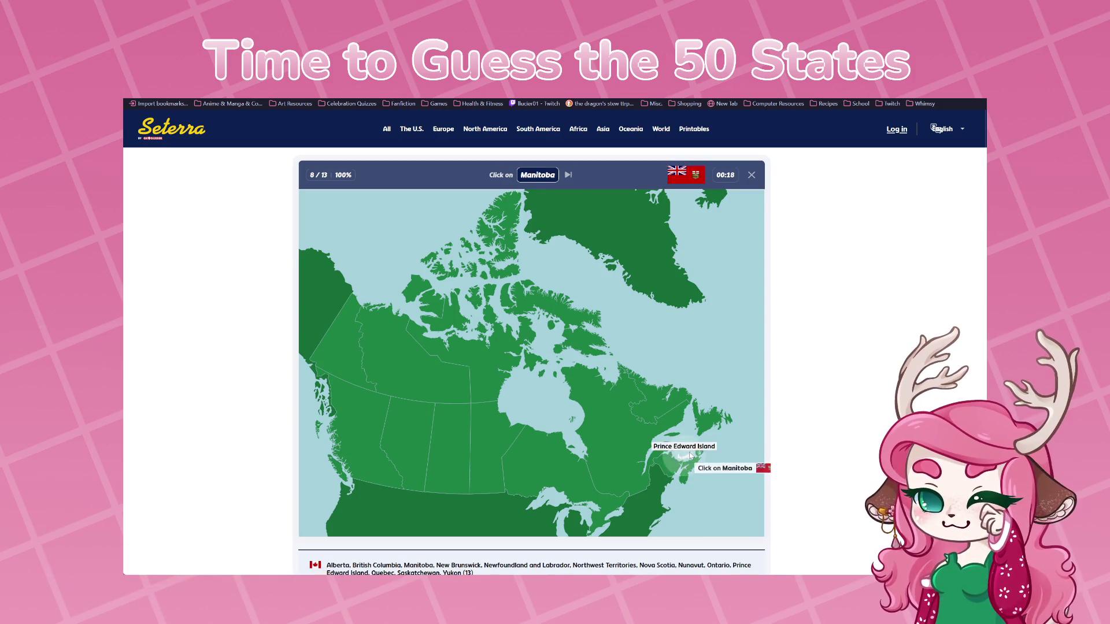
left_click(479, 433)
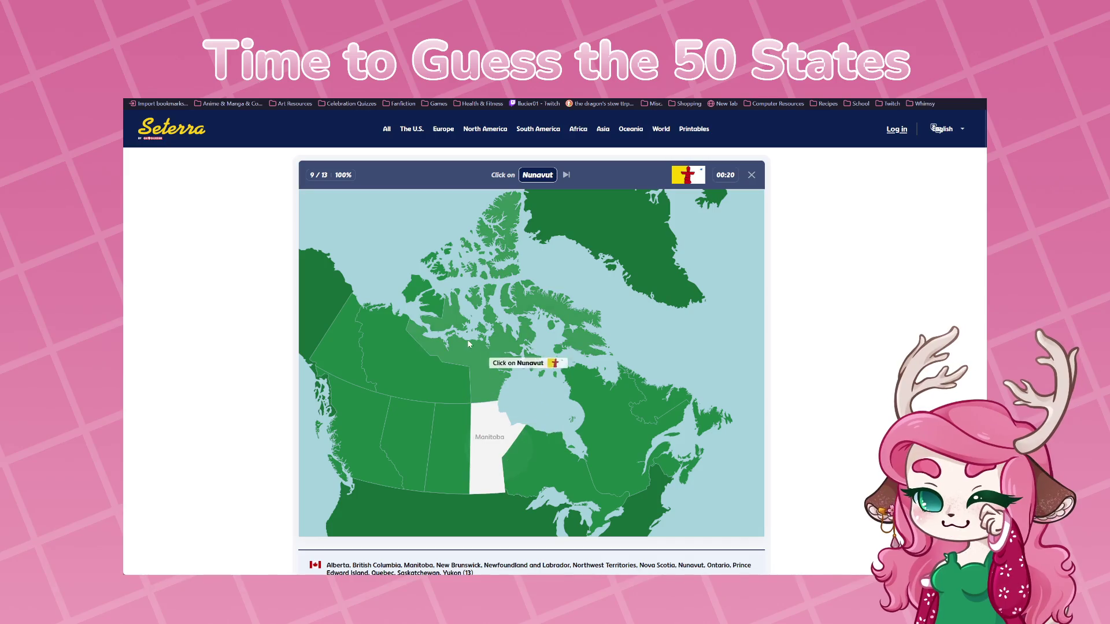
left_click(508, 344)
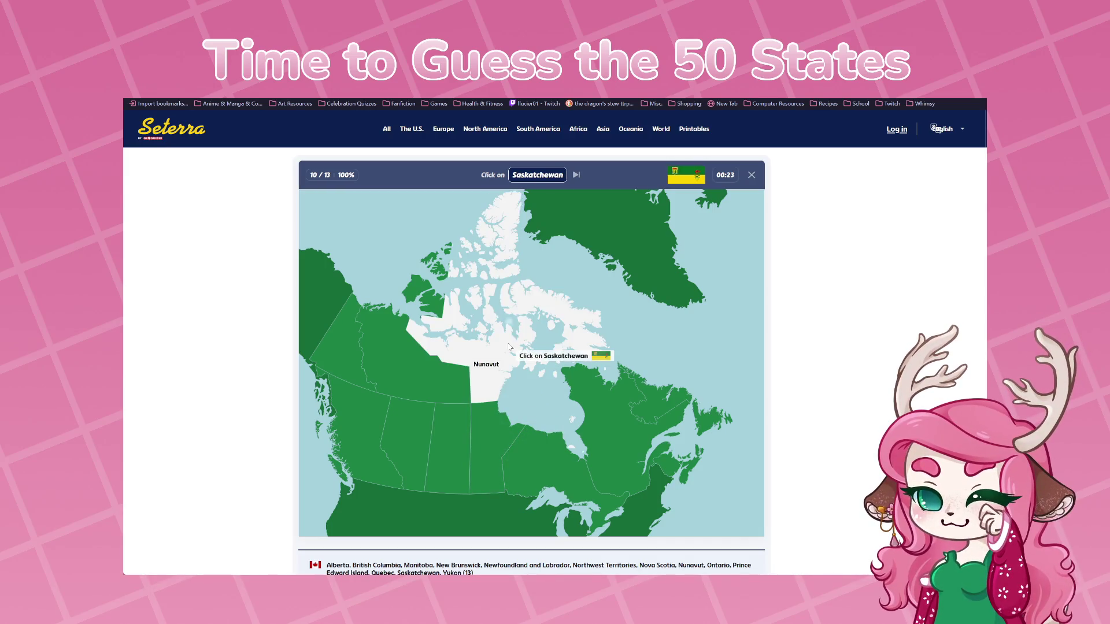
left_click(455, 445)
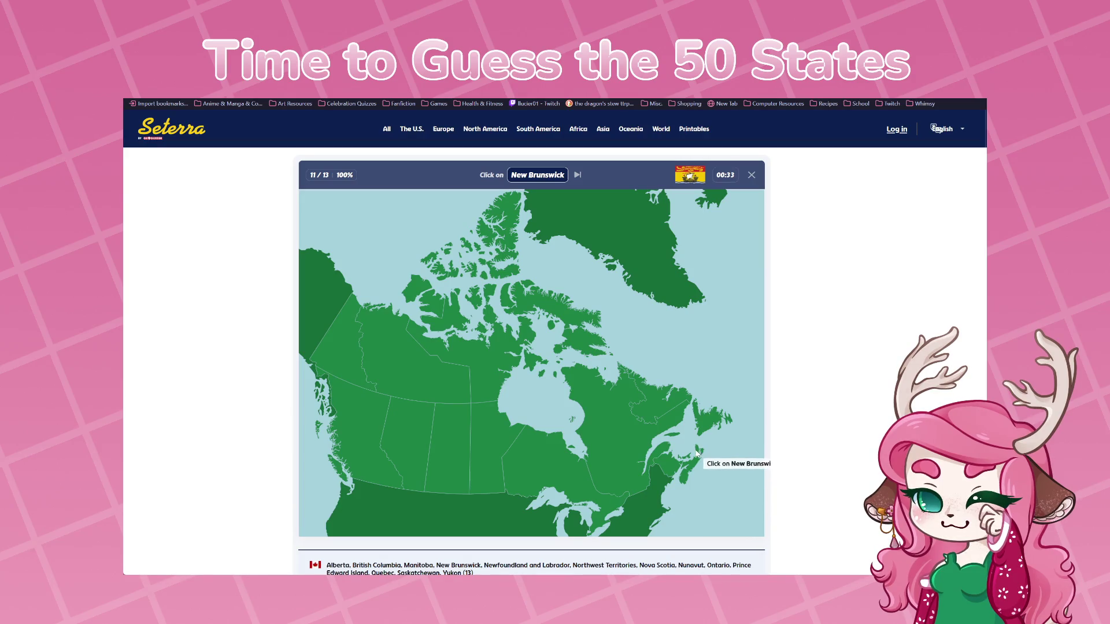
left_click(676, 468)
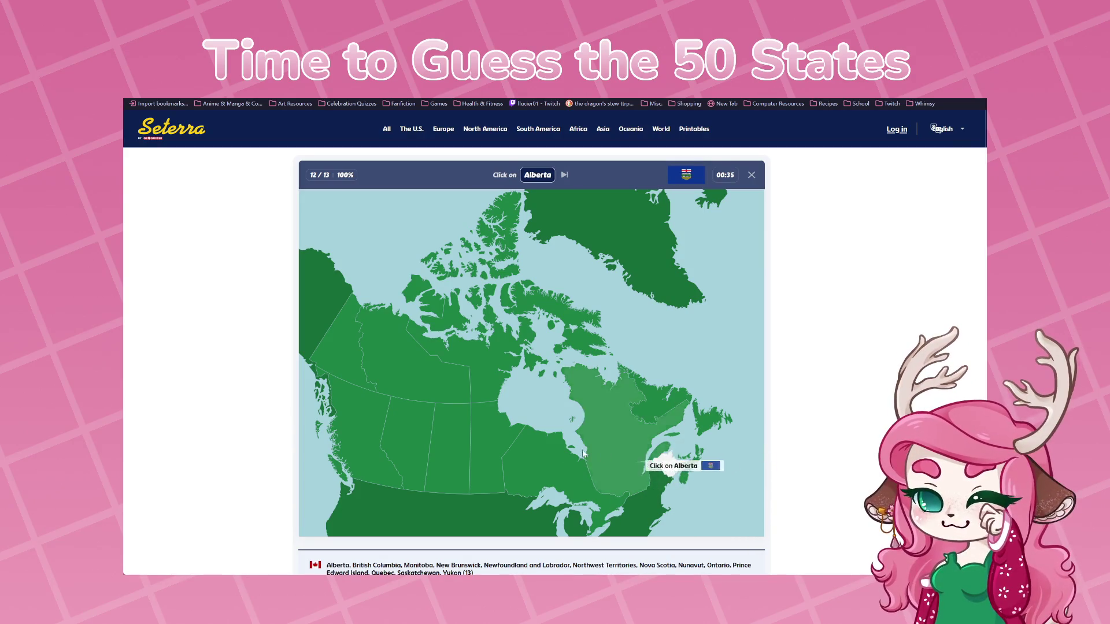
left_click(414, 453)
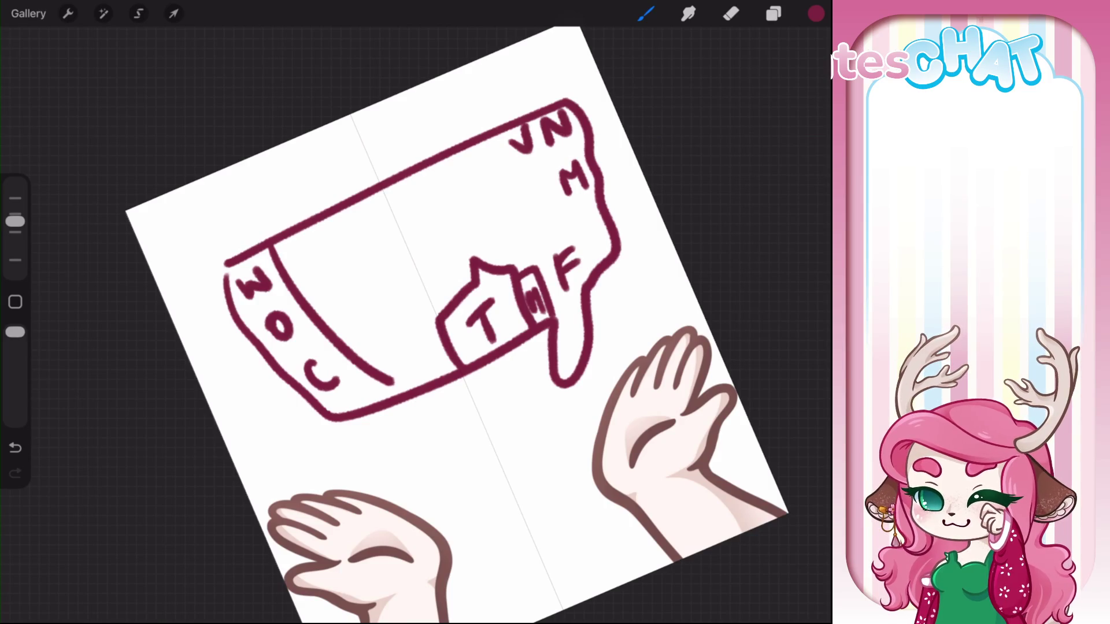
Hide and delete the map doodle Layer 30, then add a new empty layer
left_click(774, 14)
left_click(798, 136)
left_click_drag(751, 136, 648, 136)
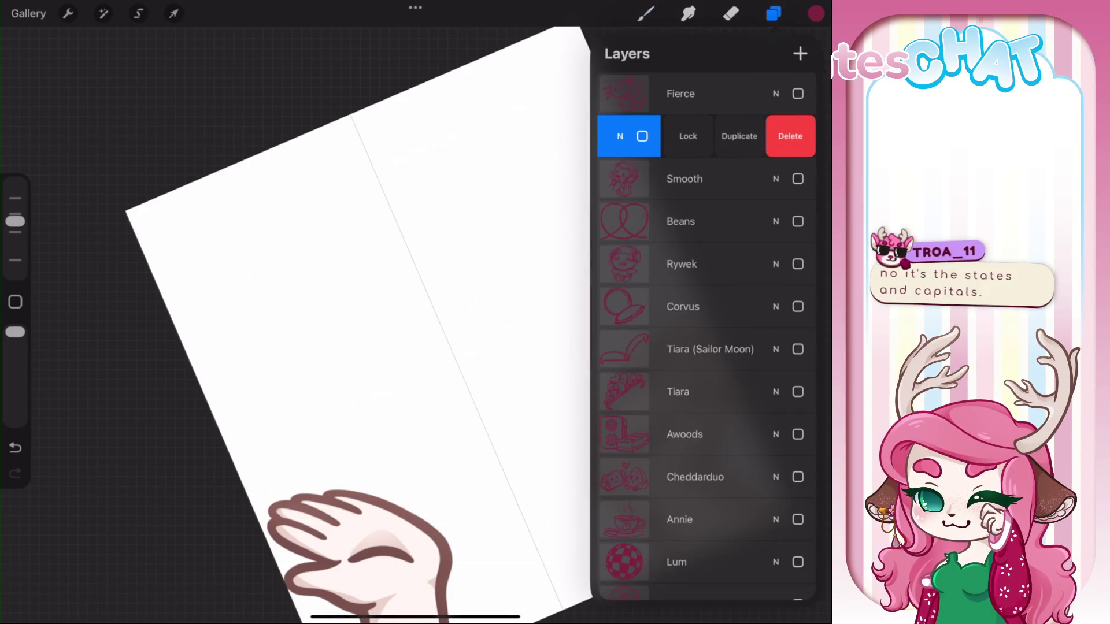
left_click(795, 136)
left_click(800, 54)
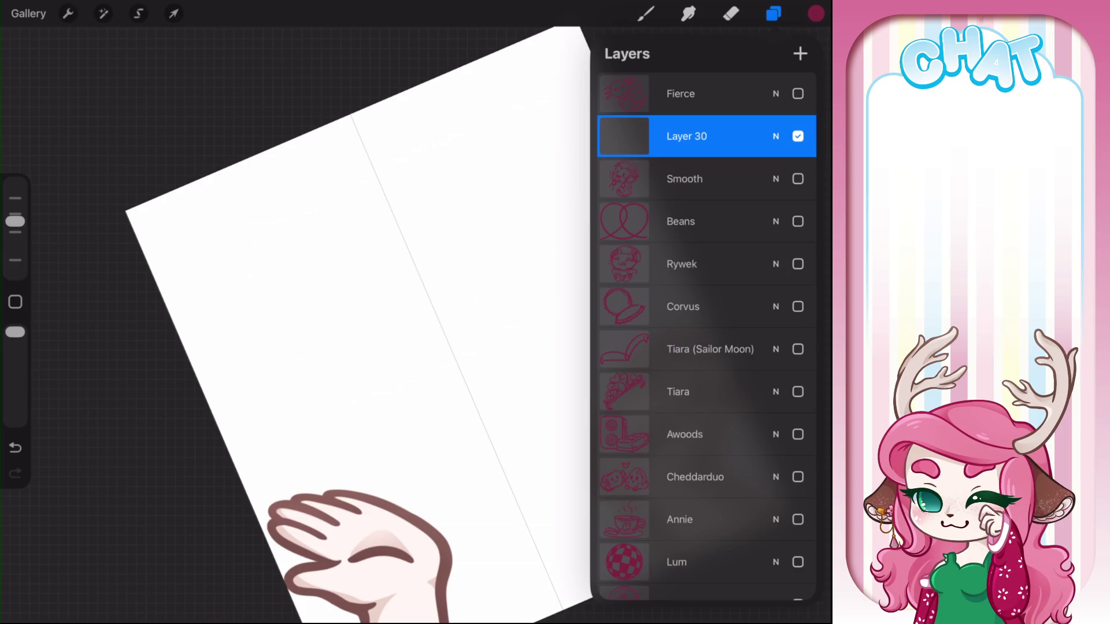
left_click(646, 14)
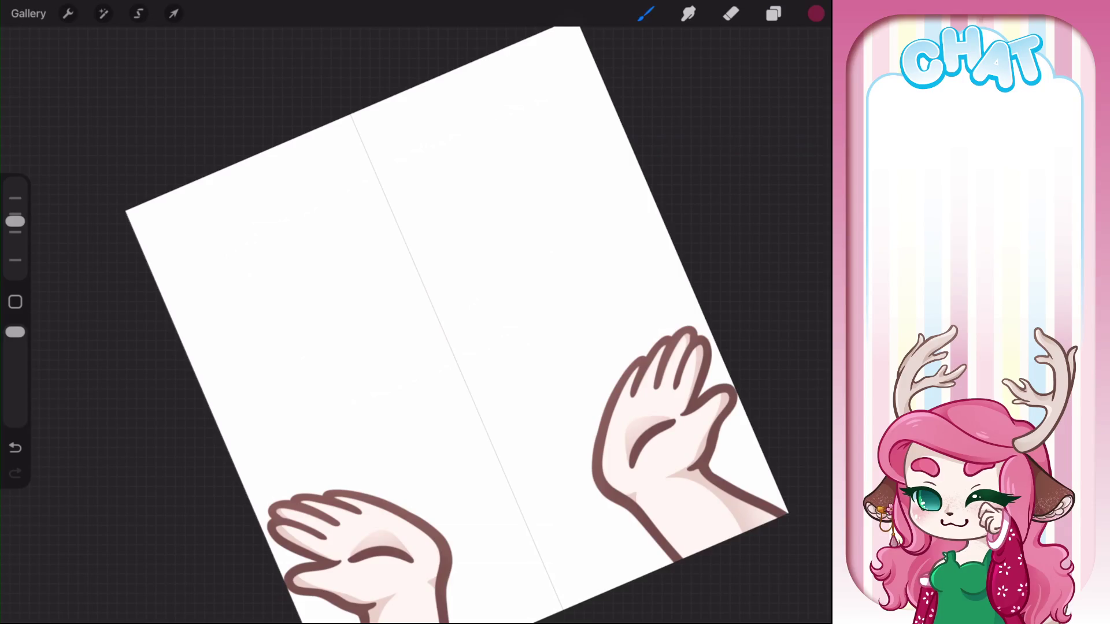
Draw the halo ellipse and a tapered stroke beneath it, then reshape the arc's nodes
mouse_move(386, 168)
left_mouse_down()
mouse_move(308, 241)
mouse_move(271, 326)
left_mouse_up()
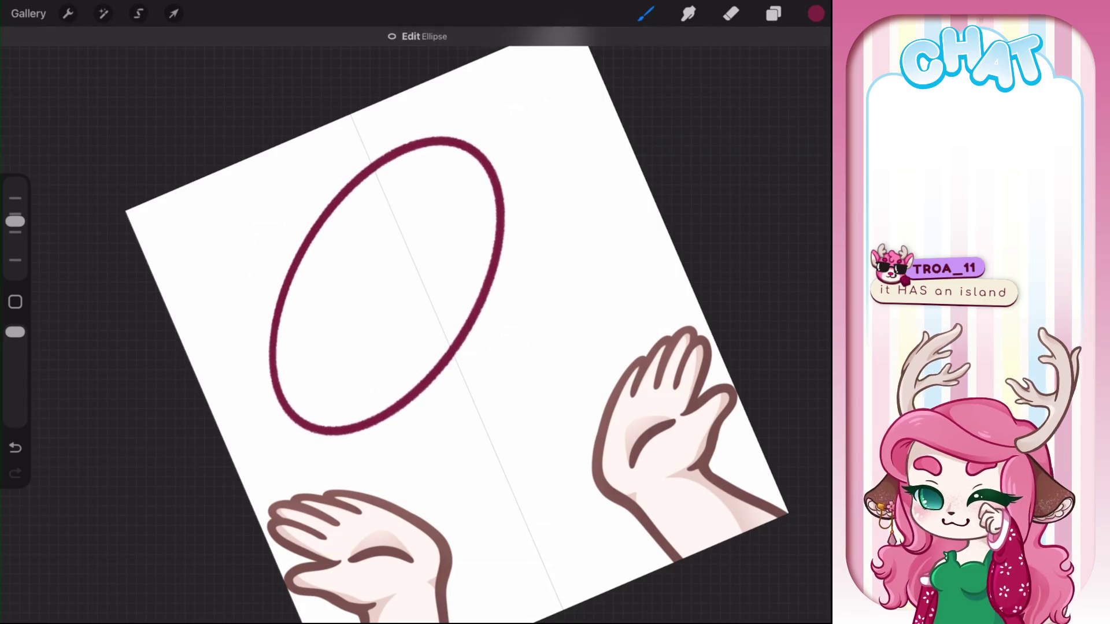
mouse_move(324, 434)
left_mouse_down()
mouse_move(354, 442)
mouse_move(512, 157)
mouse_move(512, 173)
left_mouse_up()
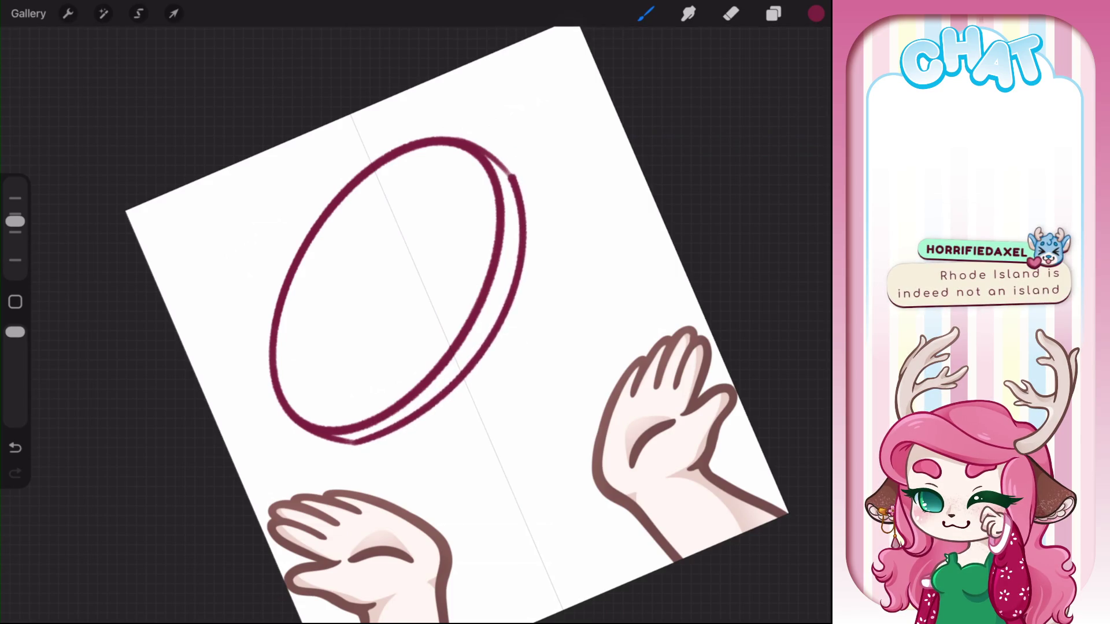
left_click(417, 31)
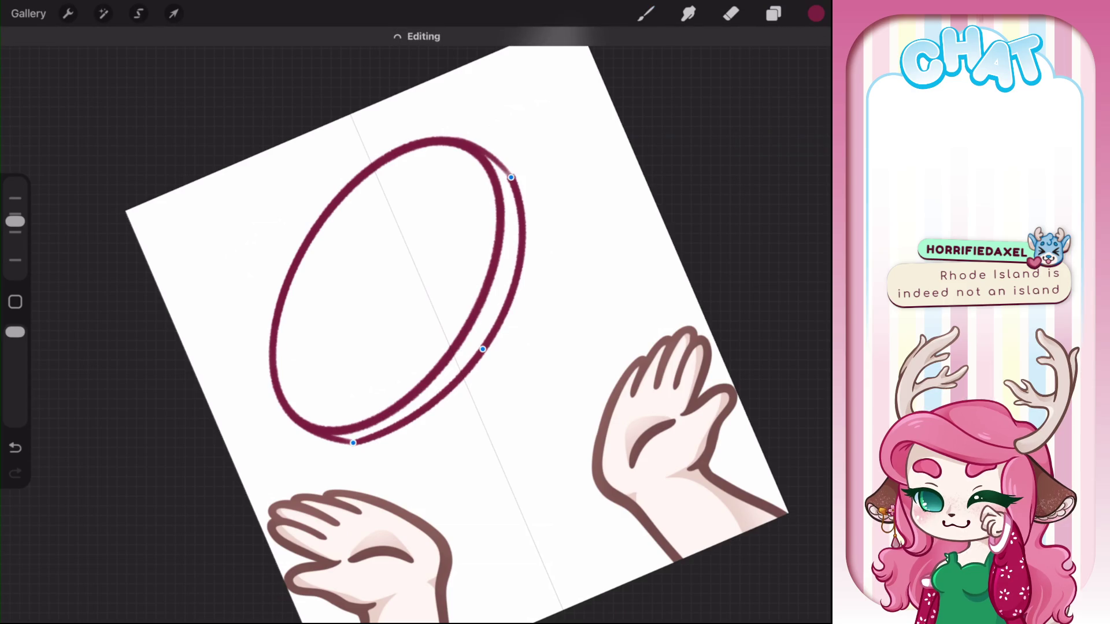
left_click_drag(483, 349, 488, 353)
left_click_drag(353, 443, 359, 447)
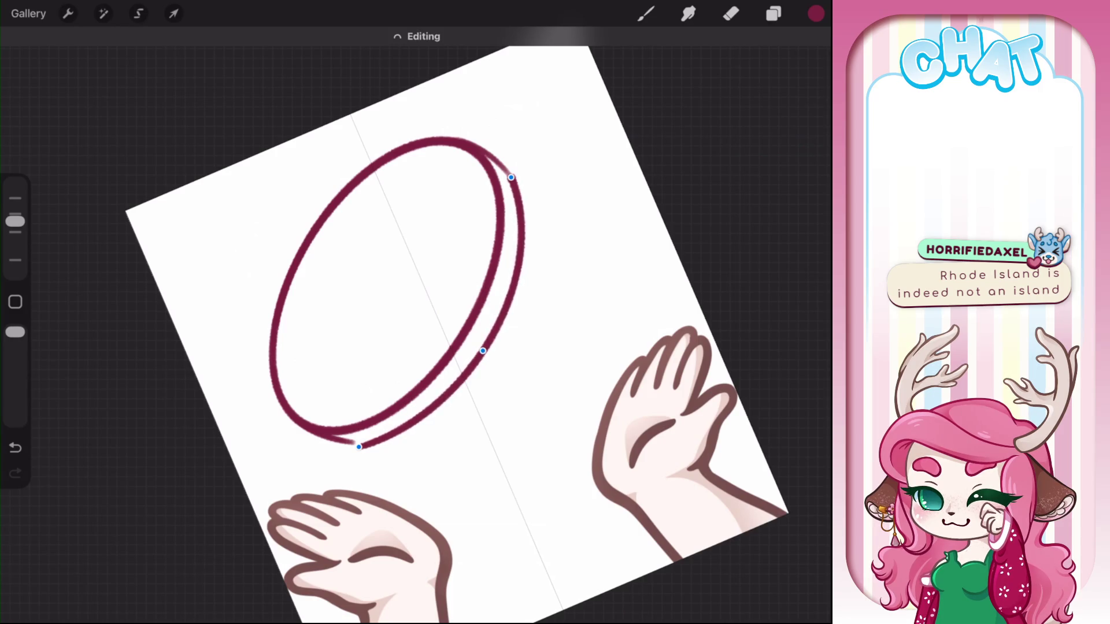
left_click(646, 13)
Try and undo an inner arc, then brush curled pattern marks down the ring's right rim
left_click_drag(309, 425, 457, 148)
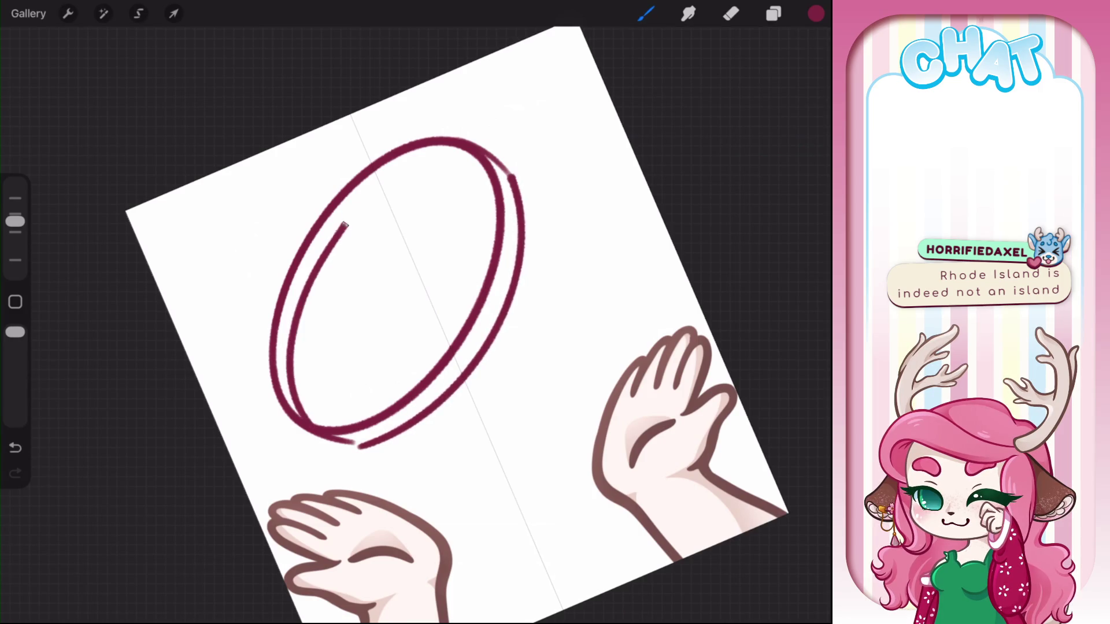
key("ctrl+z")
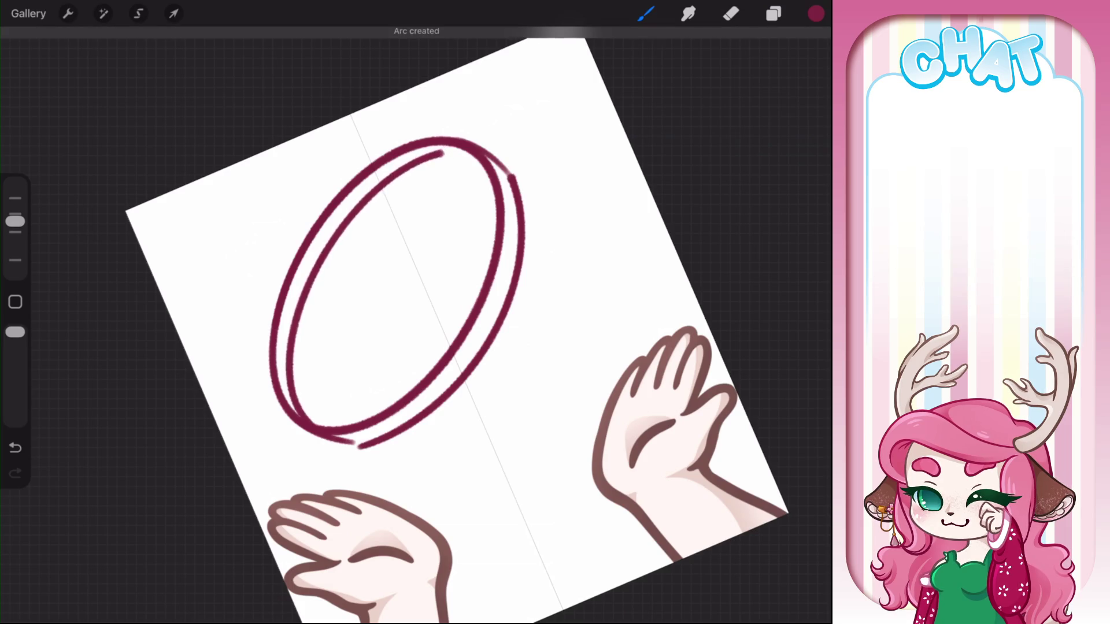
mouse_move(309, 425)
left_mouse_down()
mouse_move(435, 155)
mouse_move(470, 149)
mouse_move(491, 173)
left_mouse_up()
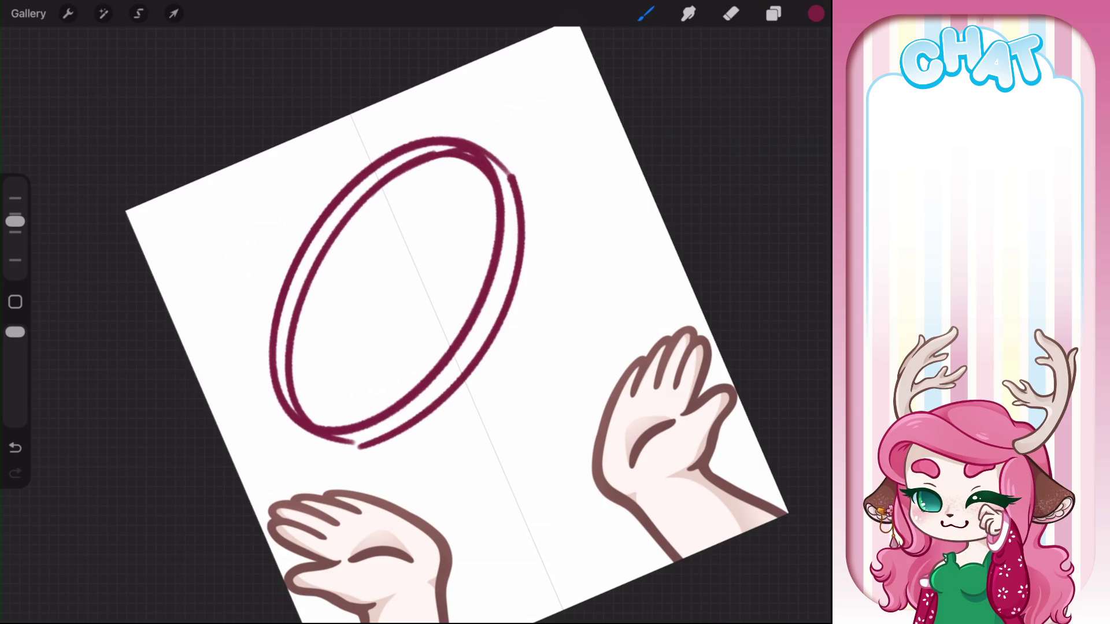
key("ctrl+z")
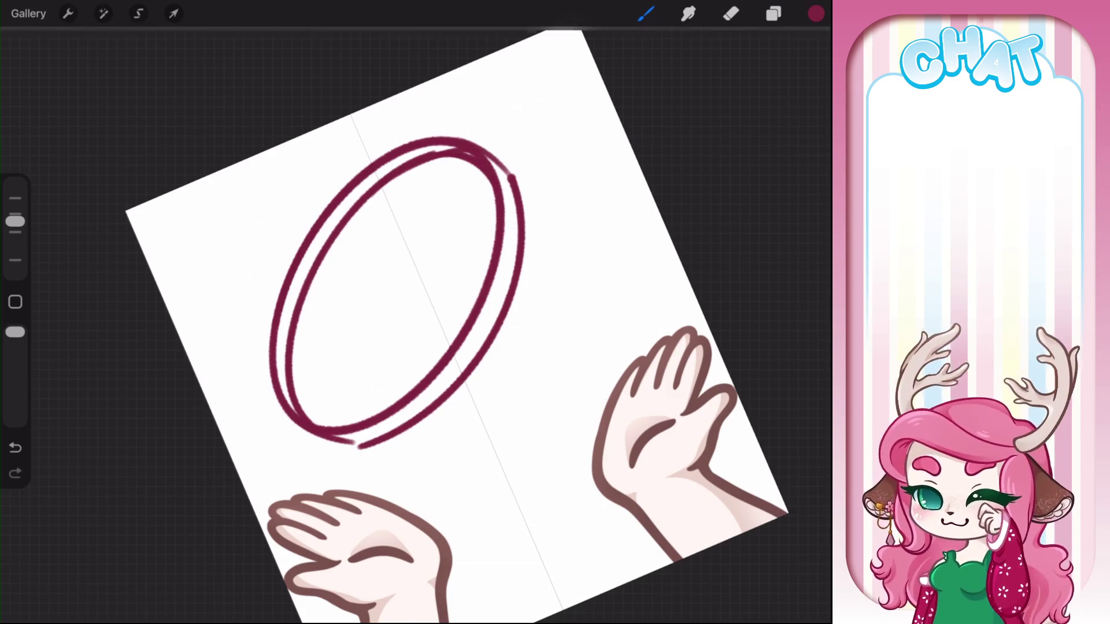
left_click_drag(436, 163, 448, 172)
mouse_move(447, 177)
left_mouse_down()
mouse_move(481, 252)
mouse_move(477, 359)
mouse_move(410, 456)
mouse_move(388, 464)
left_mouse_up()
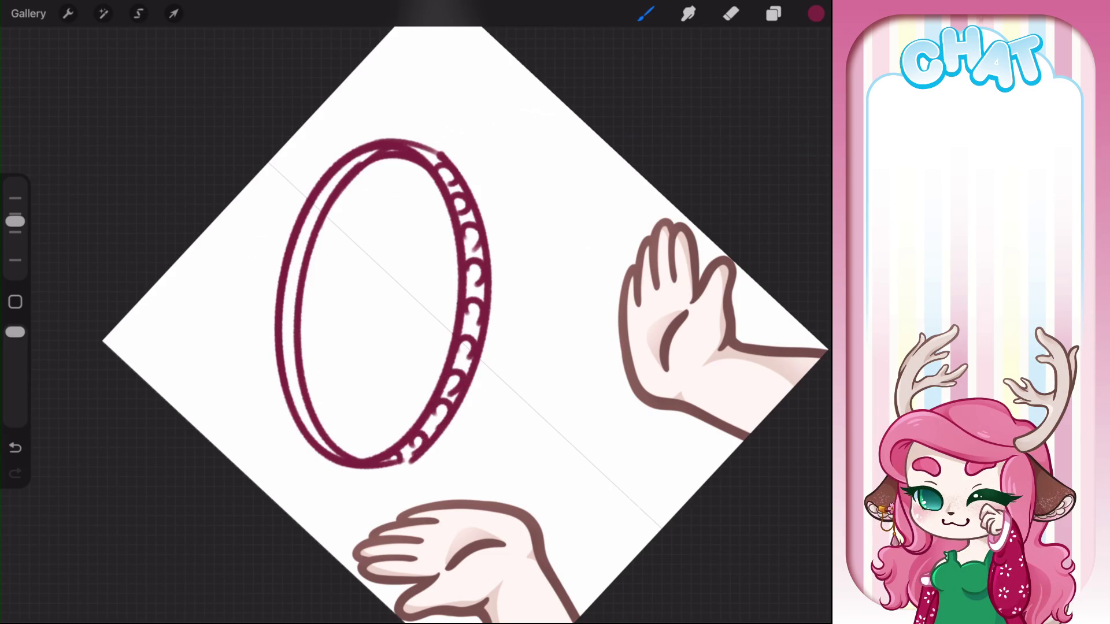
left_click_drag(405, 312, 347, 323)
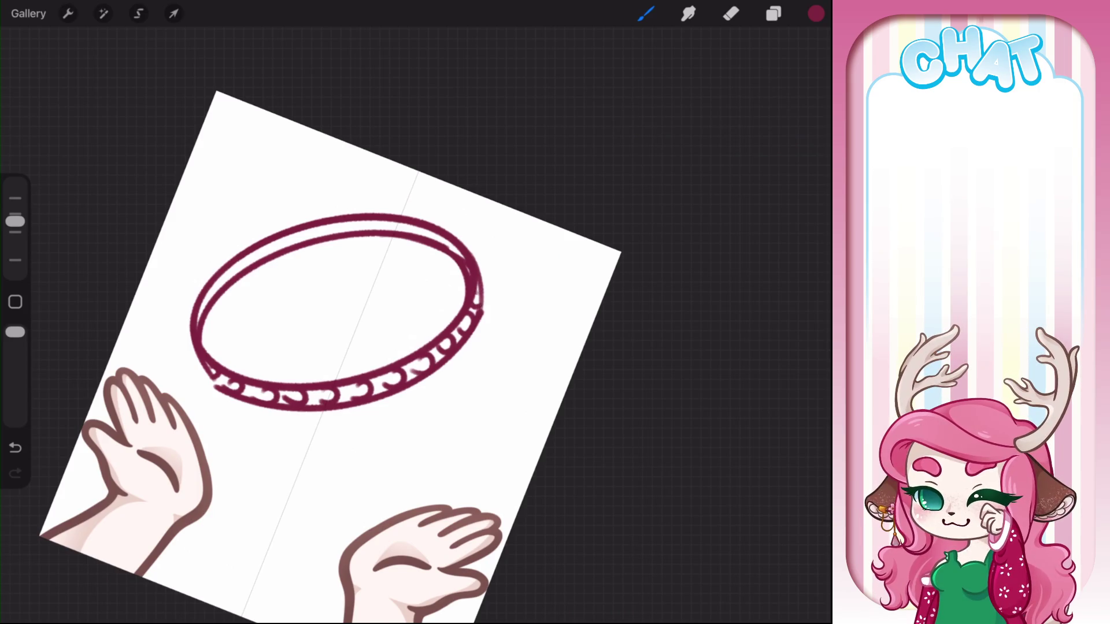
left_click_drag(347, 347, 335, 381)
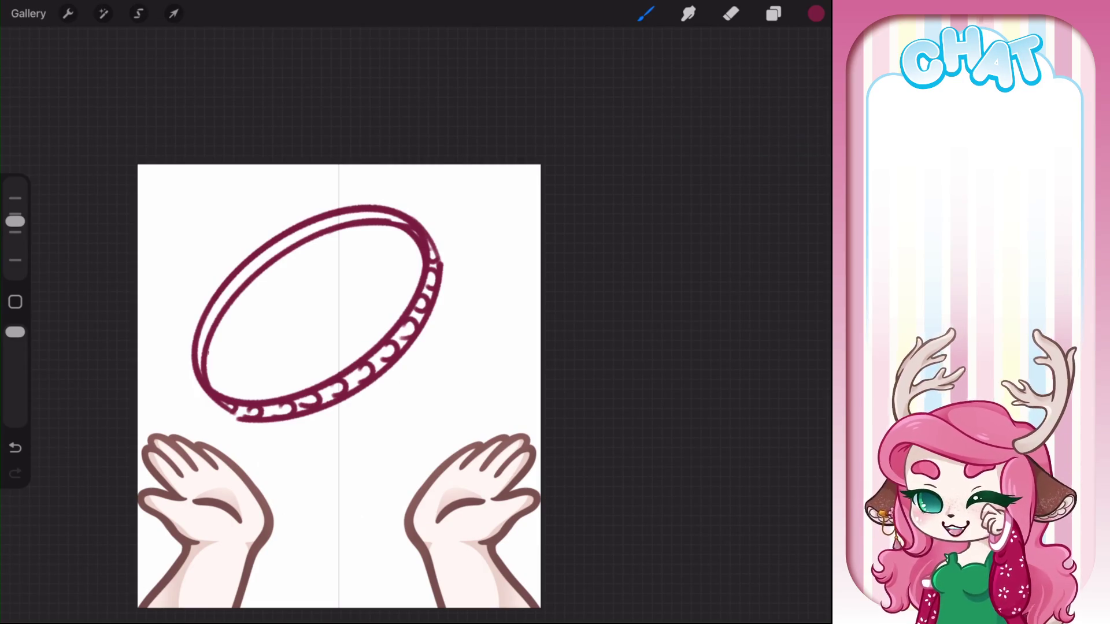
Thicken, erase and redraw the ring's inner left edge
left_click_drag(207, 352, 231, 399)
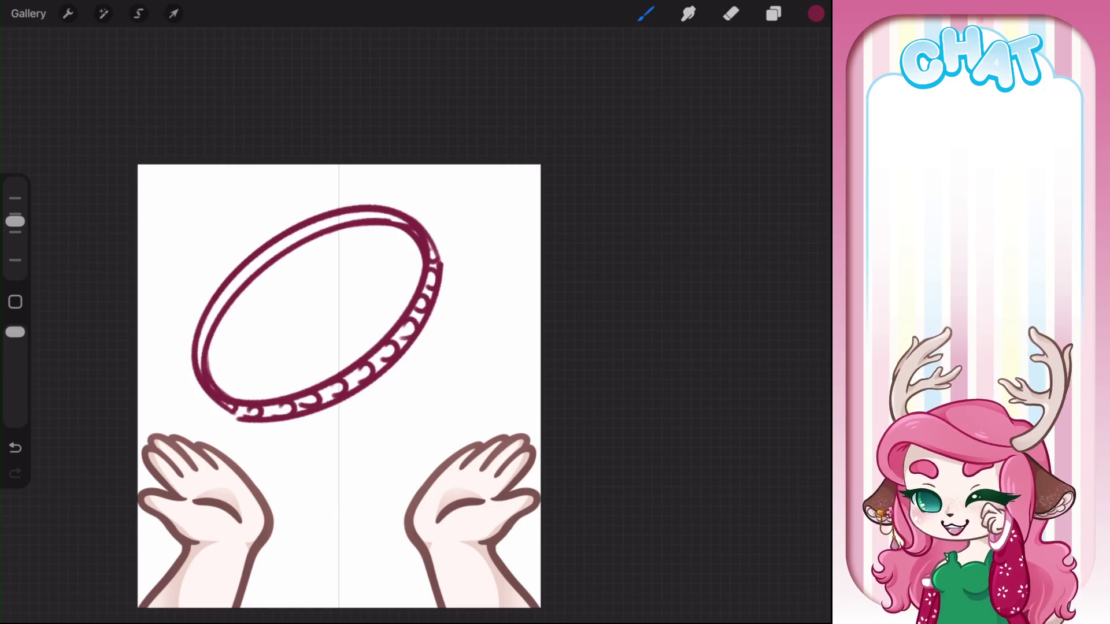
left_click_drag(214, 349, 209, 395)
left_click(732, 14)
left_click(646, 13)
left_click_drag(200, 347, 202, 391)
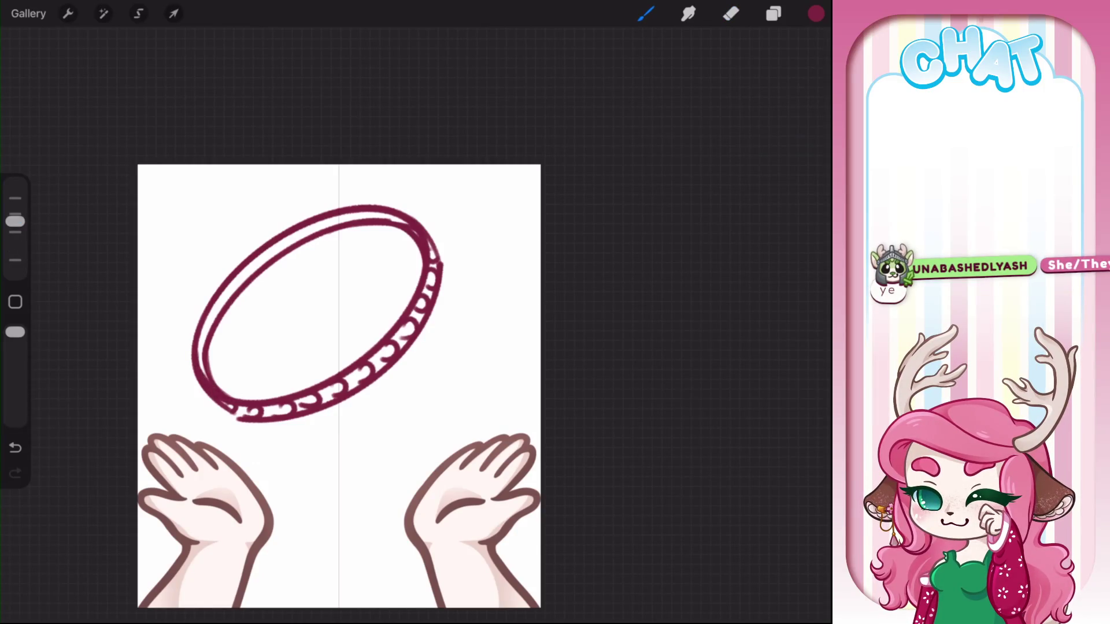
Move the whole ring up and to the right with Transform
left_click_drag(317, 314, 351, 273)
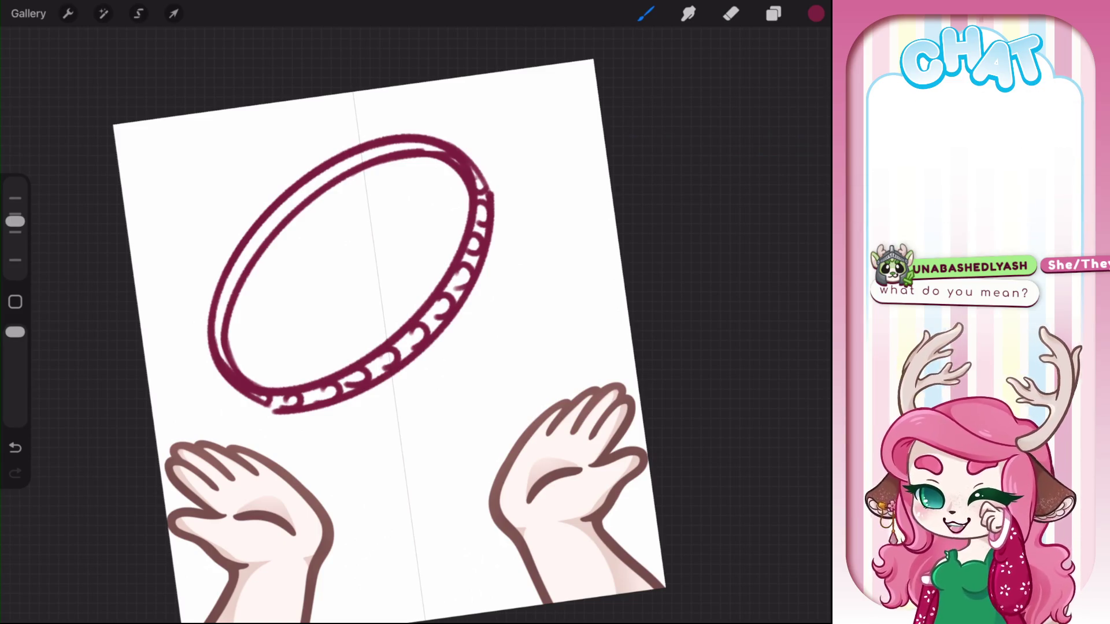
left_click(173, 13)
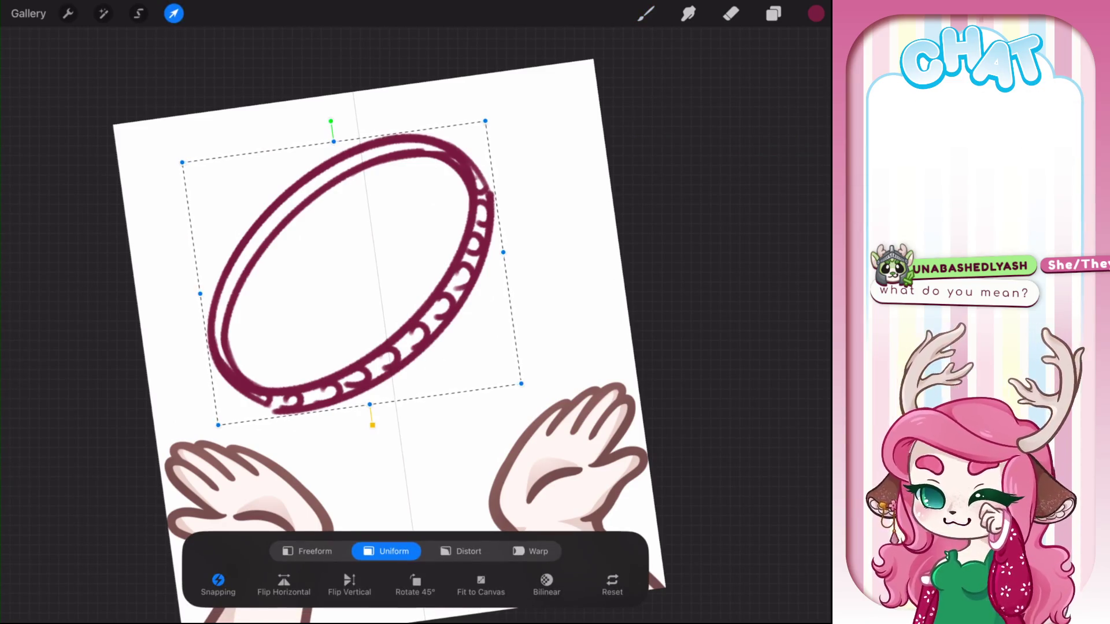
left_click_drag(353, 272, 380, 260)
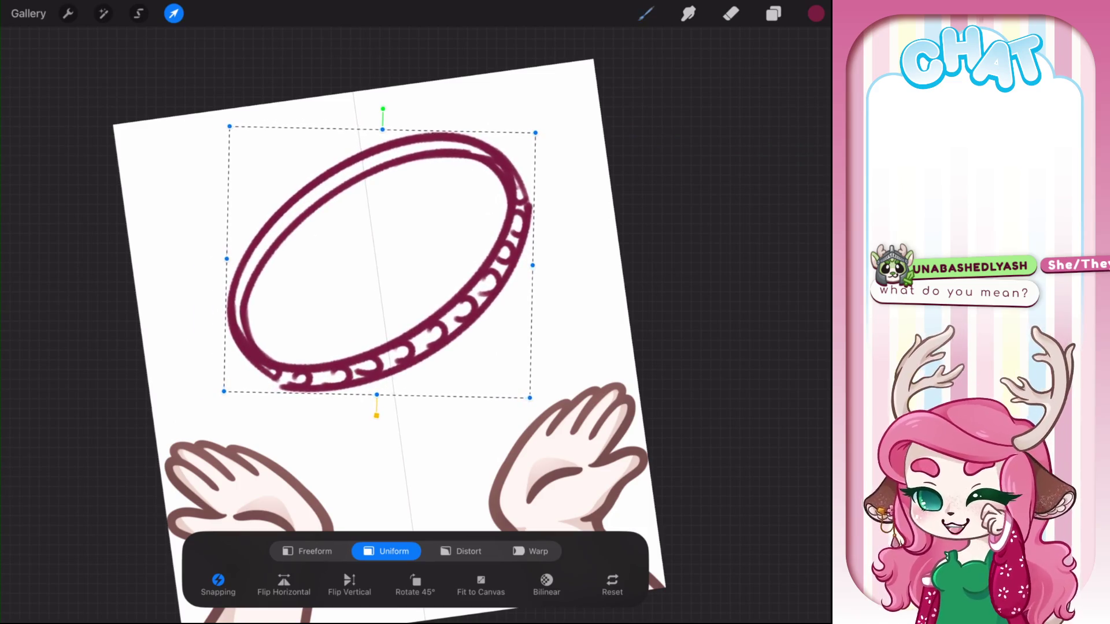
left_click(646, 13)
Hide the halo ring's layer and add a new empty layer above it
left_click(774, 13)
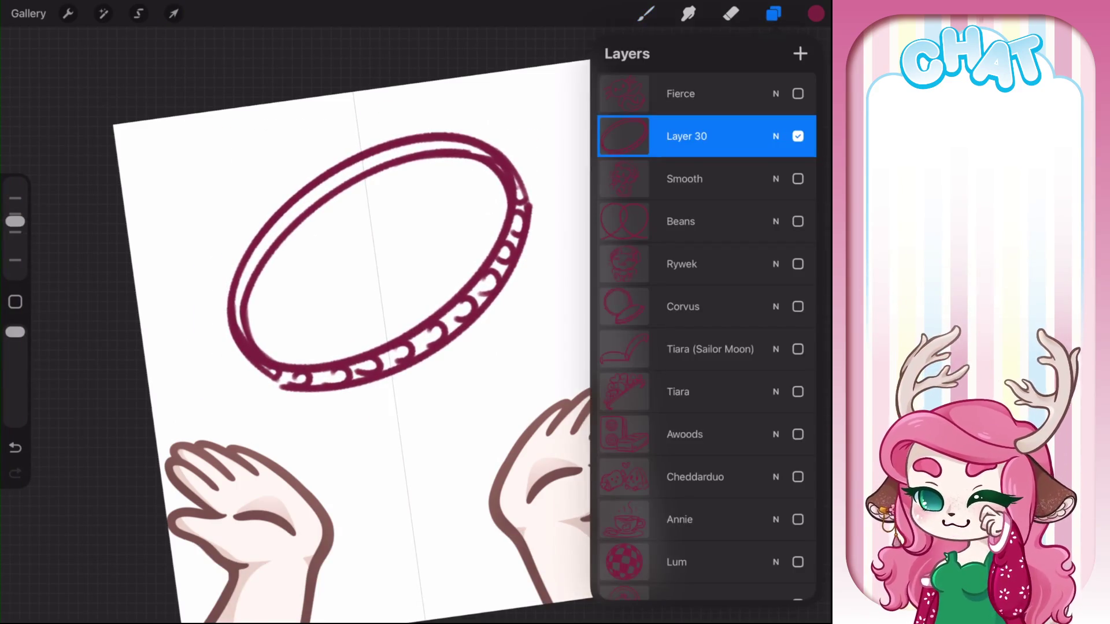
left_click(798, 136)
left_click(800, 53)
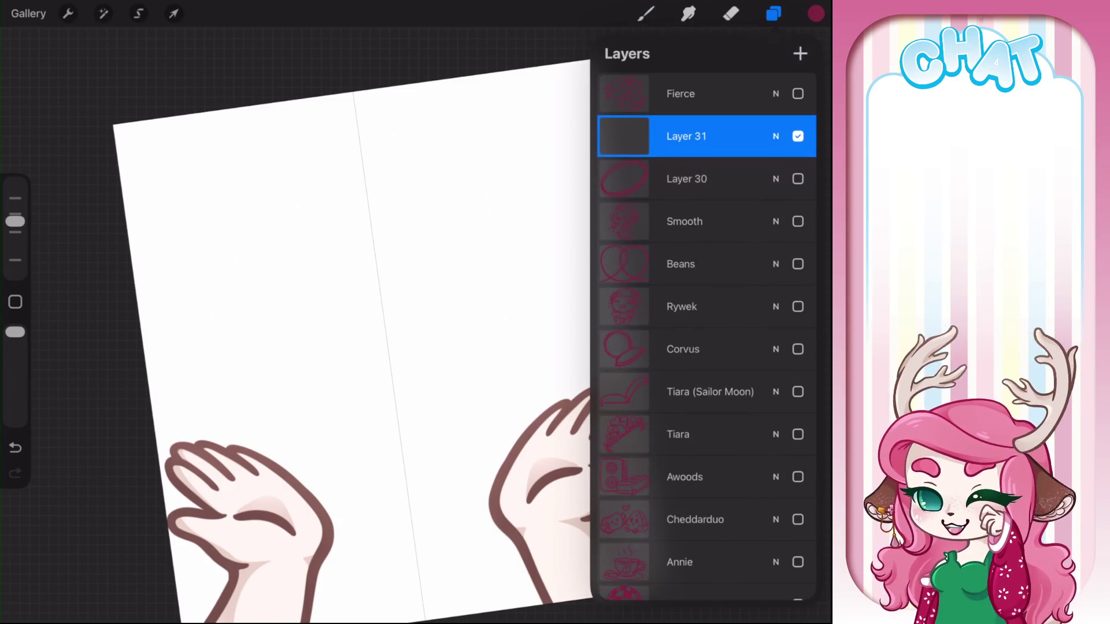
Rename the ring layer to 'Claris'
left_click(687, 178)
left_click(509, 47)
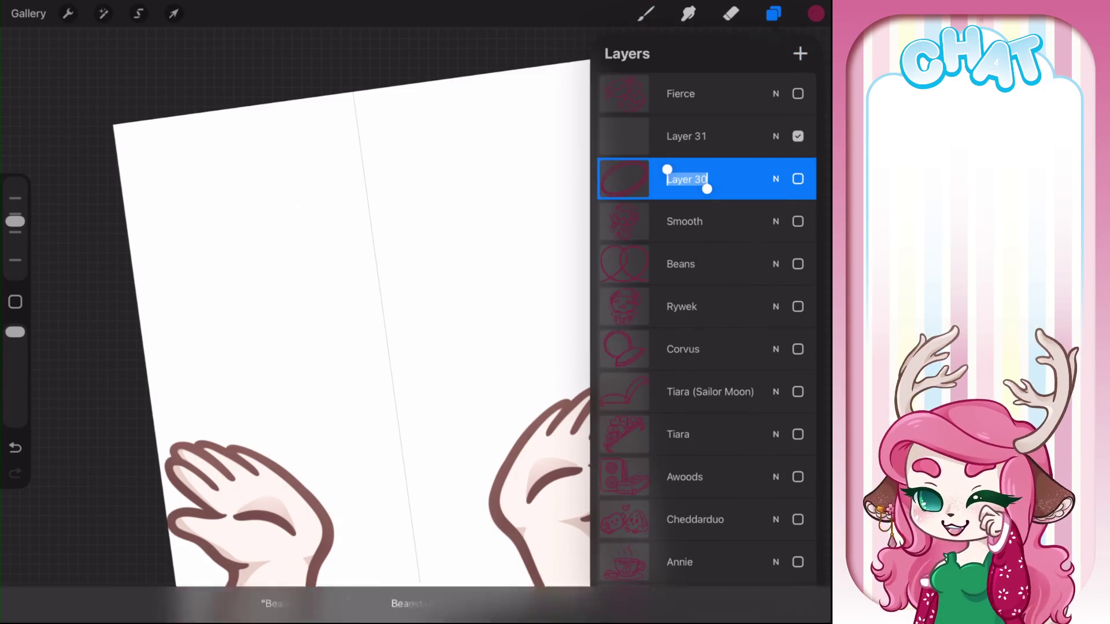
type("Clar")
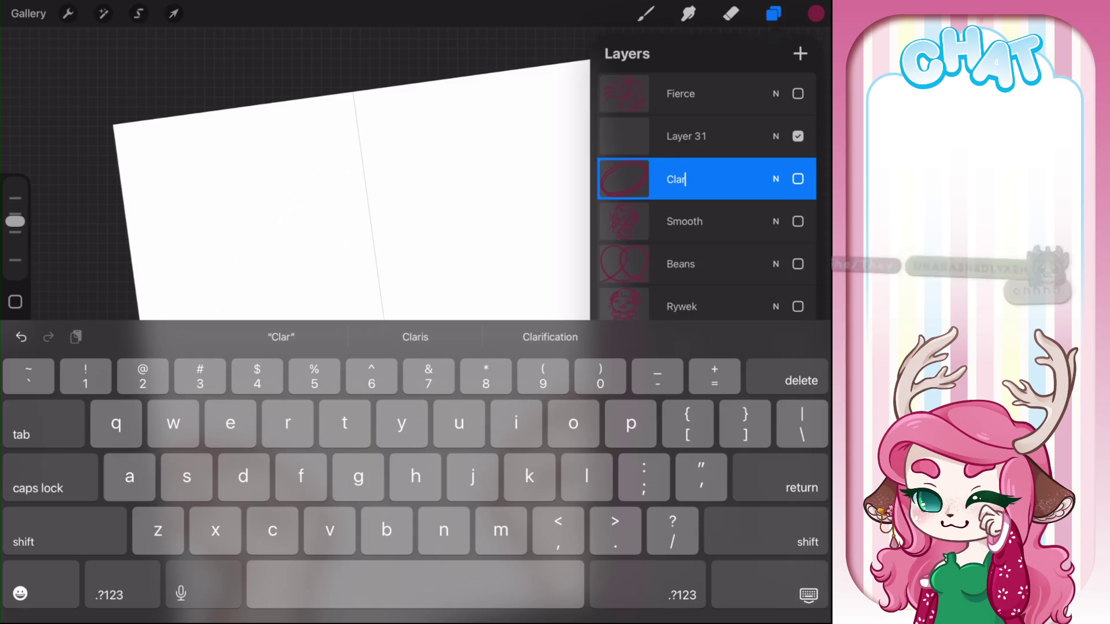
type("is")
left_click(808, 595)
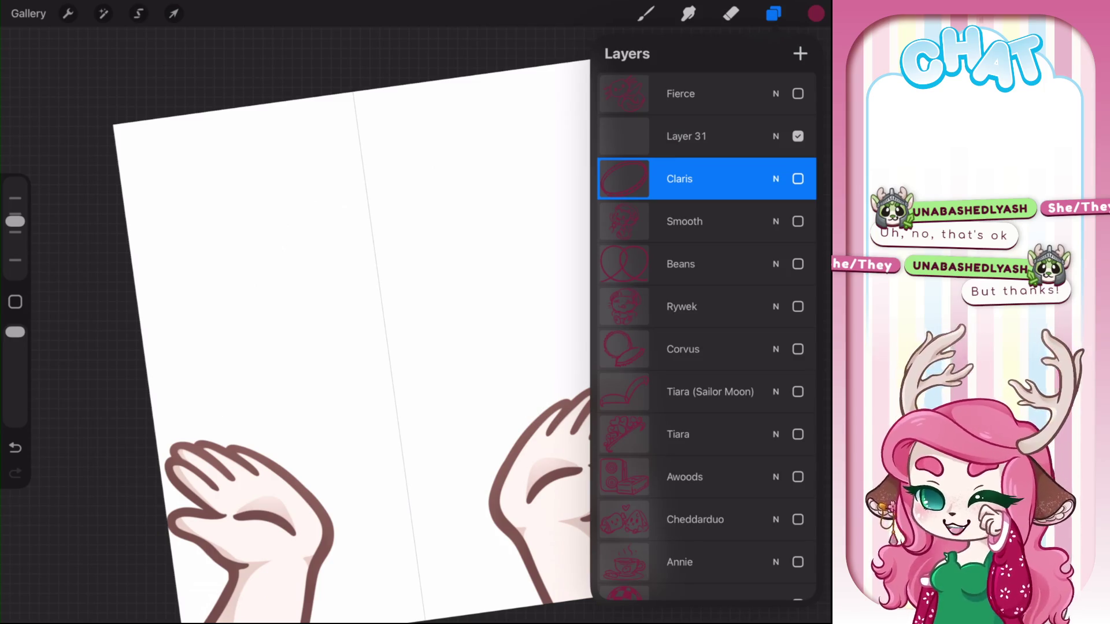
Briefly show and re-hide the Rywek cat sketch and the Beans loops layers
left_click(798, 307)
left_click(798, 307)
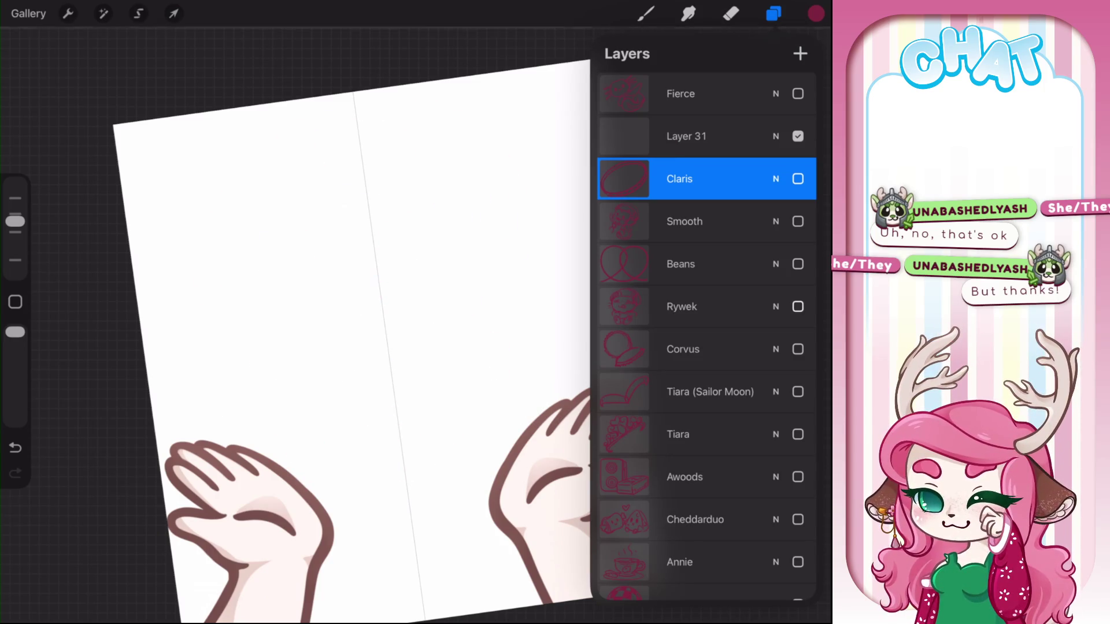
left_click(798, 264)
left_click(798, 264)
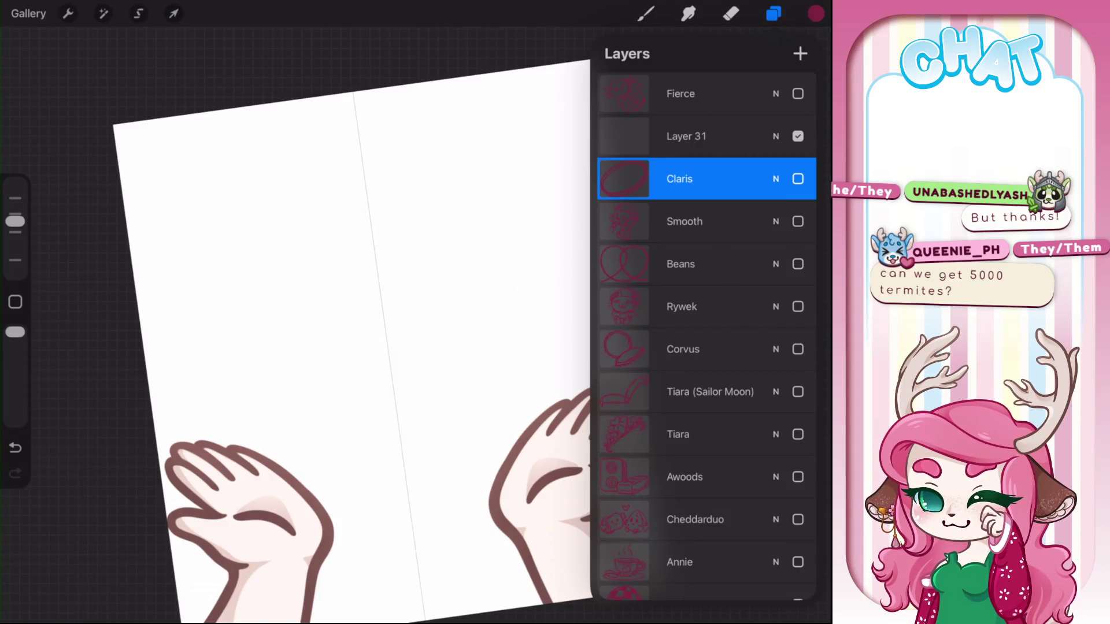
Peek at the Smooth layer's sketch, hide it again, and close the layers list
left_click(798, 222)
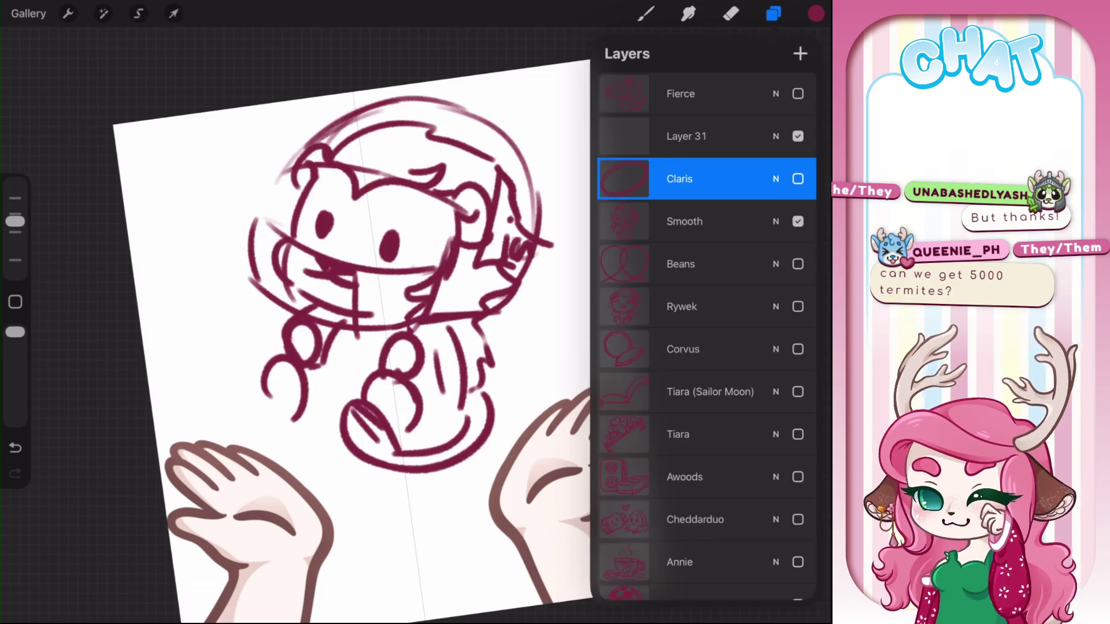
left_click(798, 222)
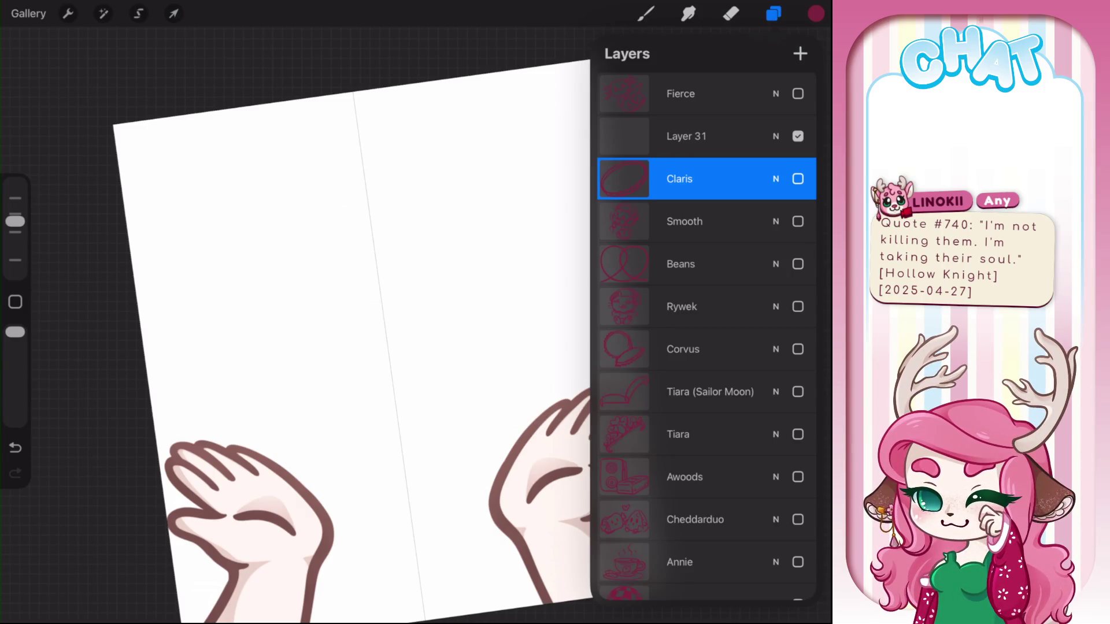
left_click(645, 13)
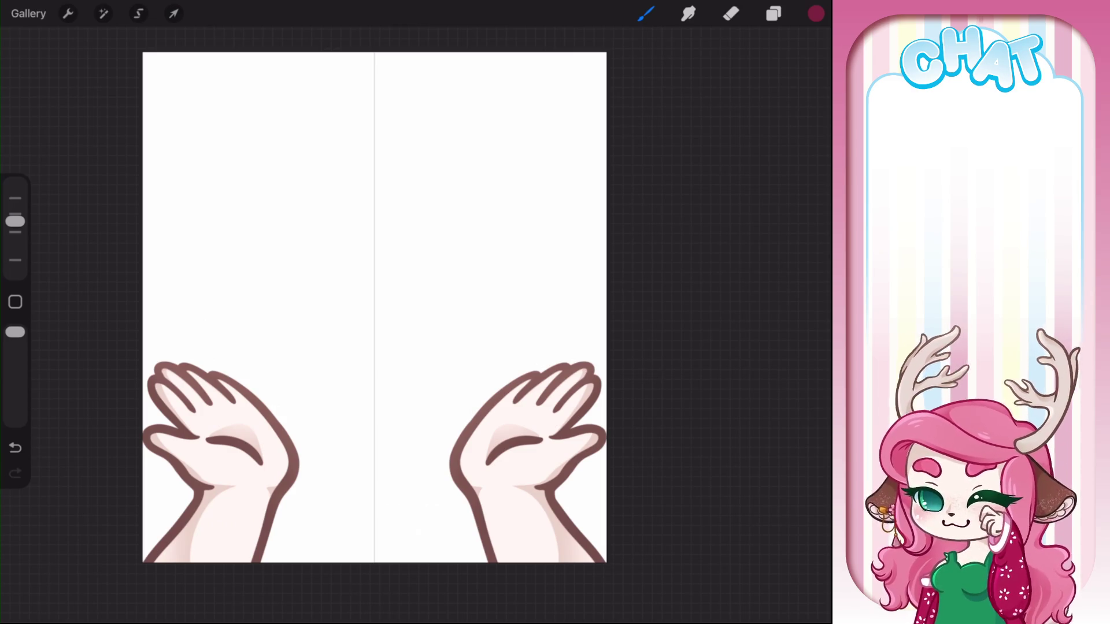
Select the empty Layer 31 as the drawing layer
left_click(773, 13)
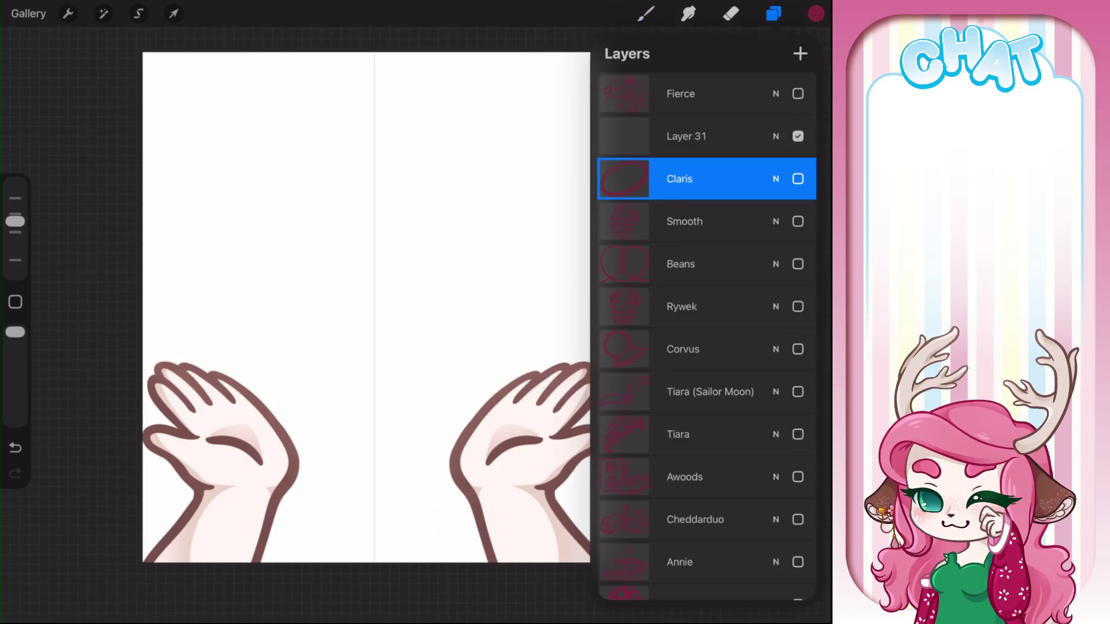
left_click(686, 136)
left_click(646, 13)
Sketch a trial oval with a diagonal stroke above the right hand, then undo both
left_click_drag(512, 318, 517, 305)
left_click_drag(465, 334, 492, 305)
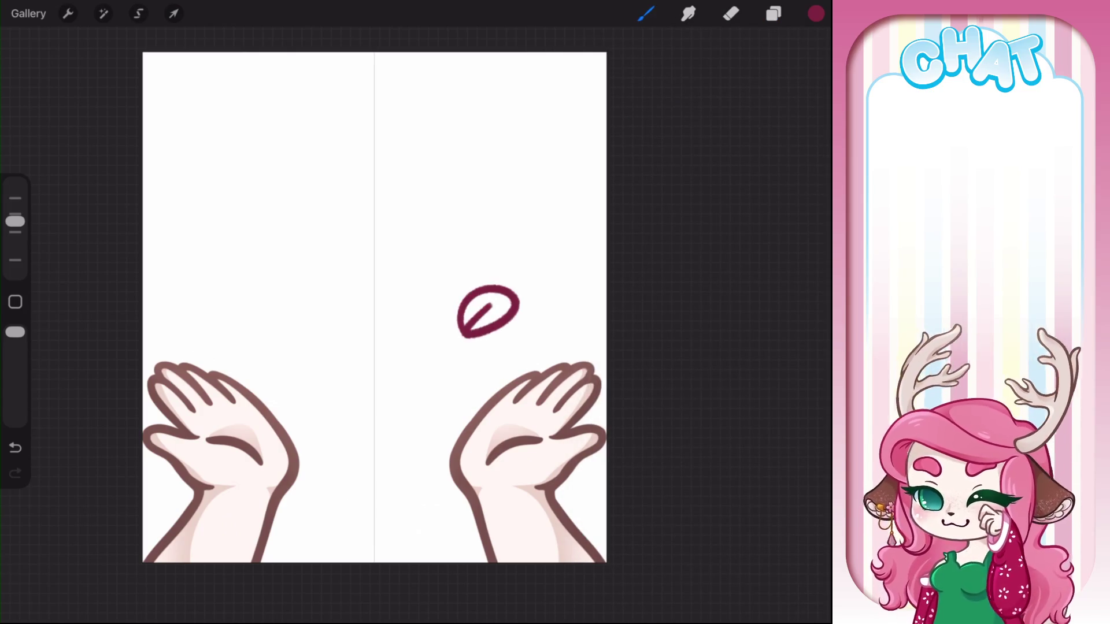
key("ctrl+z")
key("e")
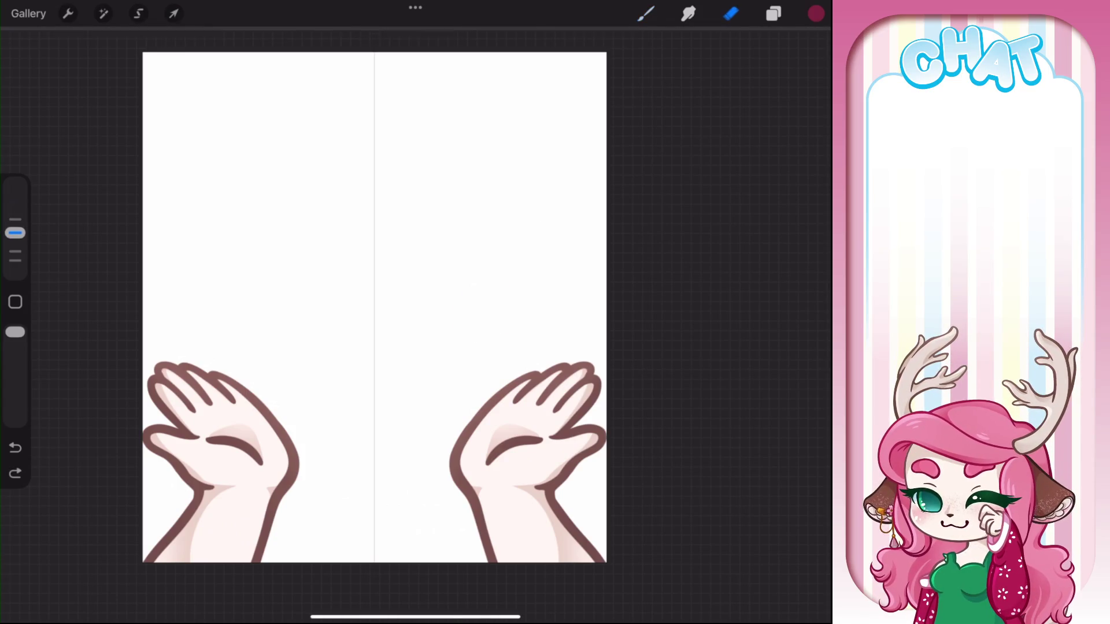
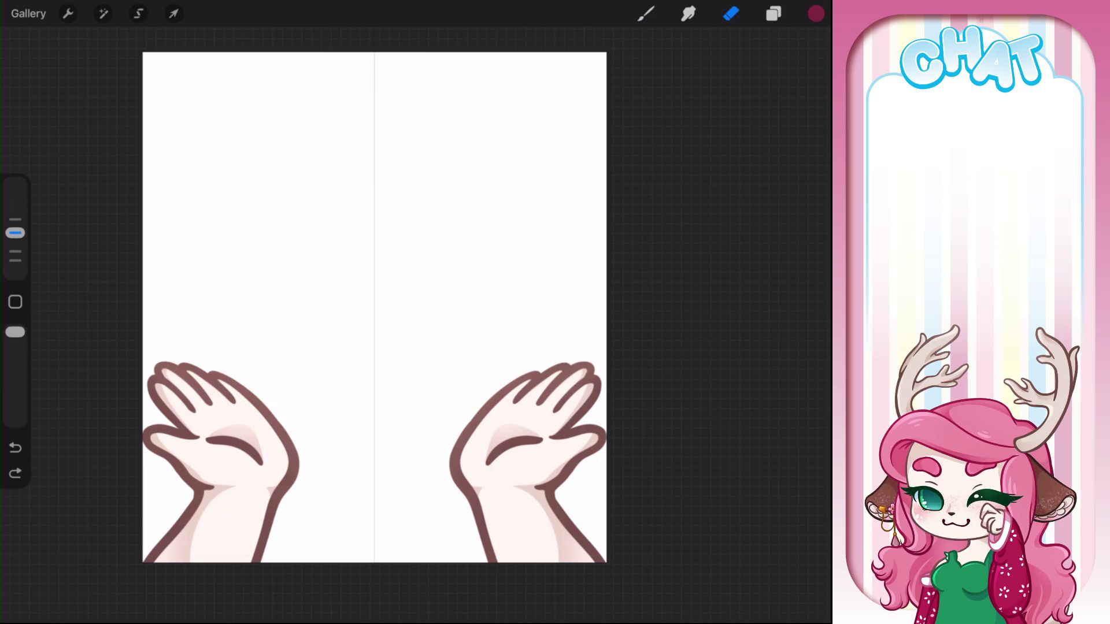
Briefly preview the Annie layer, then leave Layer 31 visible for drawing
left_click(774, 13)
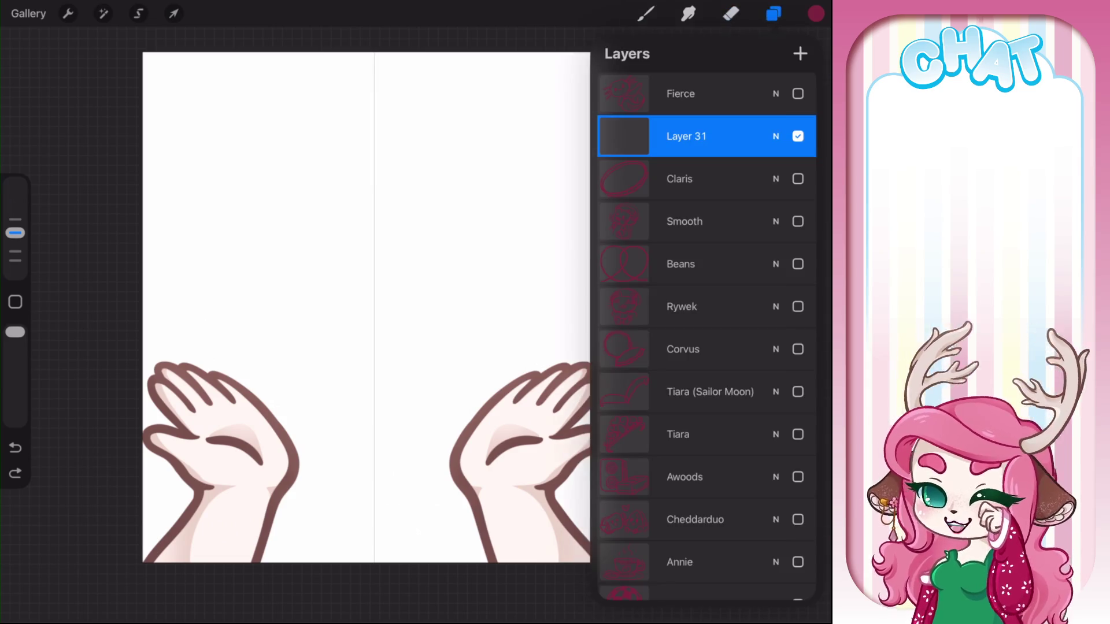
left_click(798, 136)
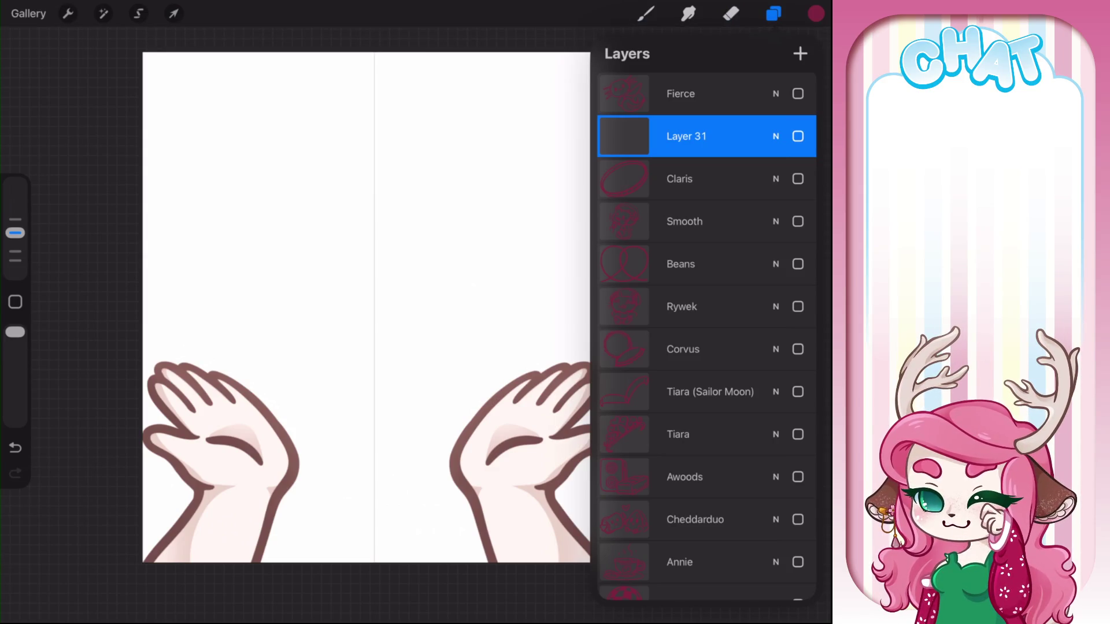
scroll(706, 318, "down", 2)
scroll(706, 335, "down", 2)
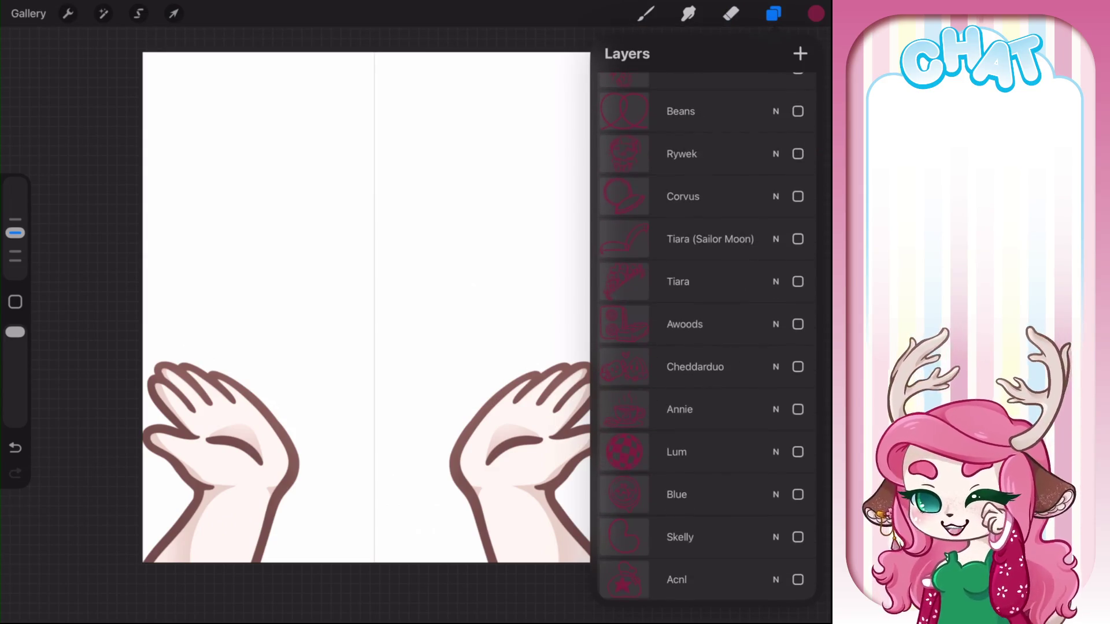
left_click(798, 410)
left_click(797, 410)
scroll(706, 318, "up", 3)
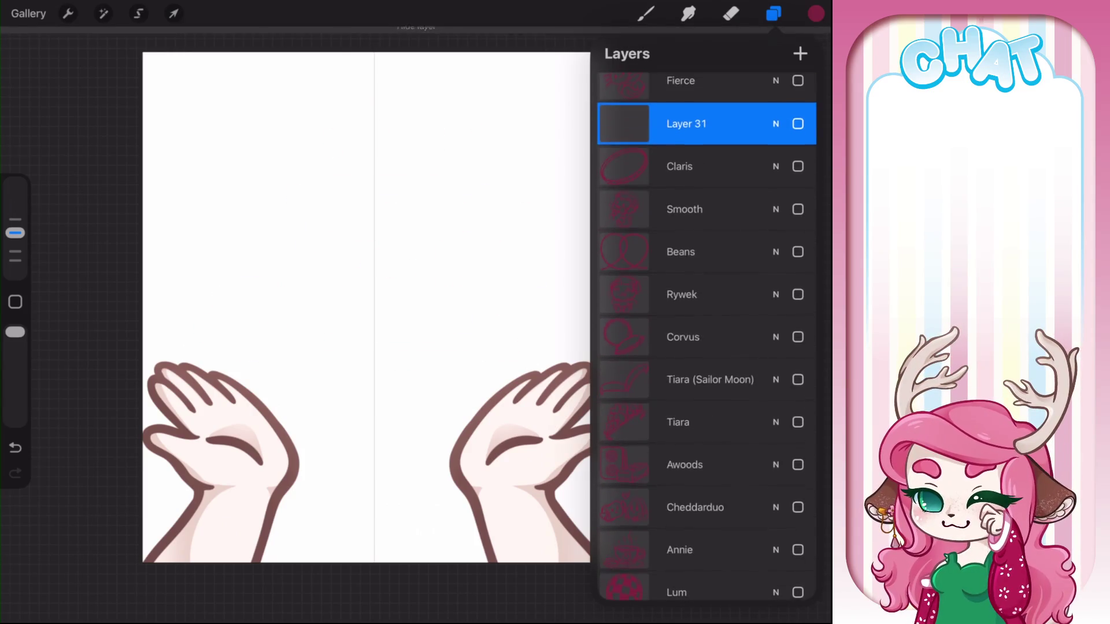
left_click(687, 122)
left_click(686, 122)
left_click(798, 122)
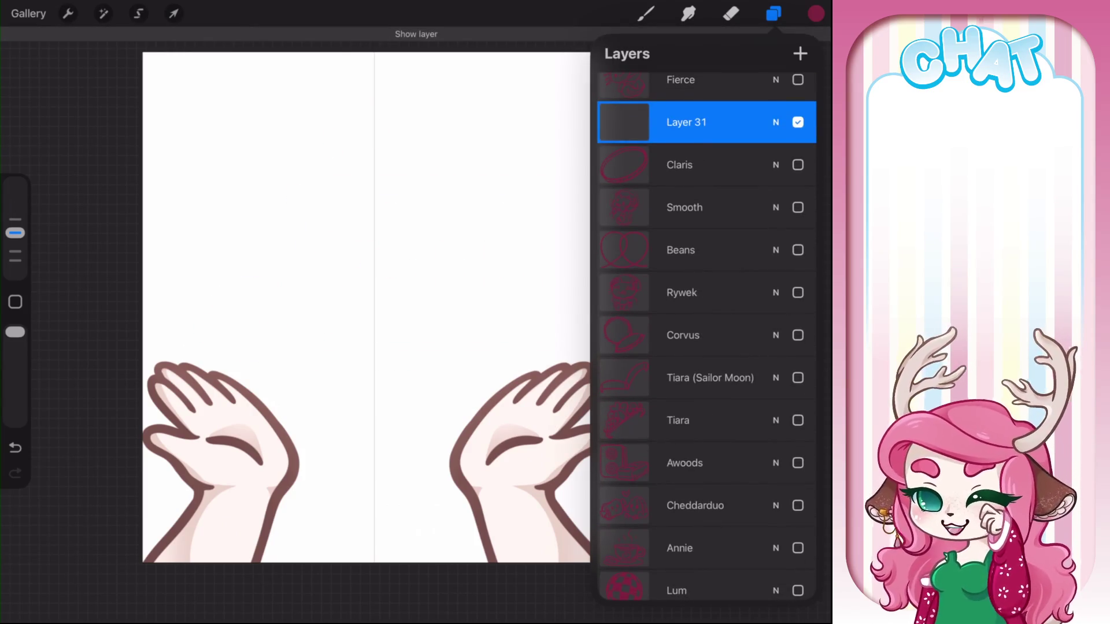
left_click(730, 13)
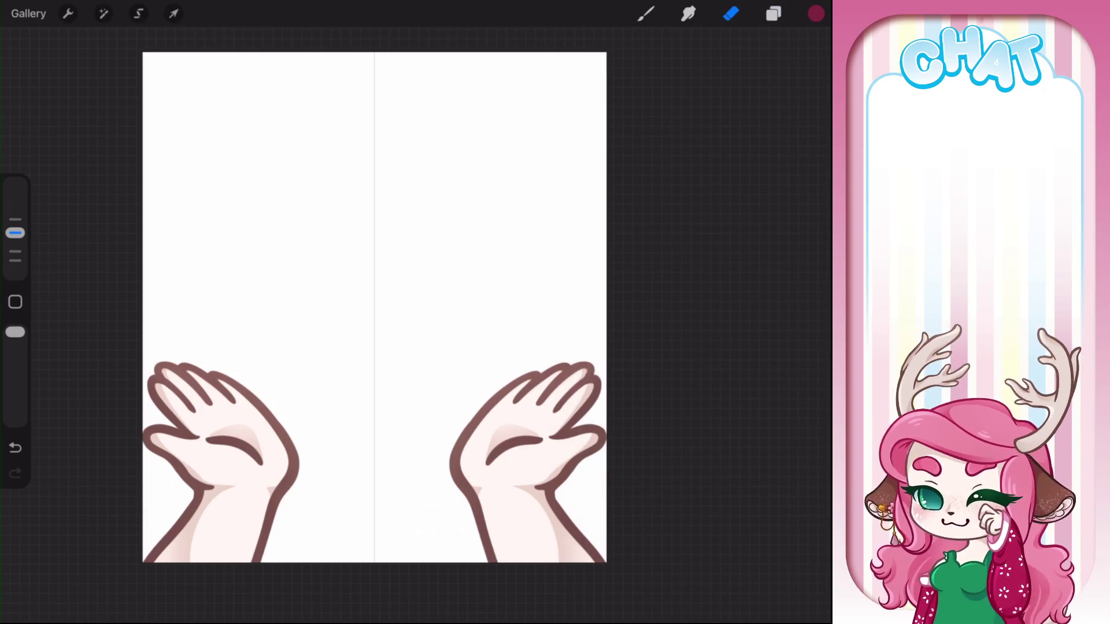
Draw the long diagonal knitting needles and the sock outline, erasing one stray line
left_click(645, 14)
mouse_move(190, 197)
left_mouse_down()
mouse_move(450, 69)
mouse_move(215, 188)
mouse_move(266, 161)
left_mouse_up()
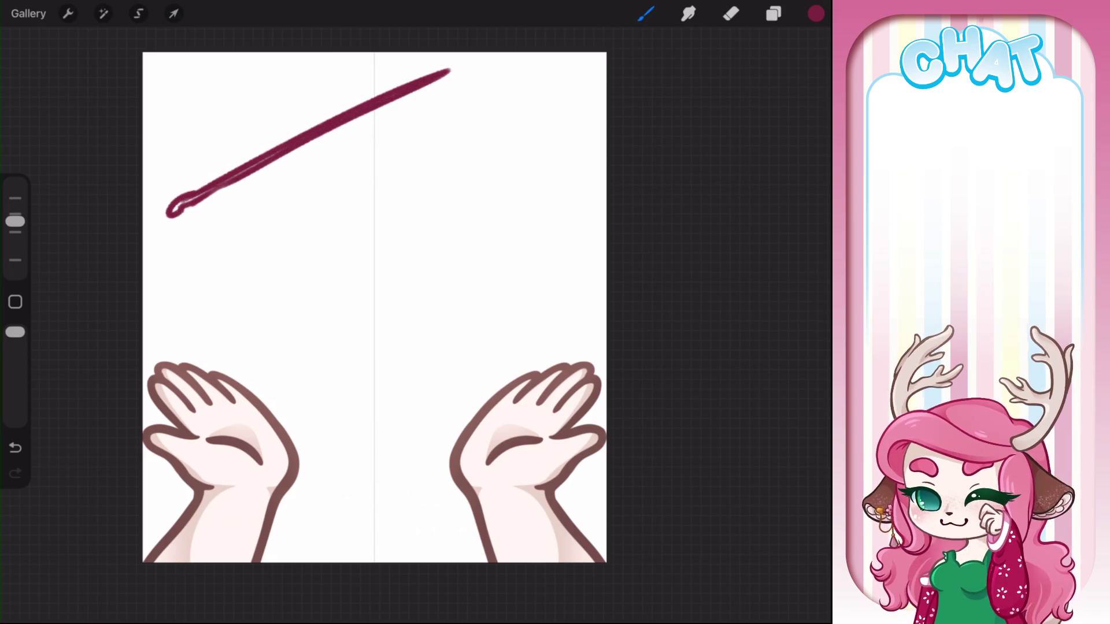
mouse_move(263, 148)
left_mouse_down()
mouse_move(253, 173)
mouse_move(382, 92)
mouse_move(420, 89)
left_mouse_up()
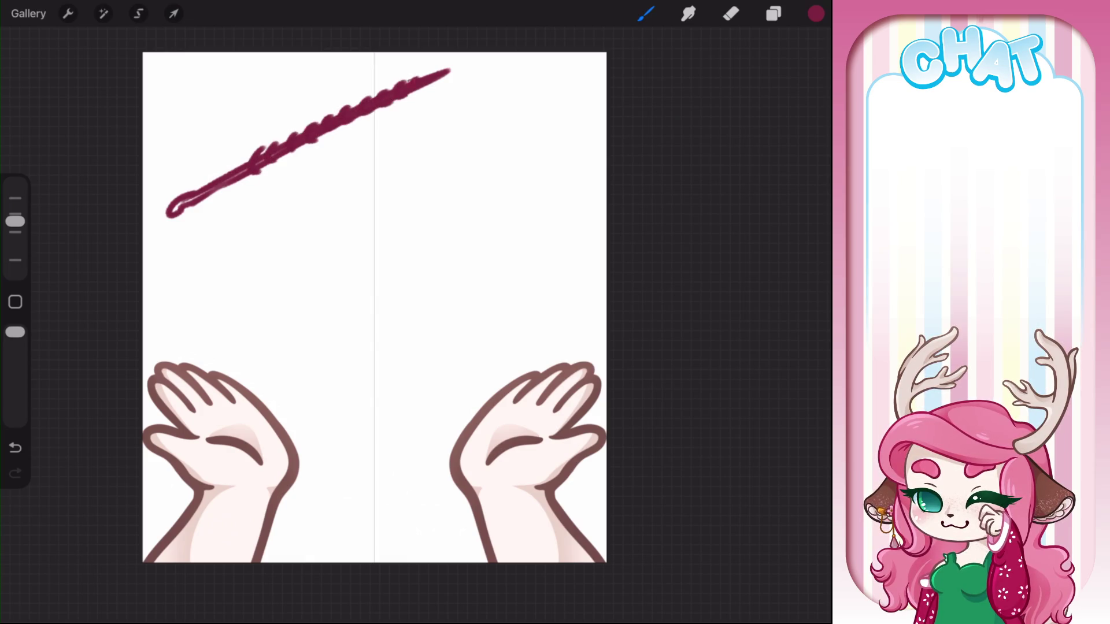
left_click_drag(245, 157, 247, 239)
left_click_drag(423, 91, 207, 237)
mouse_move(449, 74)
left_mouse_down()
mouse_move(195, 265)
mouse_move(217, 231)
left_mouse_up()
mouse_move(419, 99)
left_mouse_down()
mouse_move(392, 124)
mouse_move(379, 159)
mouse_move(361, 337)
mouse_move(424, 185)
mouse_move(425, 272)
left_mouse_up()
mouse_move(367, 250)
left_mouse_down()
mouse_move(236, 345)
mouse_move(404, 294)
mouse_move(431, 276)
left_mouse_up()
key("e")
mouse_move(363, 335)
left_mouse_down()
mouse_move(378, 328)
mouse_move(375, 276)
mouse_move(362, 296)
left_mouse_up()
key("b")
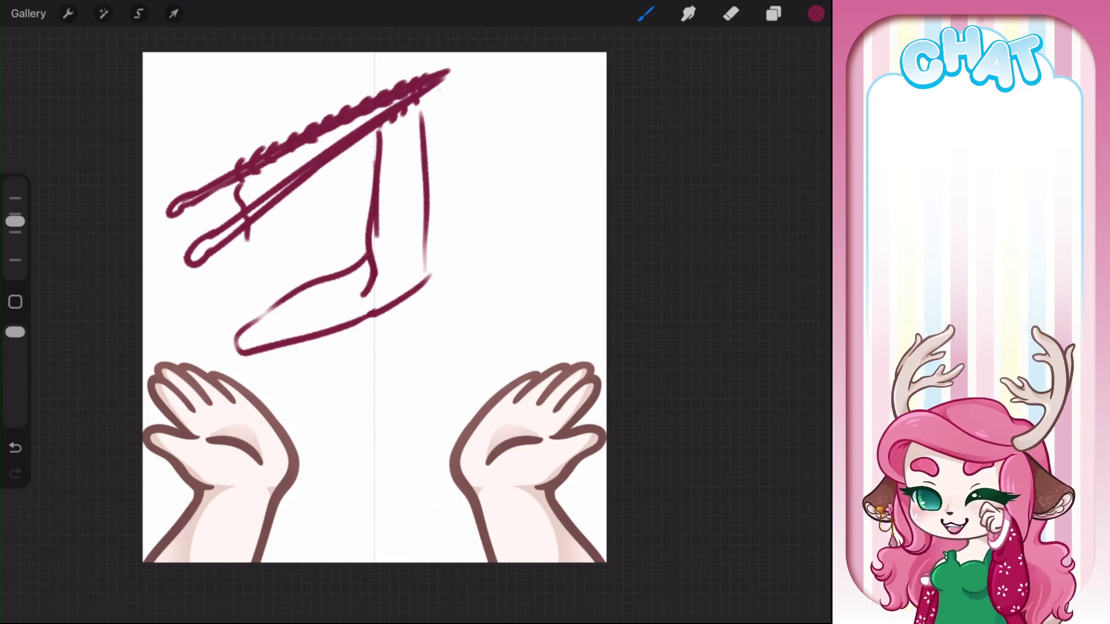
Sketch yarn strands hanging from the needle and the round outline of the yarn ball
left_click_drag(248, 231, 187, 327)
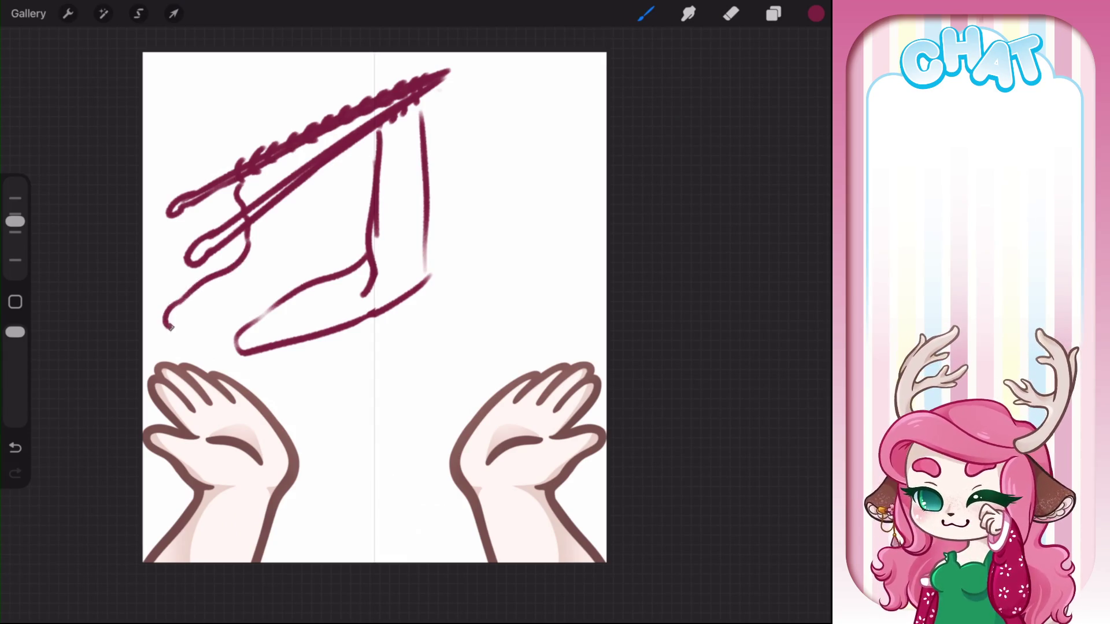
mouse_move(435, 92)
left_mouse_down()
mouse_move(498, 204)
mouse_move(488, 349)
left_mouse_up()
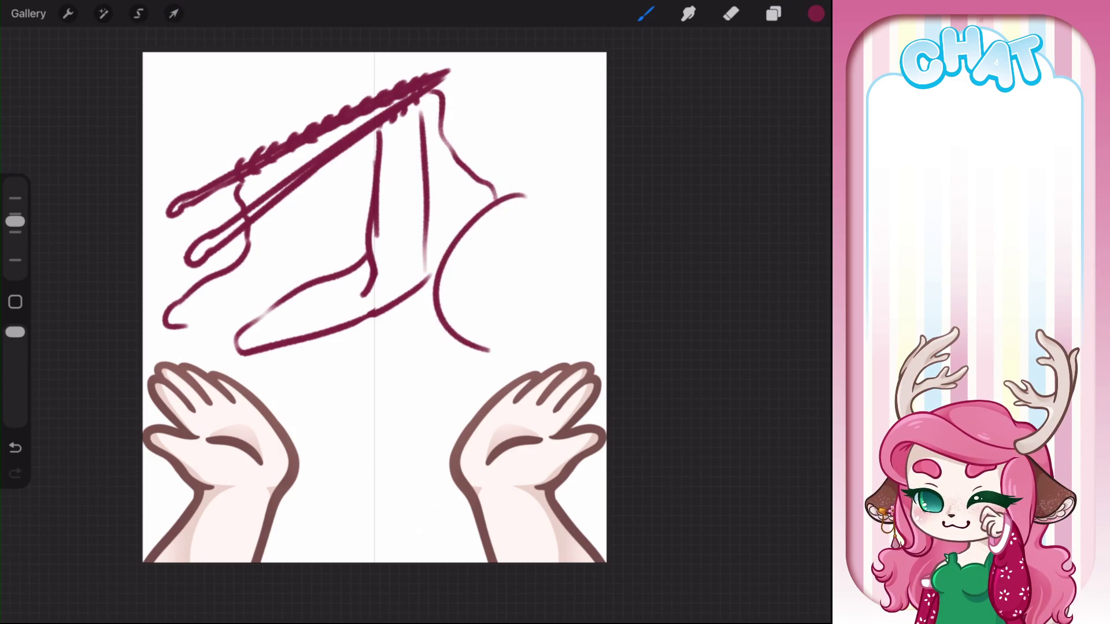
left_click_drag(522, 192, 435, 298)
left_click_drag(522, 193, 479, 357)
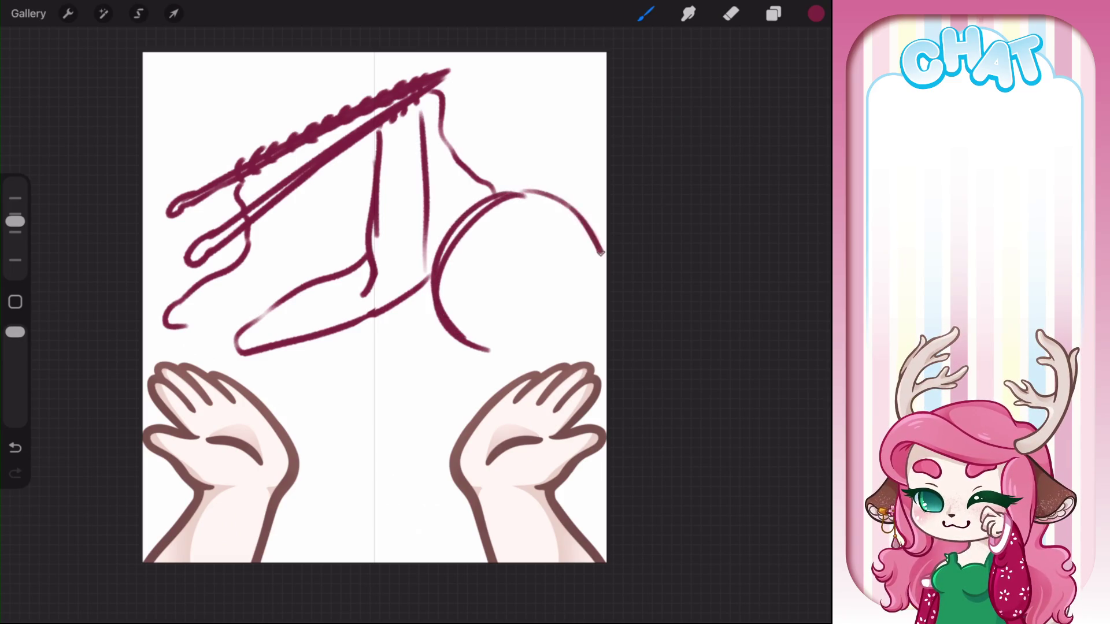
Fill the yarn ball with curved wraps and crossing diagonal strands
left_click_drag(543, 192, 468, 338)
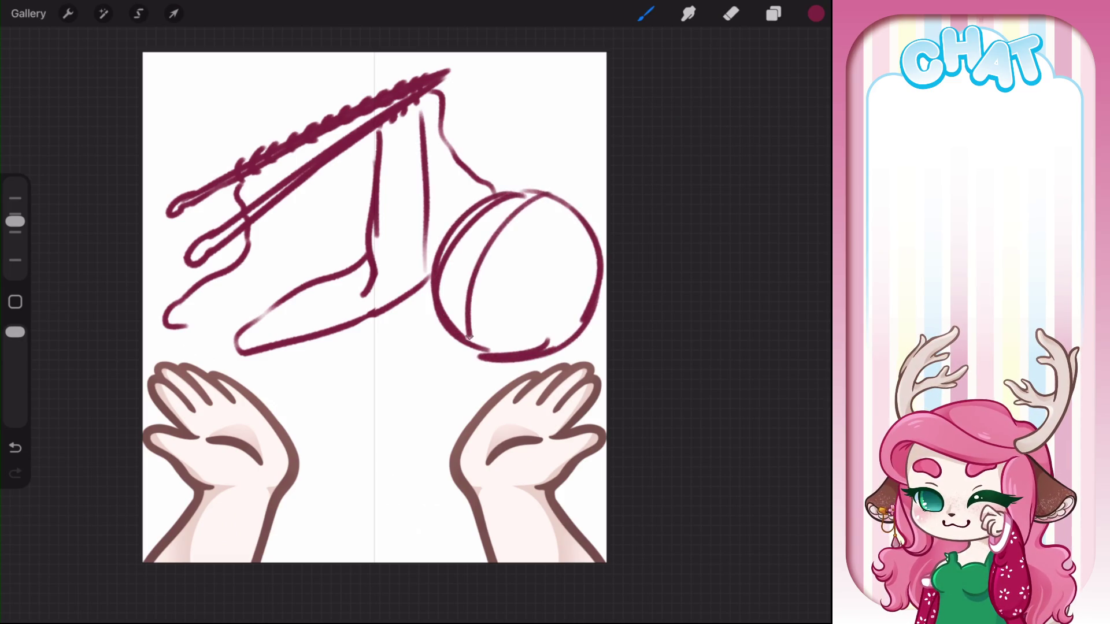
left_click_drag(486, 228, 474, 322)
left_click_drag(541, 183, 457, 297)
mouse_move(482, 220)
left_mouse_down()
mouse_move(465, 333)
mouse_move(558, 336)
left_mouse_up()
mouse_move(509, 228)
left_mouse_down()
mouse_move(573, 312)
mouse_move(584, 295)
left_mouse_up()
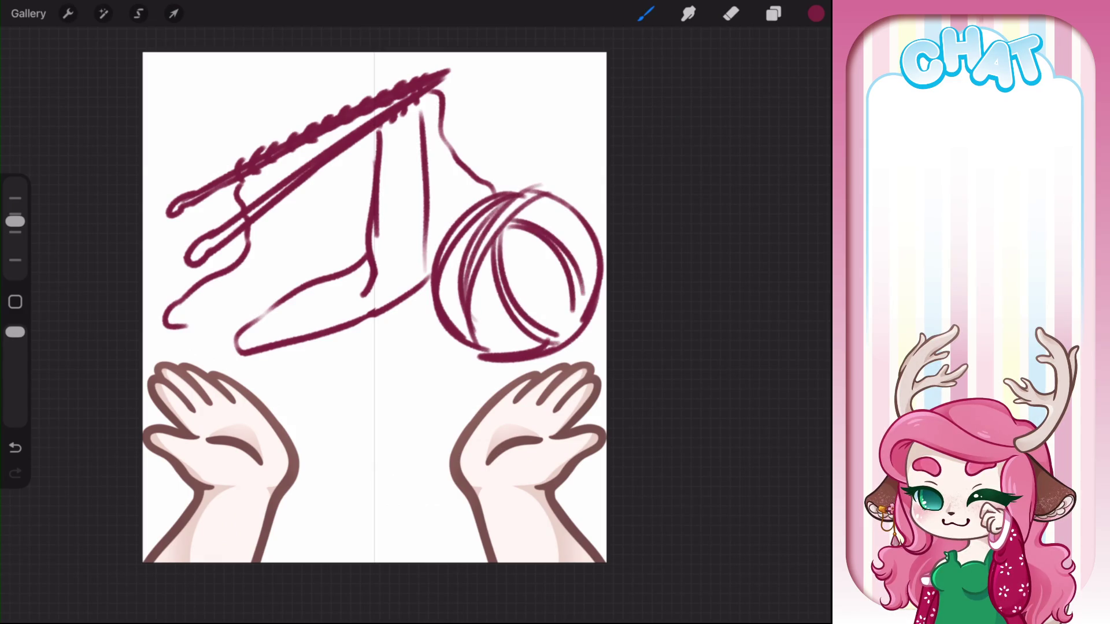
left_click_drag(491, 344, 570, 237)
mouse_move(501, 349)
left_mouse_down()
mouse_move(587, 231)
mouse_move(571, 308)
left_mouse_up()
left_click_drag(482, 276, 488, 353)
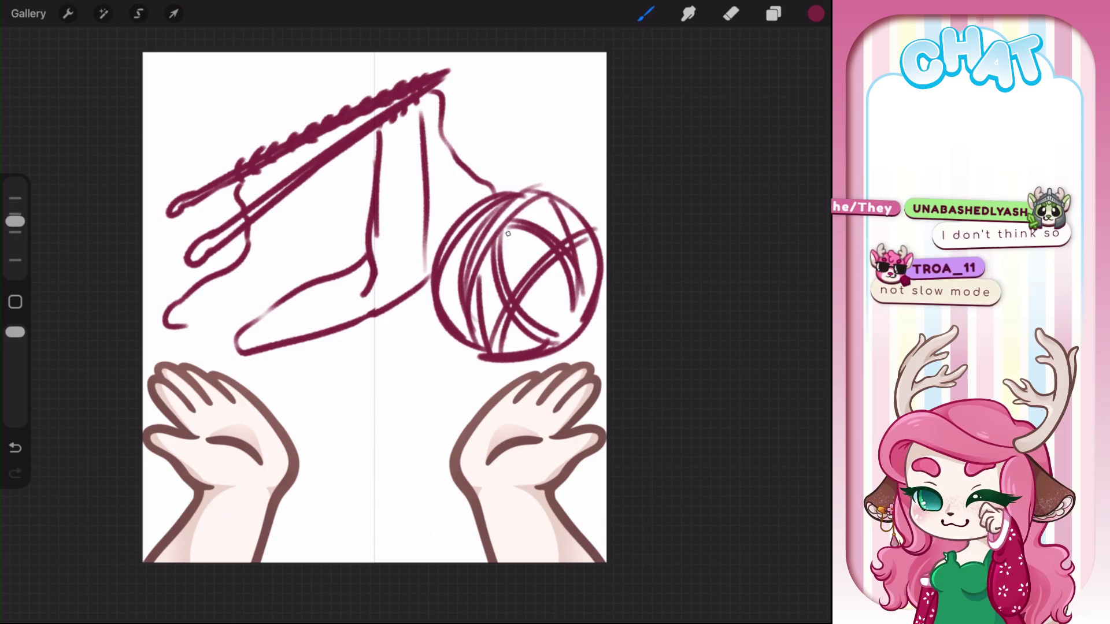
left_click_drag(508, 231, 513, 292)
left_click_drag(515, 231, 523, 277)
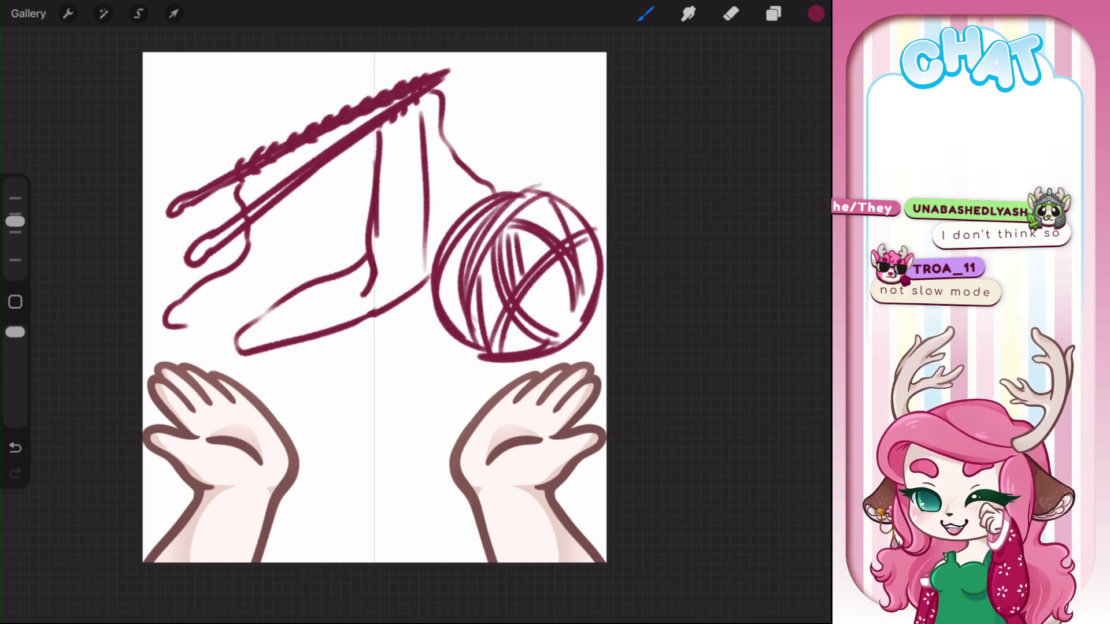
left_click_drag(499, 350, 571, 288)
mouse_move(590, 246)
left_mouse_down()
mouse_move(509, 343)
mouse_move(566, 267)
mouse_move(552, 341)
left_mouse_up()
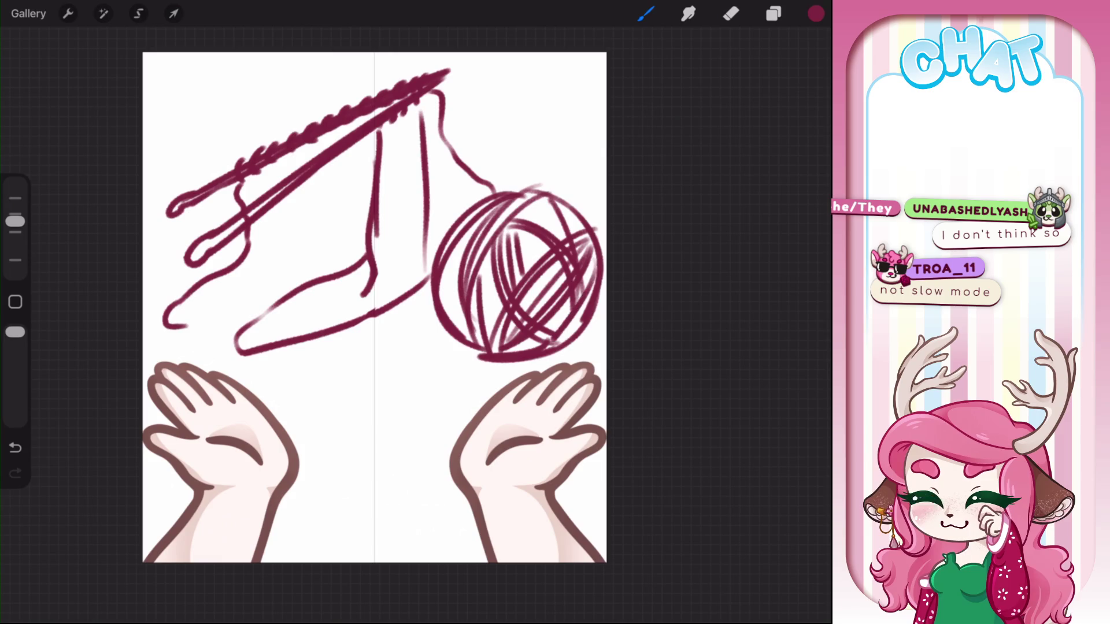
left_click_drag(459, 328, 476, 212)
mouse_move(539, 226)
left_mouse_down()
mouse_move(584, 216)
mouse_move(579, 224)
left_mouse_up()
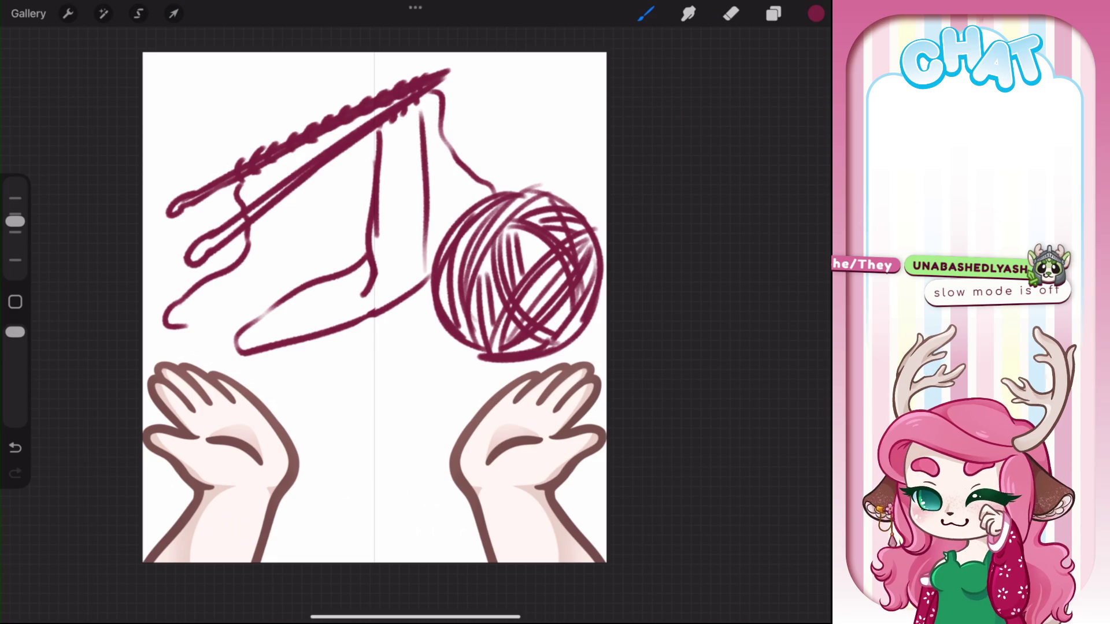
Rotate the canvas slightly and draw stitch marks on the sock and needle
left_click_drag(520, 173, 503, 144)
left_click_drag(405, 289, 393, 286)
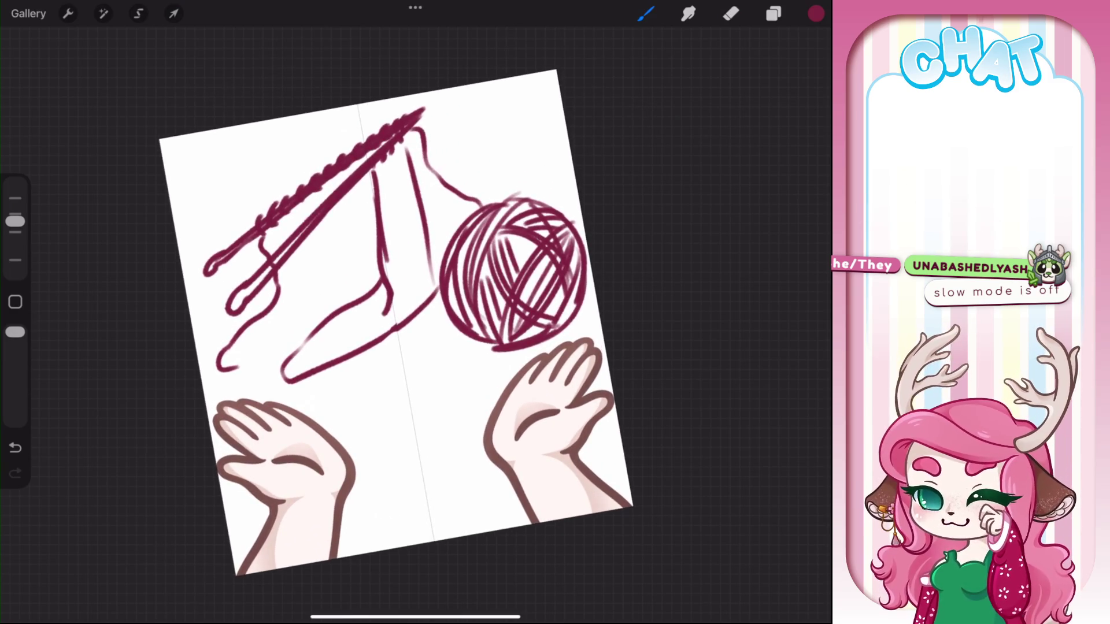
left_click_drag(398, 187, 406, 208)
mouse_move(396, 213)
left_mouse_down()
mouse_move(413, 231)
mouse_move(410, 248)
left_mouse_up()
left_click_drag(412, 238, 424, 276)
left_click_drag(409, 286, 432, 300)
left_click_drag(384, 167, 393, 179)
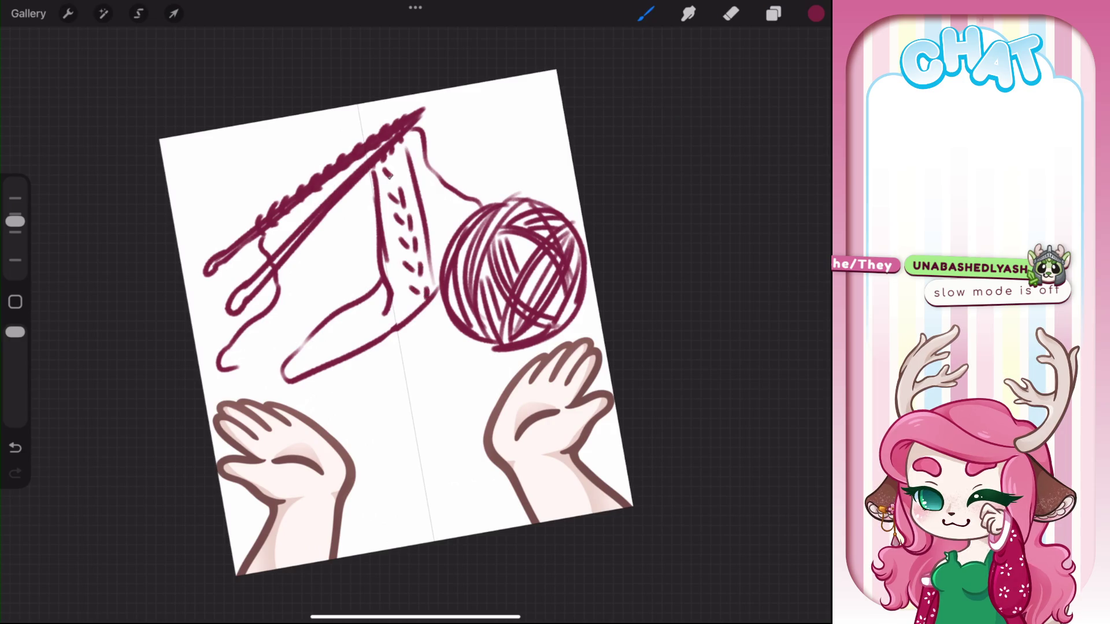
mouse_move(283, 221)
left_mouse_down()
mouse_move(297, 231)
mouse_move(298, 267)
left_mouse_up()
Outline a second sock with stitch marks and a toe beside the first
left_click_drag(300, 263, 323, 319)
mouse_move(311, 233)
left_mouse_down()
mouse_move(325, 304)
mouse_move(302, 318)
left_mouse_up()
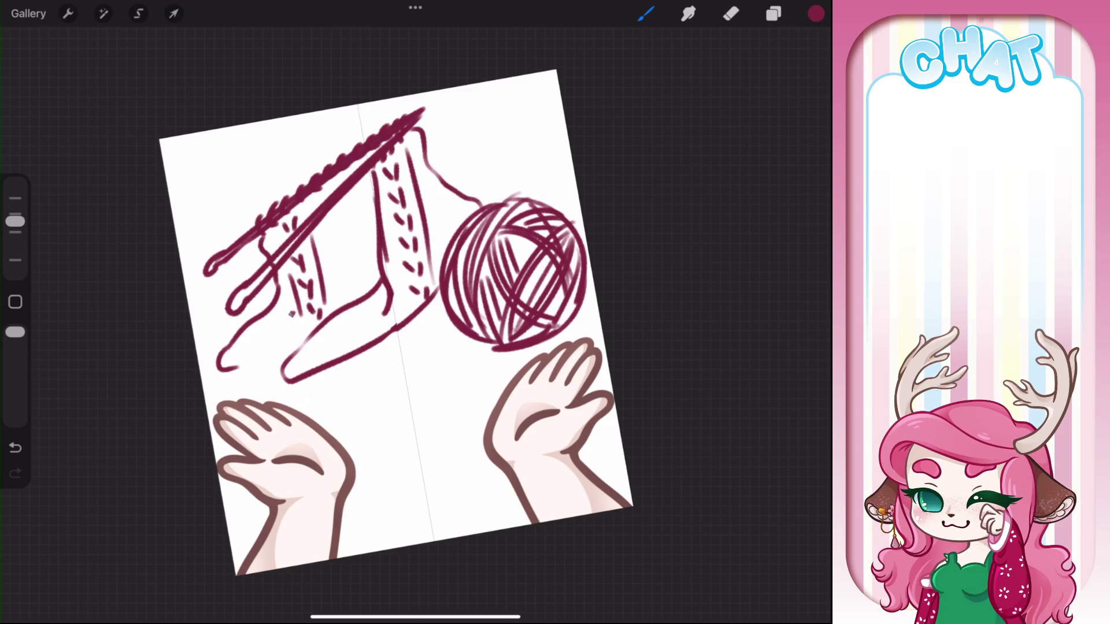
mouse_move(294, 314)
left_mouse_down()
mouse_move(253, 352)
mouse_move(289, 360)
left_mouse_up()
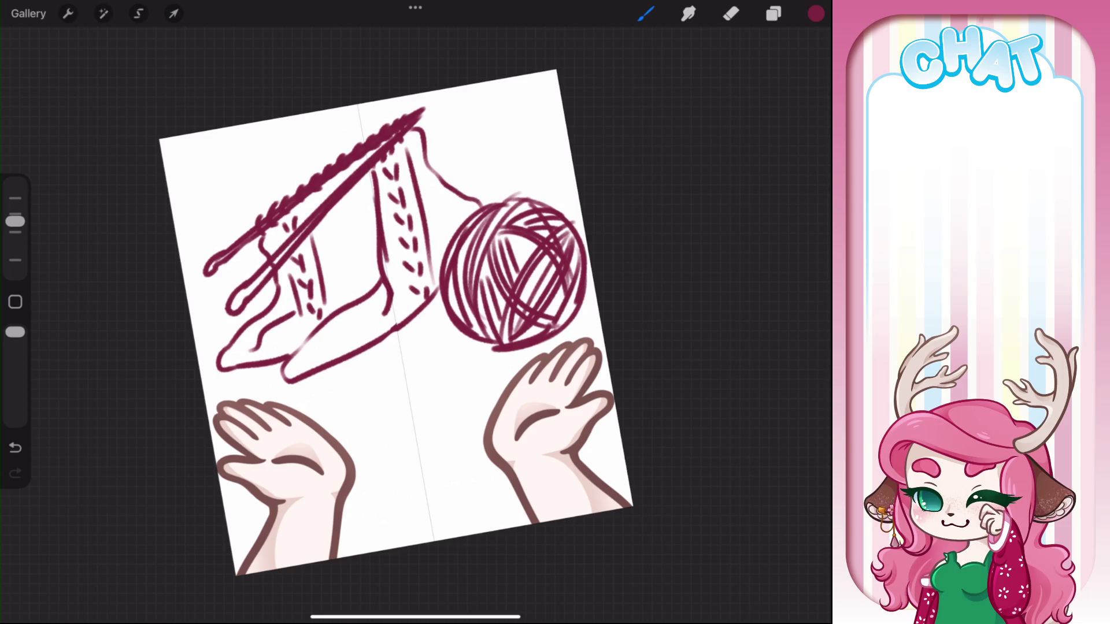
left_click_drag(338, 211, 364, 206)
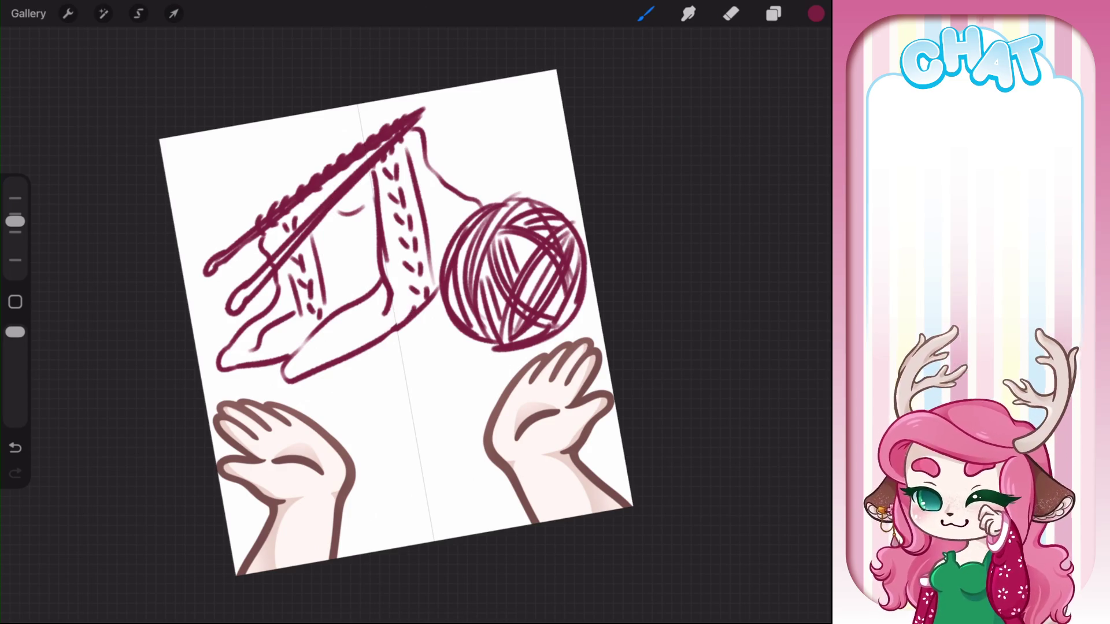
mouse_move(364, 329)
left_mouse_down()
mouse_move(275, 376)
mouse_move(305, 373)
left_mouse_up()
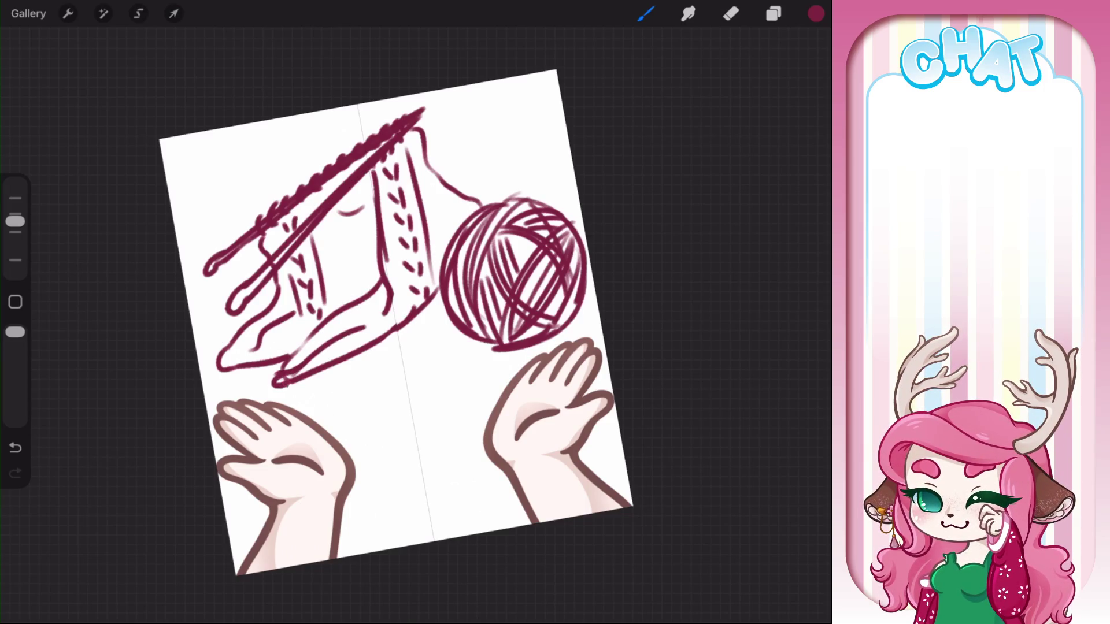
Hide the knitting sketch on Layer 31 and add an empty Layer 32 to draw on
left_click(773, 13)
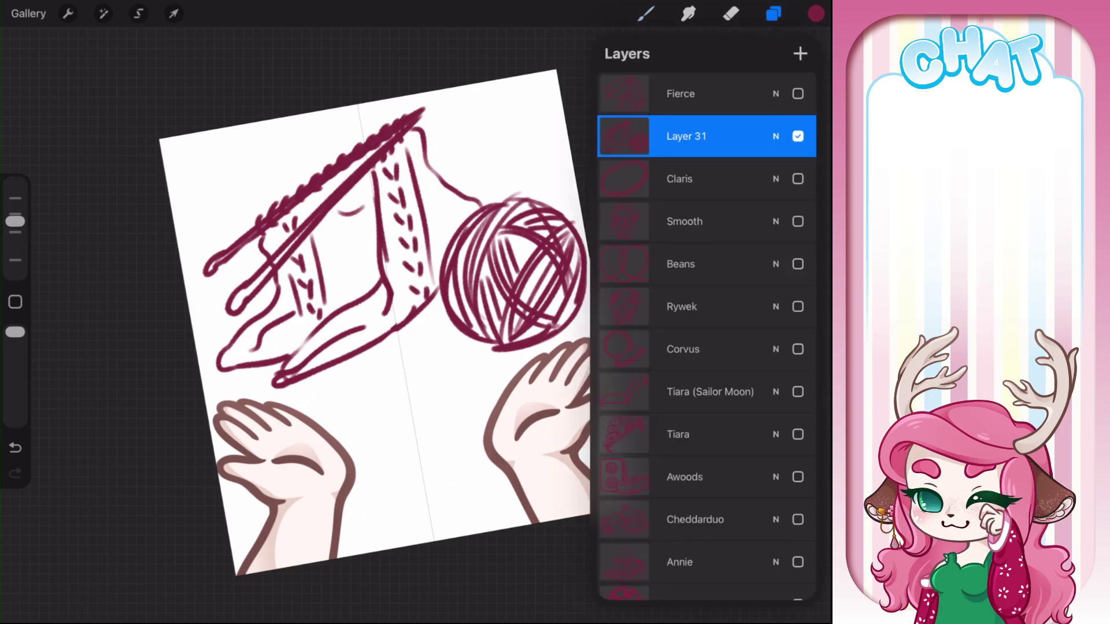
left_click(798, 136)
left_click(801, 53)
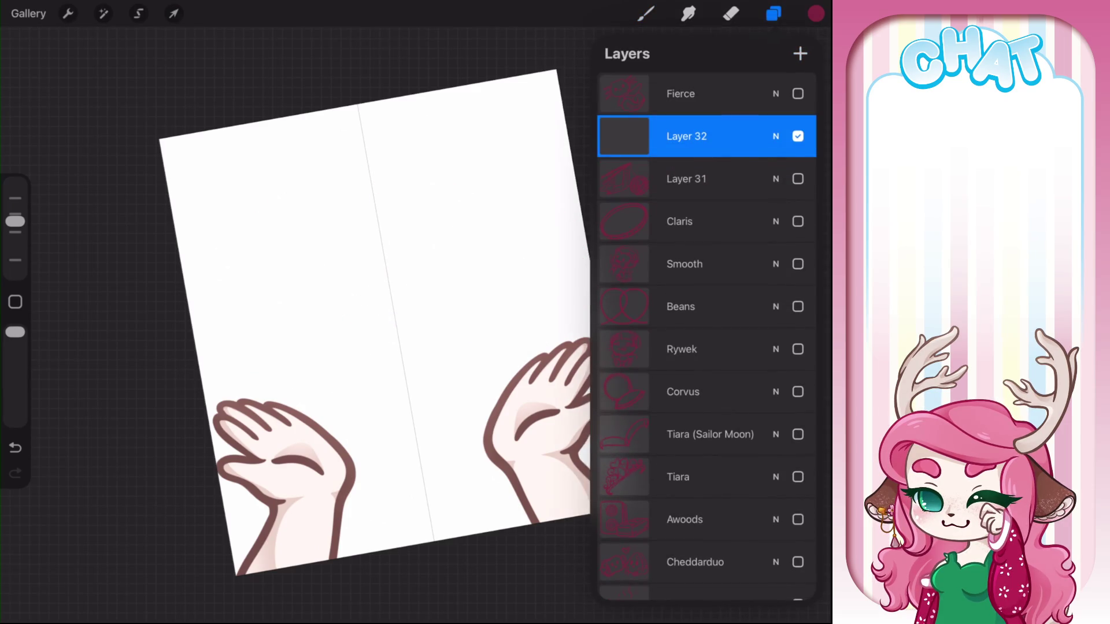
left_click(773, 14)
left_click(645, 14)
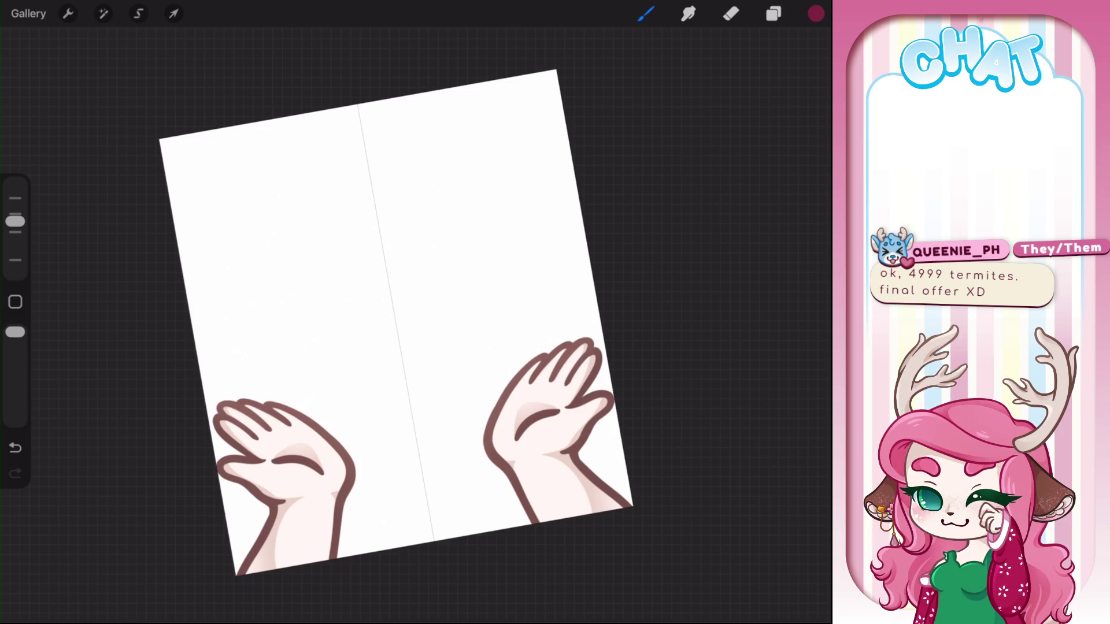
Draw the penguin's rounded body outline, both feet, the left flipper and the eyes on Layer 32
left_click_drag(322, 232, 276, 340)
mouse_move(332, 167)
left_mouse_down()
mouse_move(322, 231)
mouse_move(502, 285)
left_mouse_up()
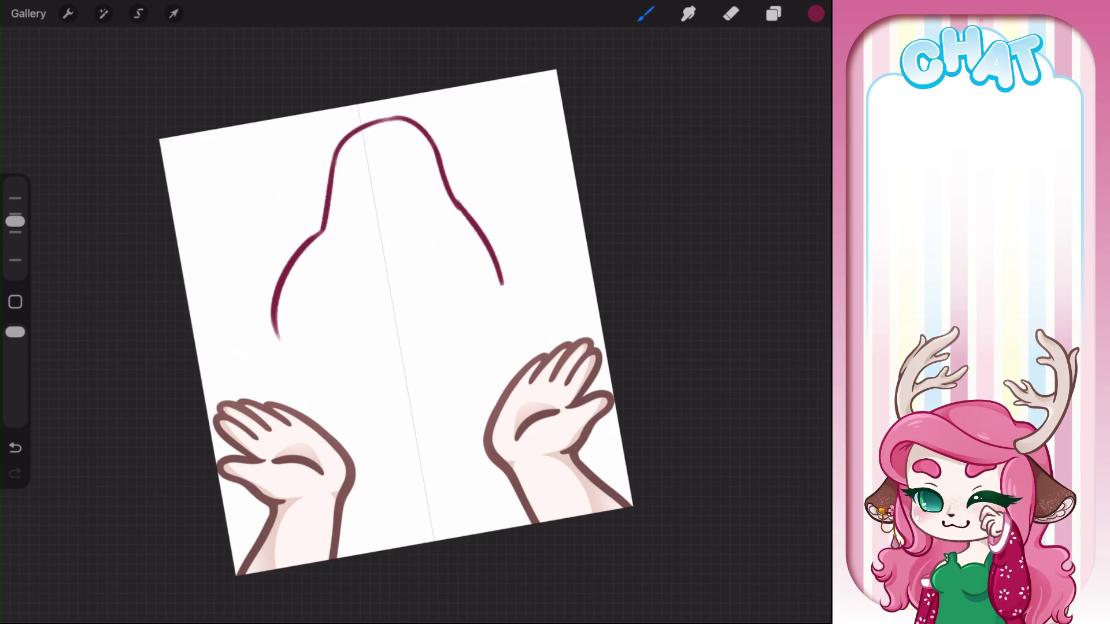
mouse_move(456, 206)
left_mouse_down()
mouse_move(506, 276)
mouse_move(512, 317)
left_mouse_up()
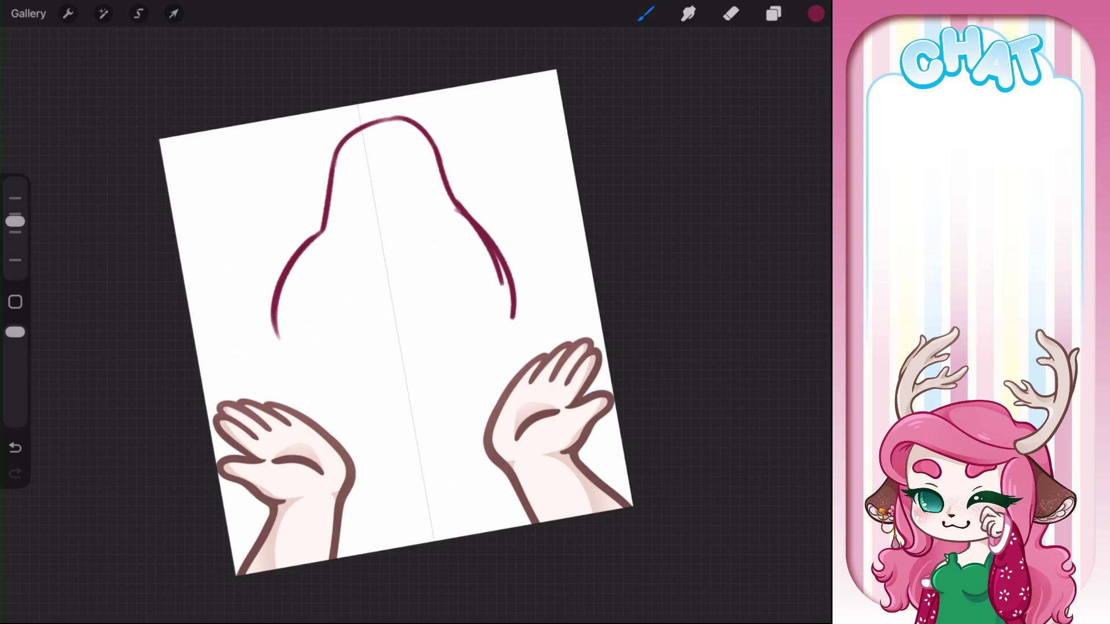
mouse_move(266, 386)
left_mouse_down()
mouse_move(263, 354)
mouse_move(298, 332)
mouse_move(341, 384)
mouse_move(267, 389)
left_mouse_up()
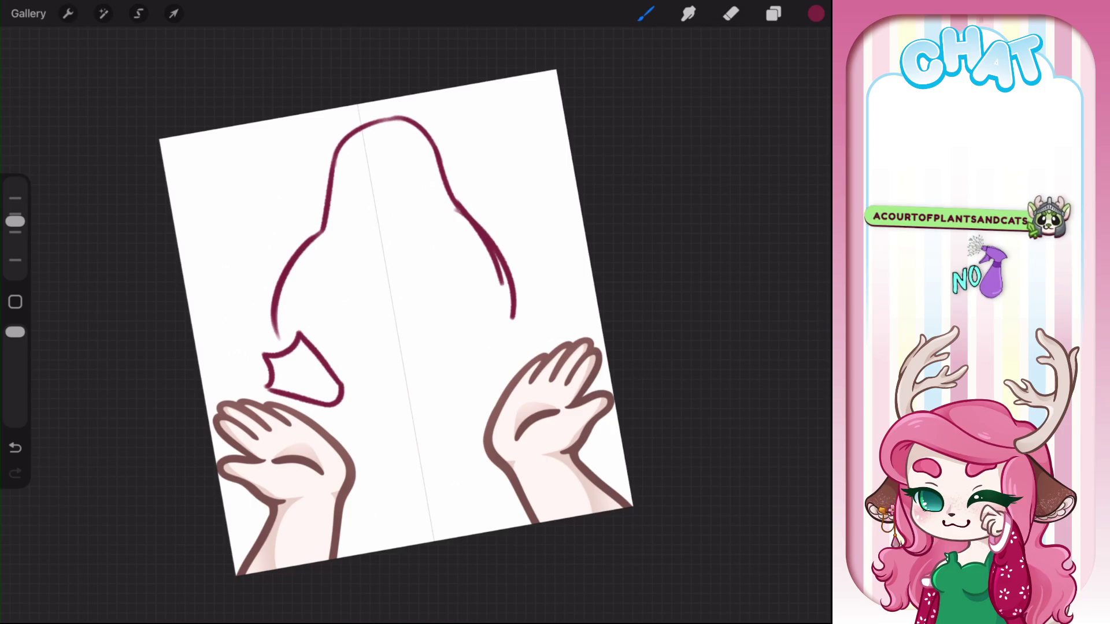
mouse_move(428, 386)
left_mouse_down()
mouse_move(444, 312)
mouse_move(507, 341)
mouse_move(475, 382)
mouse_move(433, 393)
left_mouse_up()
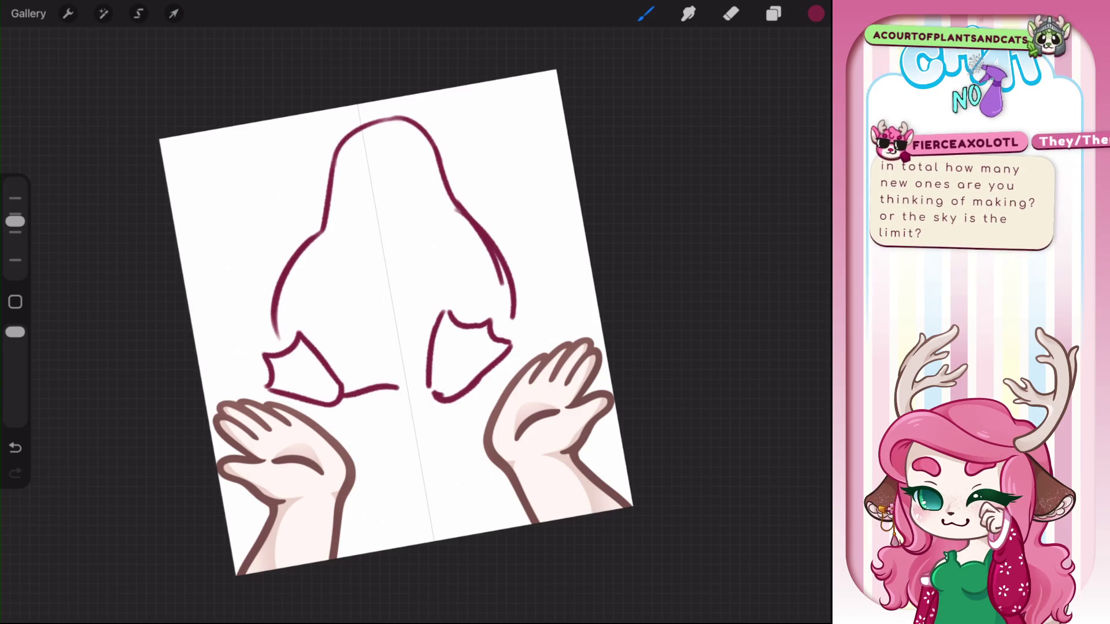
left_click_drag(342, 396, 436, 386)
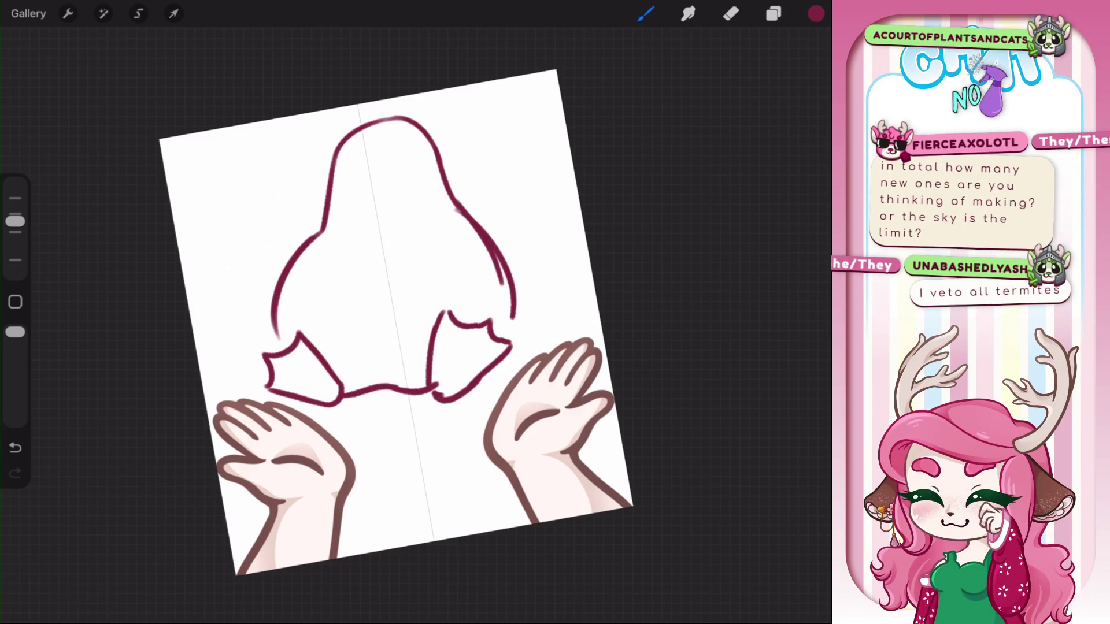
left_click_drag(316, 276, 330, 361)
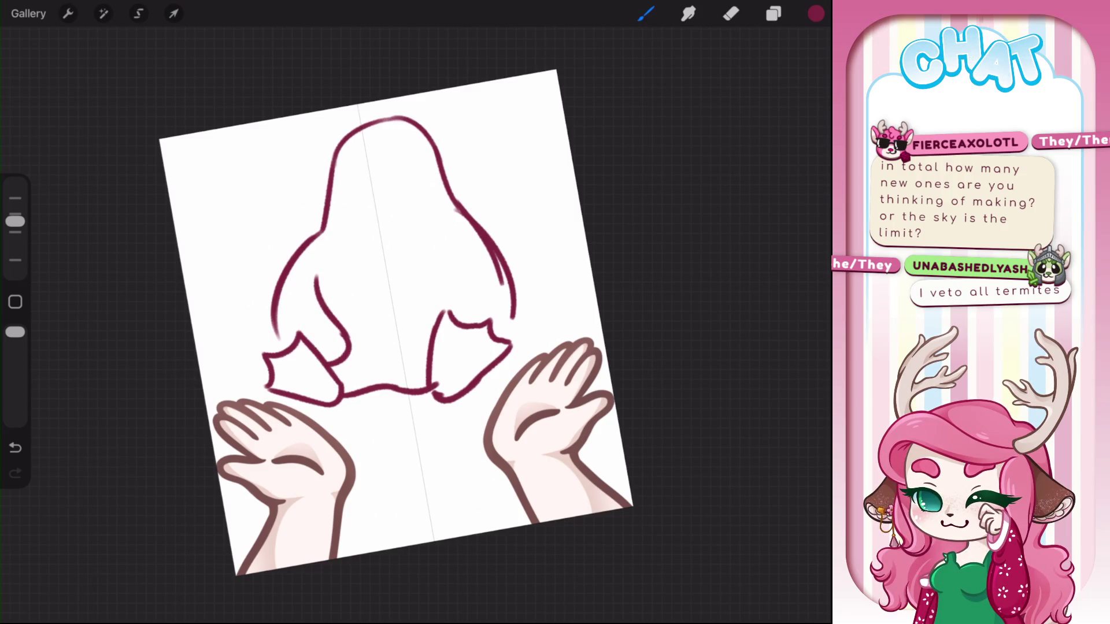
mouse_move(342, 208)
left_mouse_down()
mouse_move(391, 183)
mouse_move(429, 204)
mouse_move(371, 227)
mouse_move(425, 205)
left_mouse_up()
mouse_move(342, 195)
left_mouse_down()
mouse_move(363, 165)
mouse_move(376, 182)
mouse_move(393, 156)
mouse_move(417, 152)
mouse_move(418, 193)
mouse_move(394, 172)
mouse_move(401, 181)
mouse_move(359, 186)
mouse_move(360, 215)
mouse_move(405, 201)
mouse_move(408, 220)
mouse_move(414, 210)
left_mouse_up()
Undo the smile stroke, erase part of the beak, and redraw the beak under the eyes
key("ctrl+z")
key("e")
key("b")
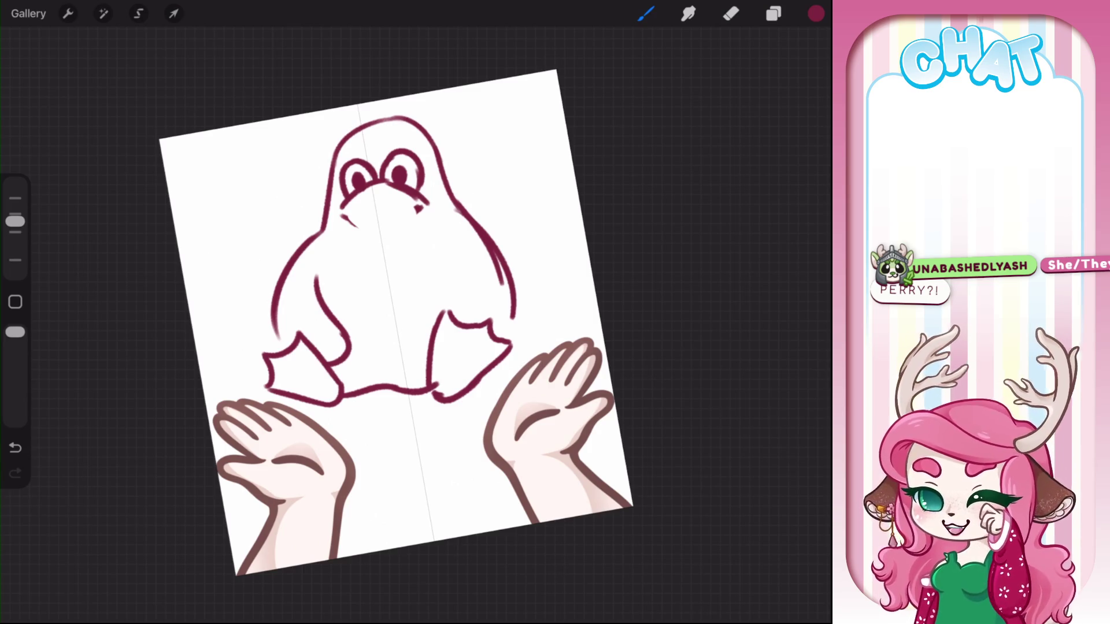
mouse_move(340, 215)
left_mouse_down()
mouse_move(422, 207)
mouse_move(377, 222)
mouse_move(407, 206)
left_mouse_up()
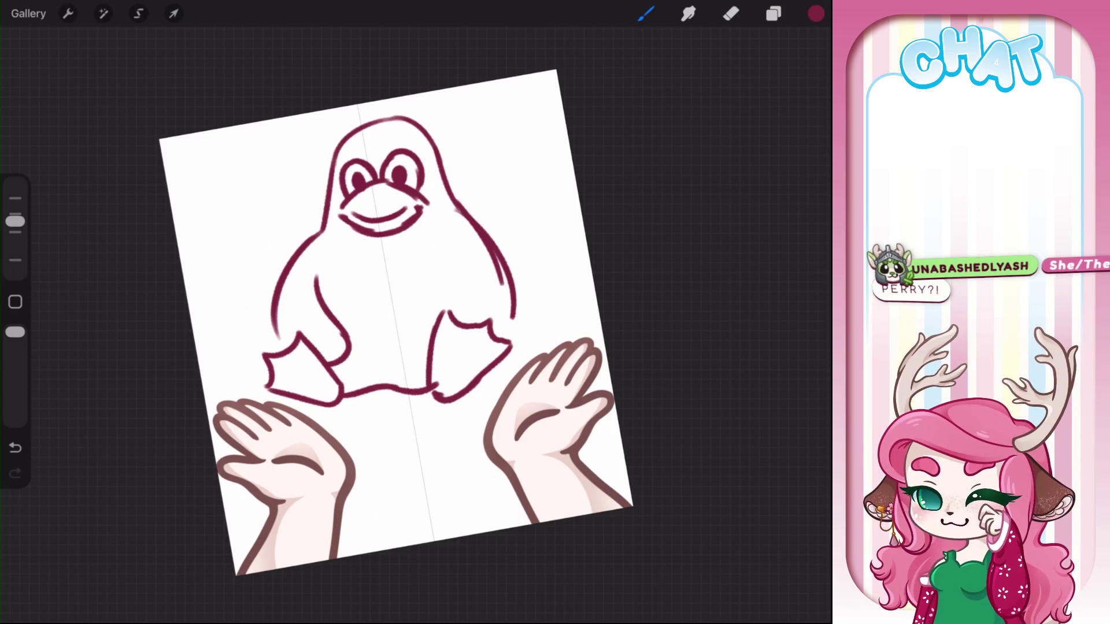
Add belly lines down both sides and shape the right flipper
left_click_drag(350, 229, 321, 303)
left_click_drag(412, 227, 443, 301)
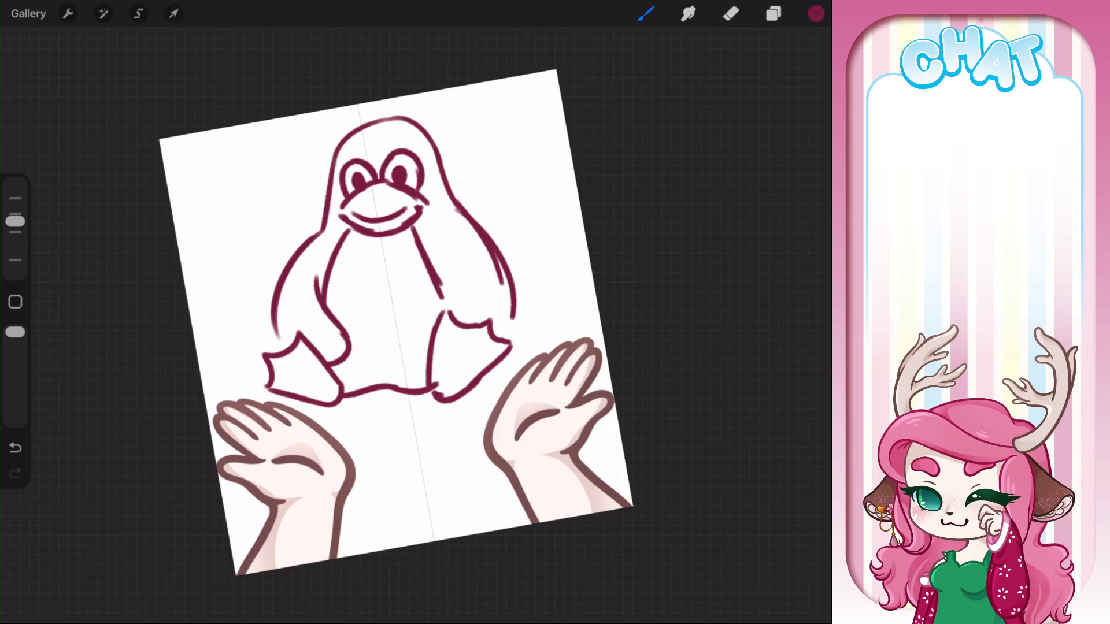
left_click_drag(429, 240, 426, 334)
left_click_drag(442, 265, 431, 318)
mouse_move(469, 242)
left_mouse_down()
mouse_move(504, 295)
mouse_move(506, 330)
left_mouse_up()
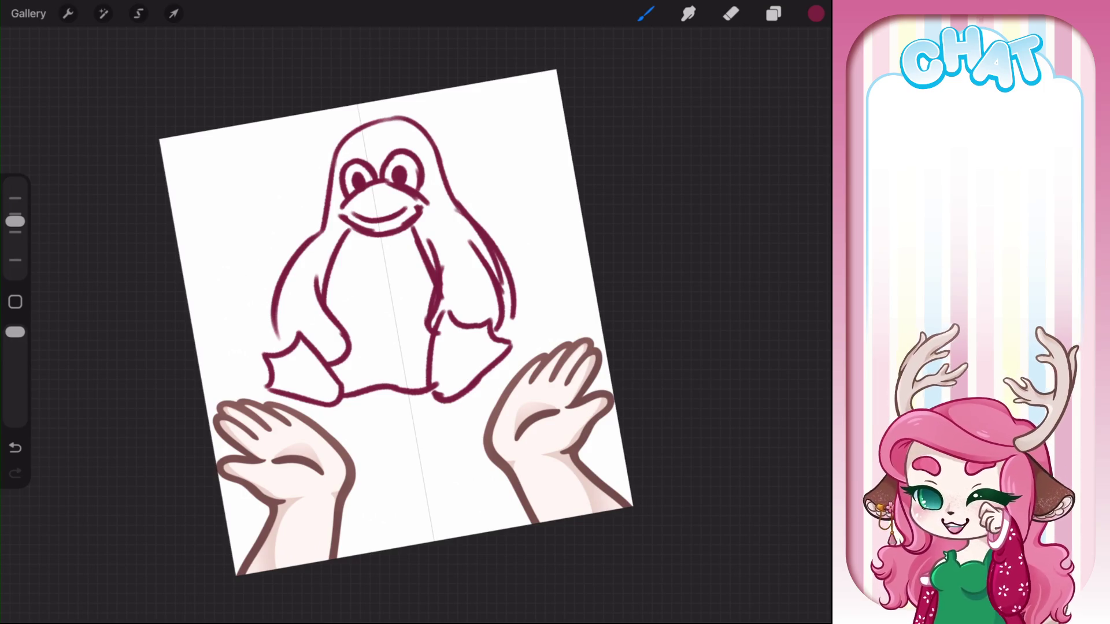
Hide the penguin sketch layer and add a new empty layer on top
left_click(773, 13)
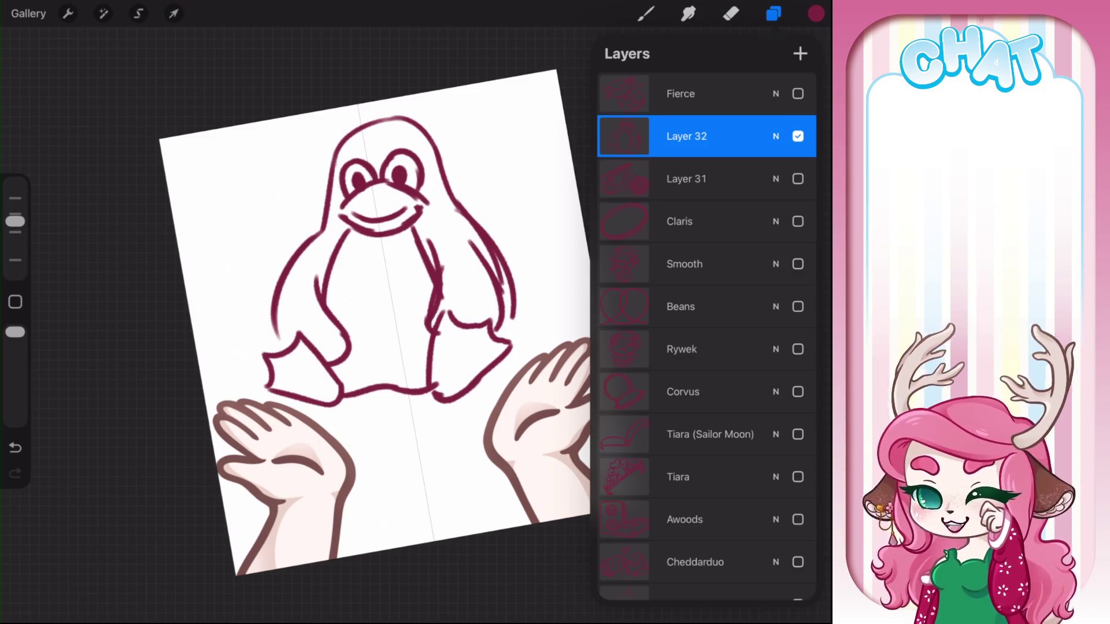
left_click(797, 136)
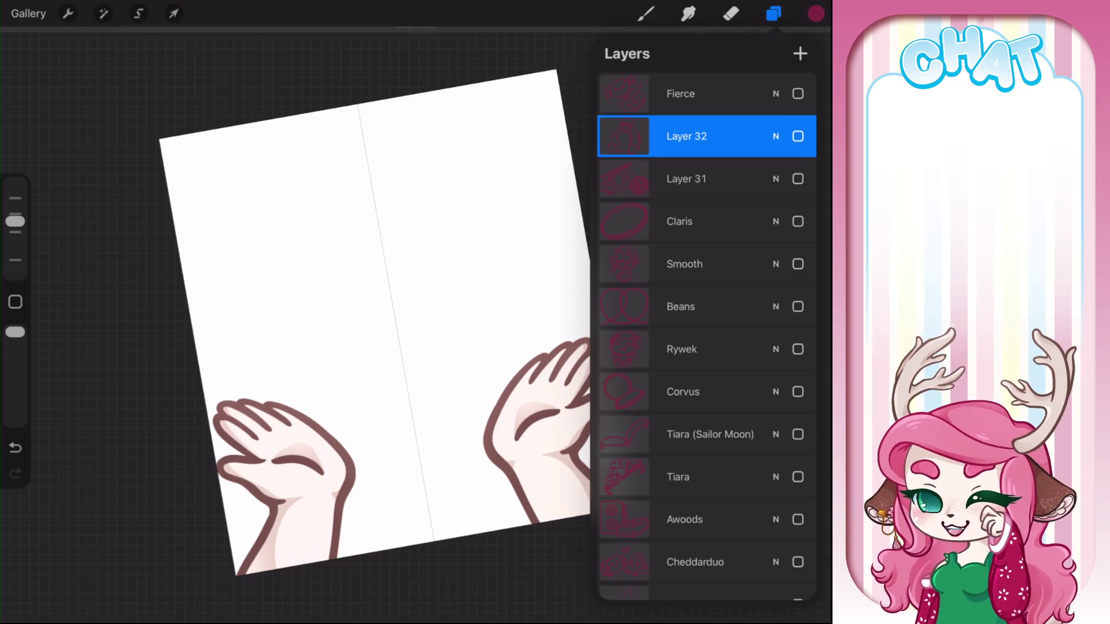
left_click(800, 53)
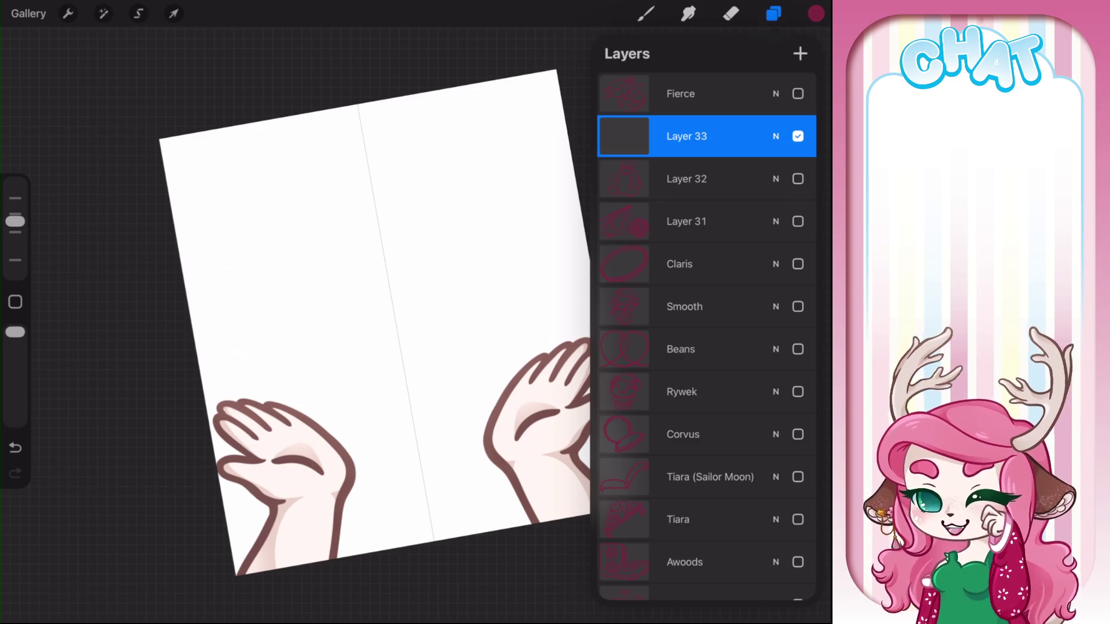
Rename the penguin layer to Darkbloom
left_click(687, 179)
left_click(687, 179)
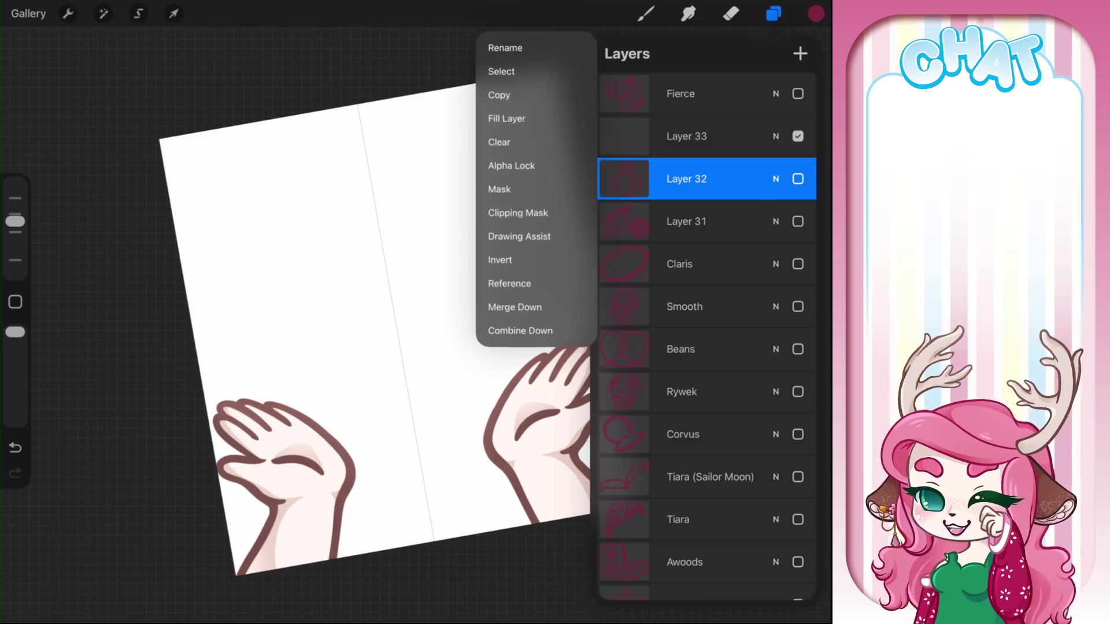
left_click(505, 47)
type("Dr")
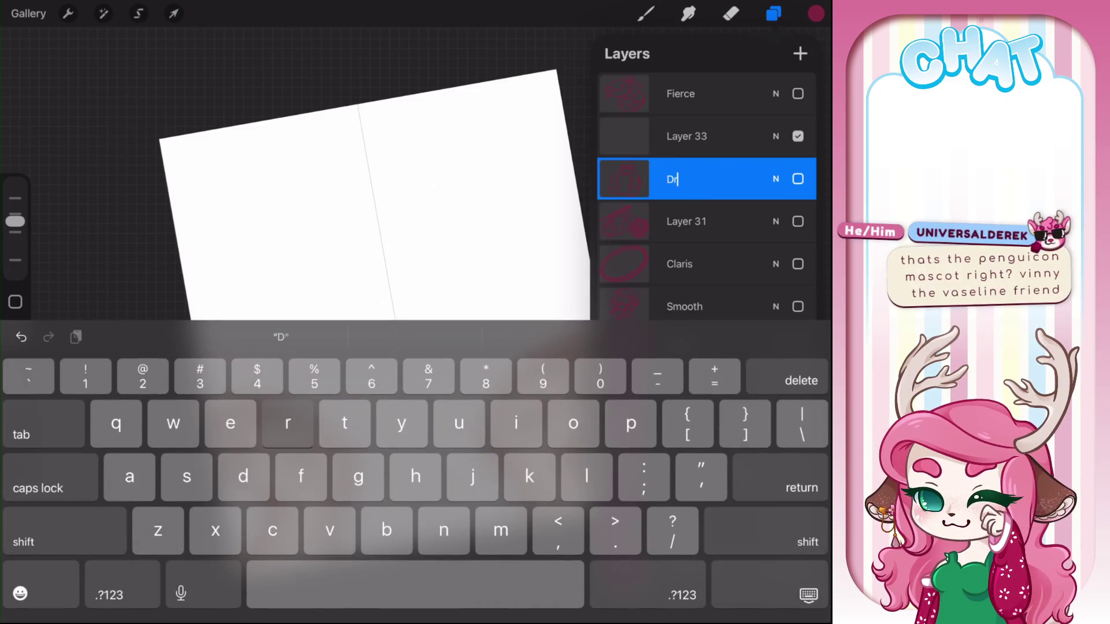
type("kbloom")
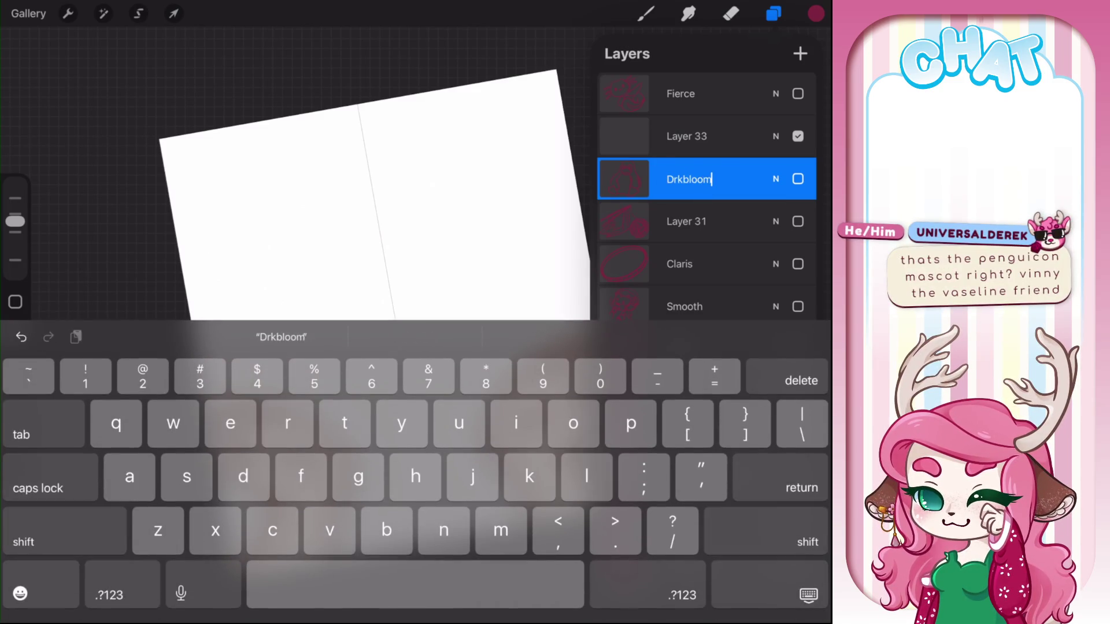
left_click(675, 180)
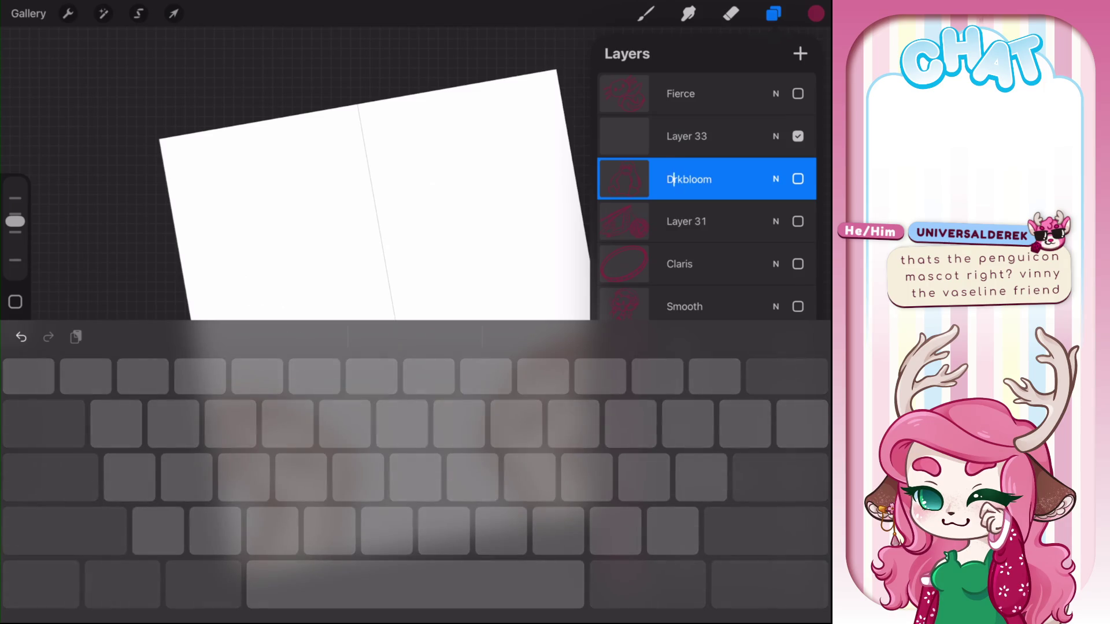
type("a")
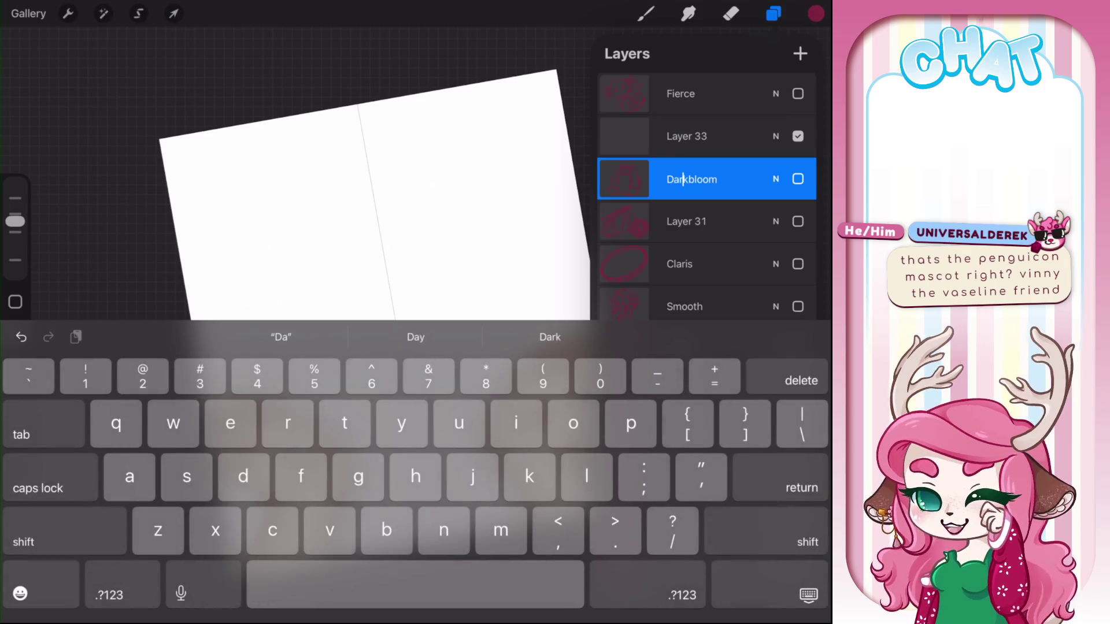
key("Return")
Rename Layer 31 to Annie2
left_click(687, 136)
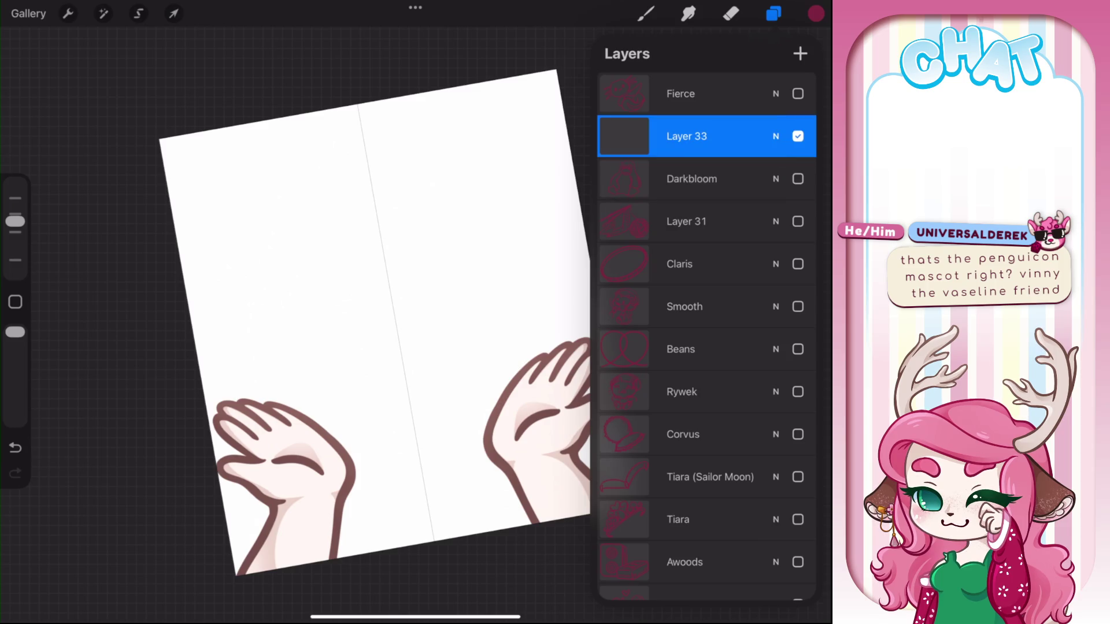
left_click(687, 221)
left_click(687, 221)
left_click(508, 81)
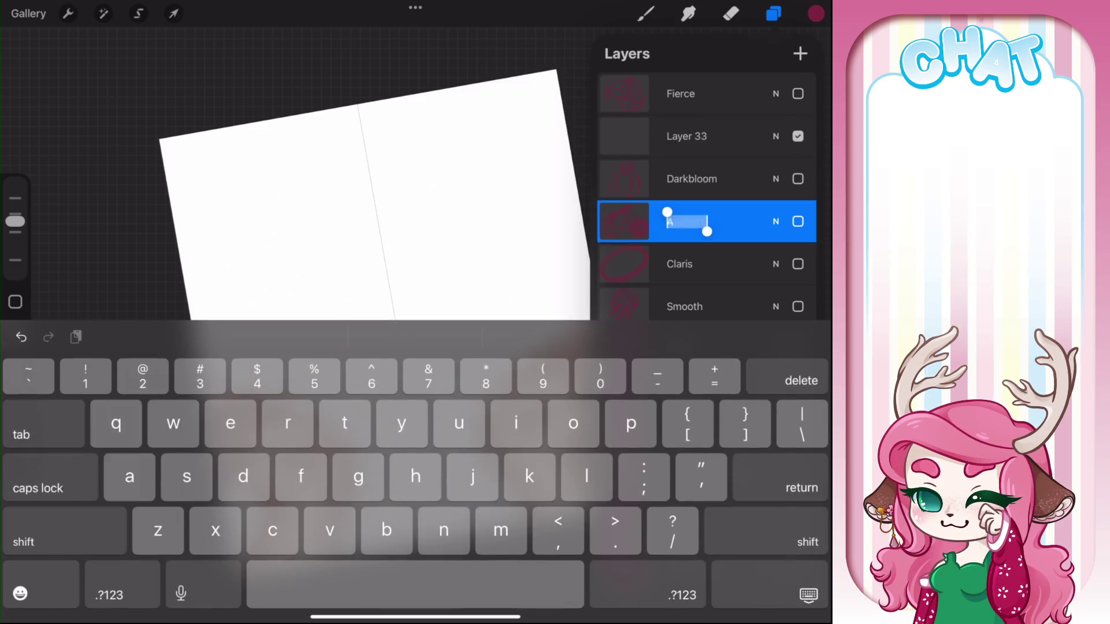
type("Annie2")
key("Return")
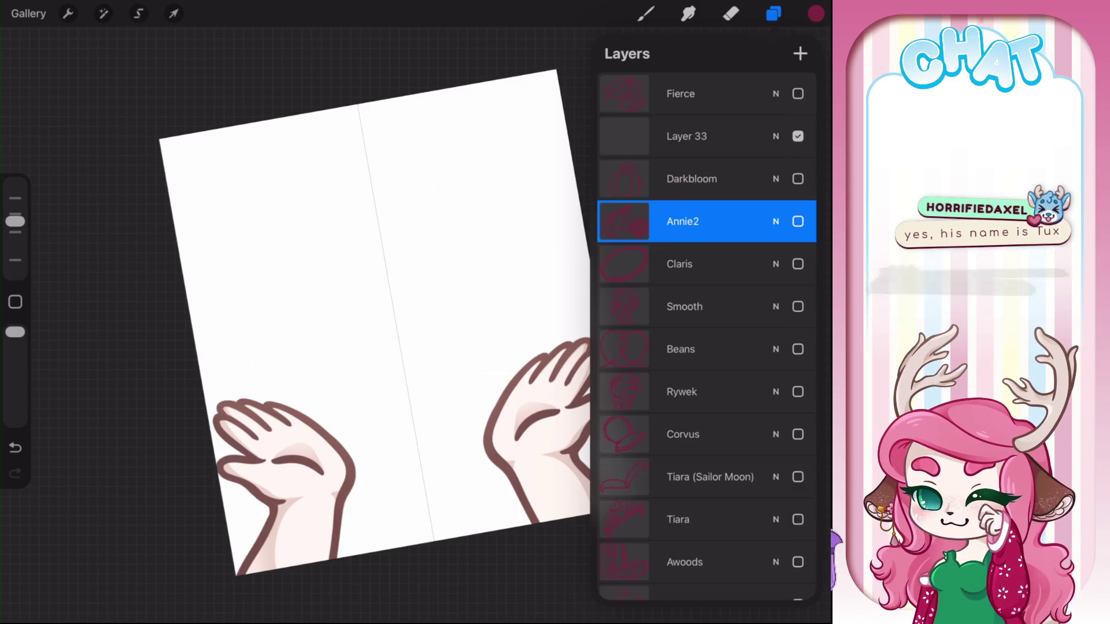
Drag Layer 28 up to sit just below Fierce, above Layer 33
left_click(687, 136)
scroll(707, 336, "down", 10)
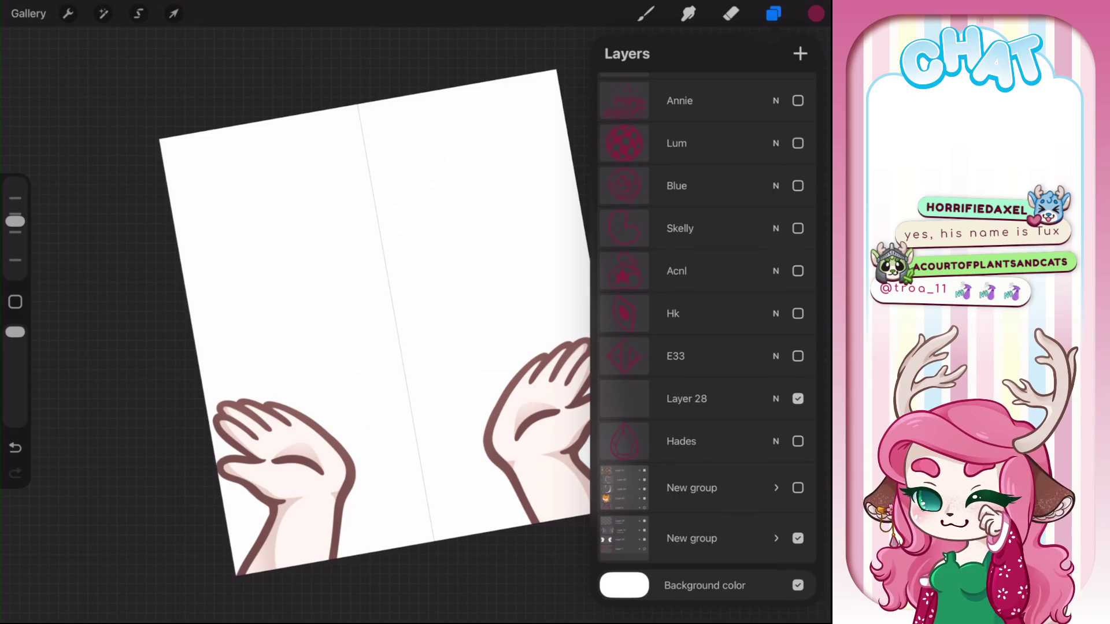
left_click(797, 313)
left_click(798, 313)
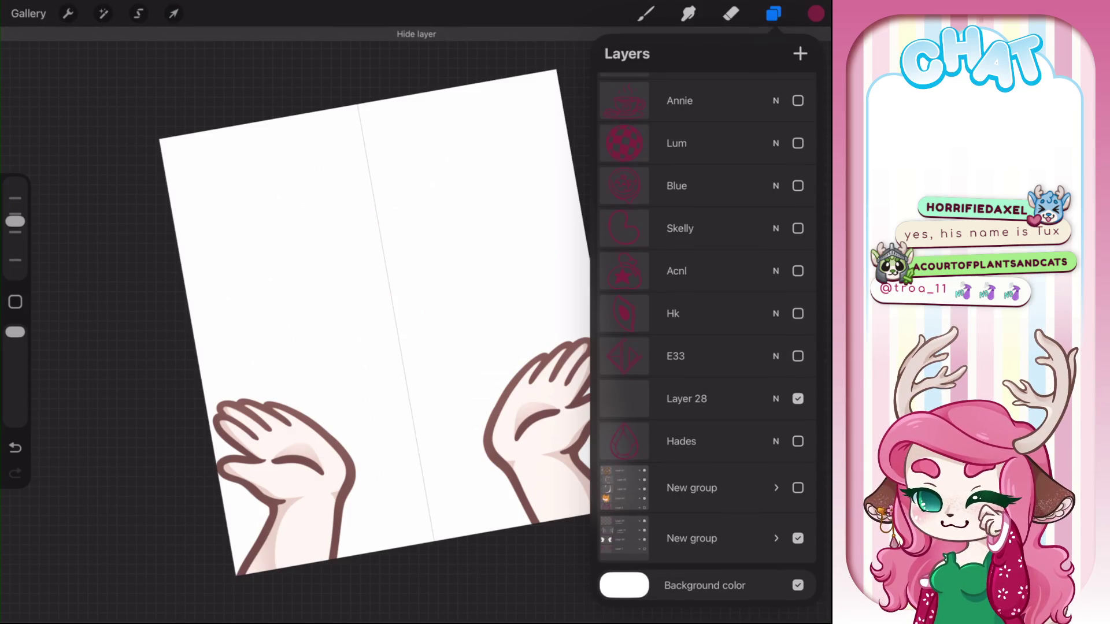
left_click(693, 399)
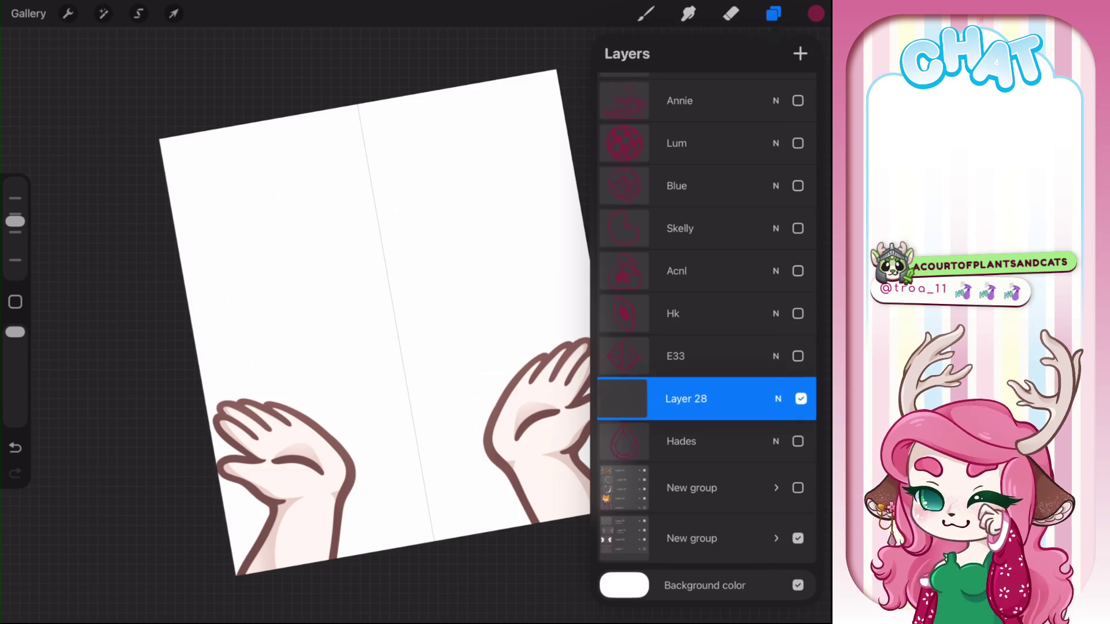
left_click_drag(694, 399, 718, 82)
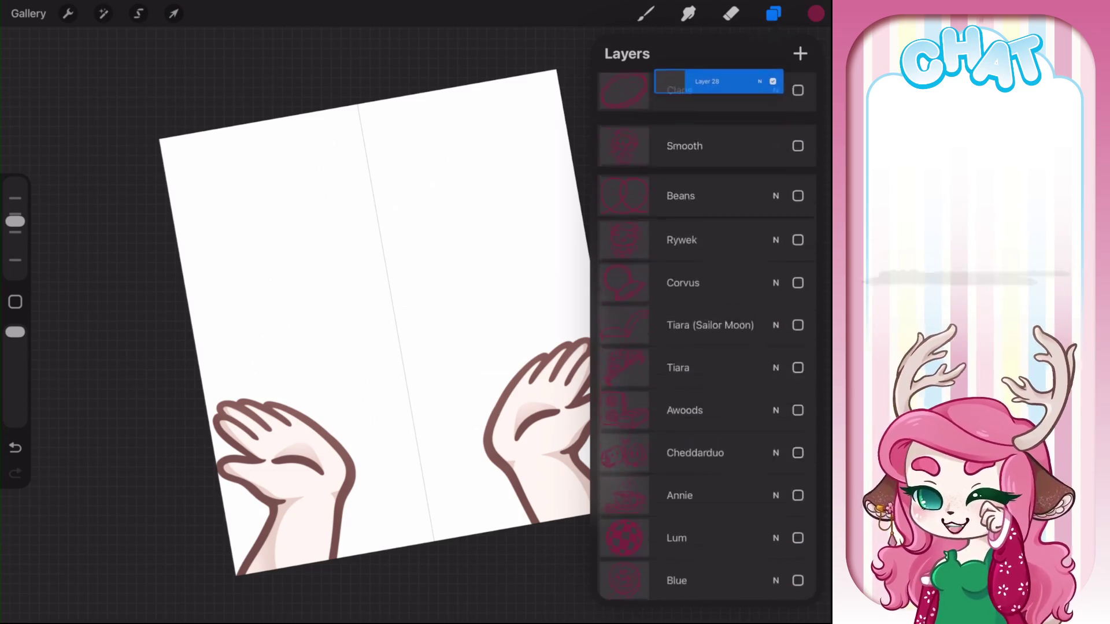
left_click_drag(719, 81, 706, 136)
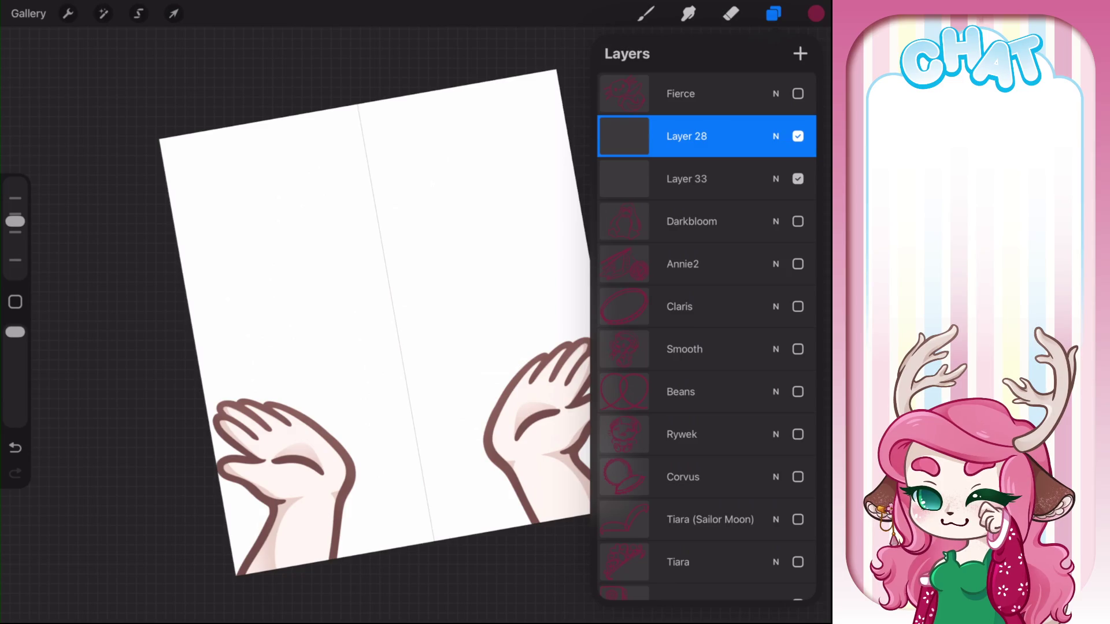
left_click(646, 13)
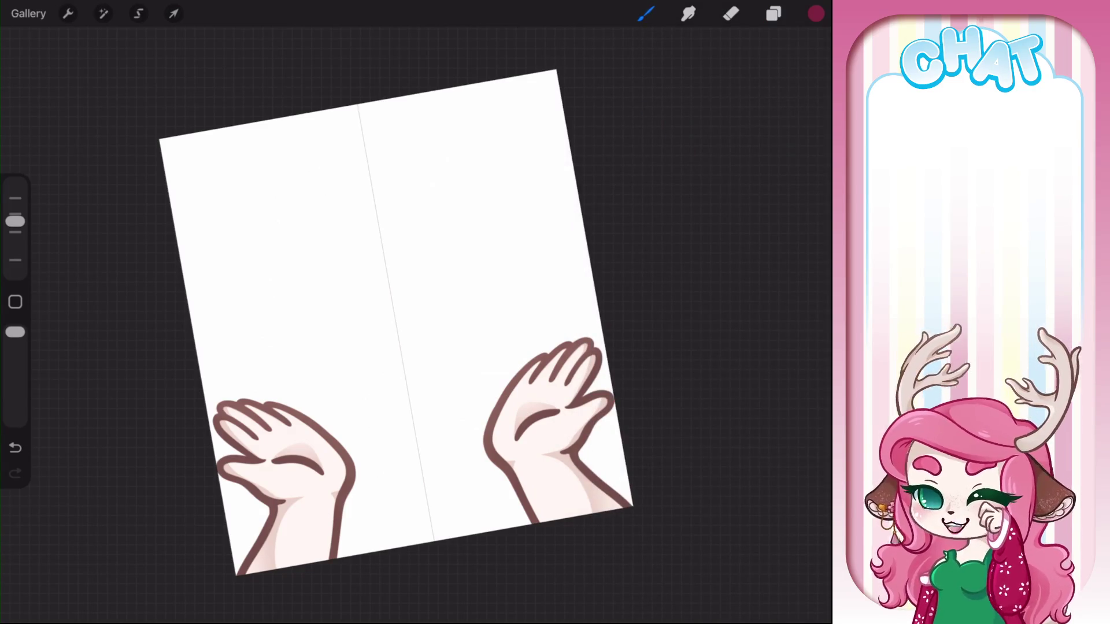
left_click_drag(347, 275, 412, 194)
key("ctrl+z")
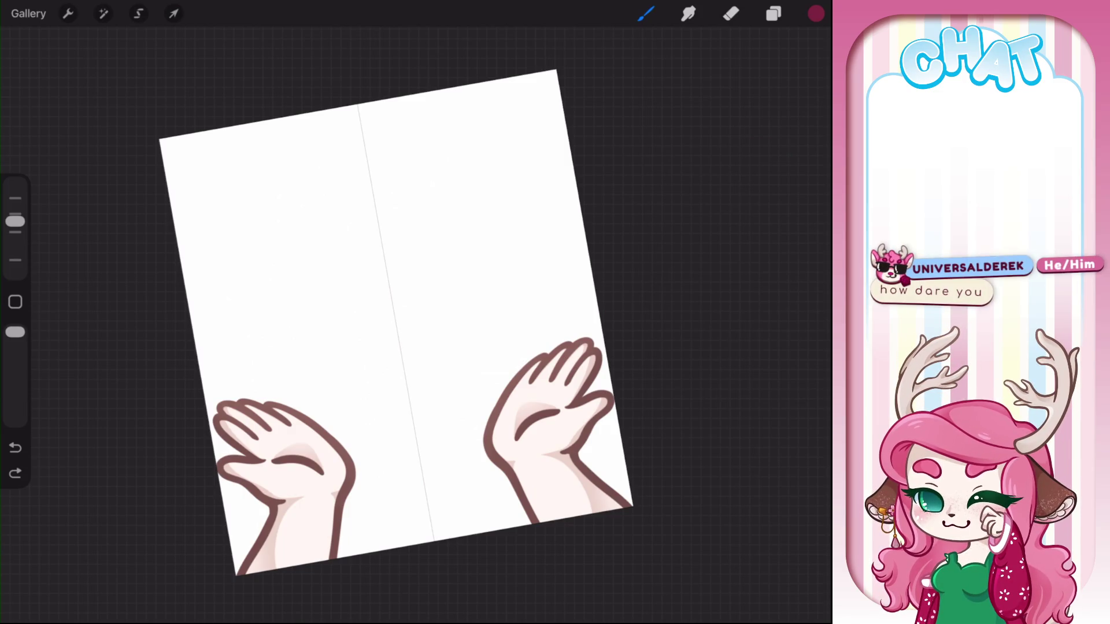
left_click_drag(420, 199, 423, 176)
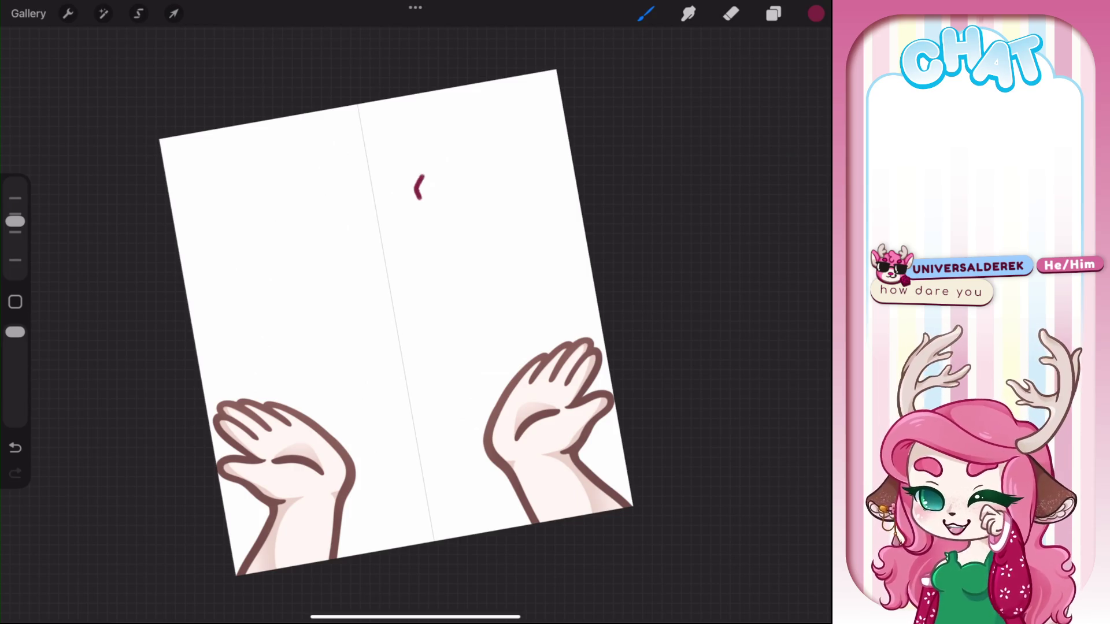
key("ctrl+z")
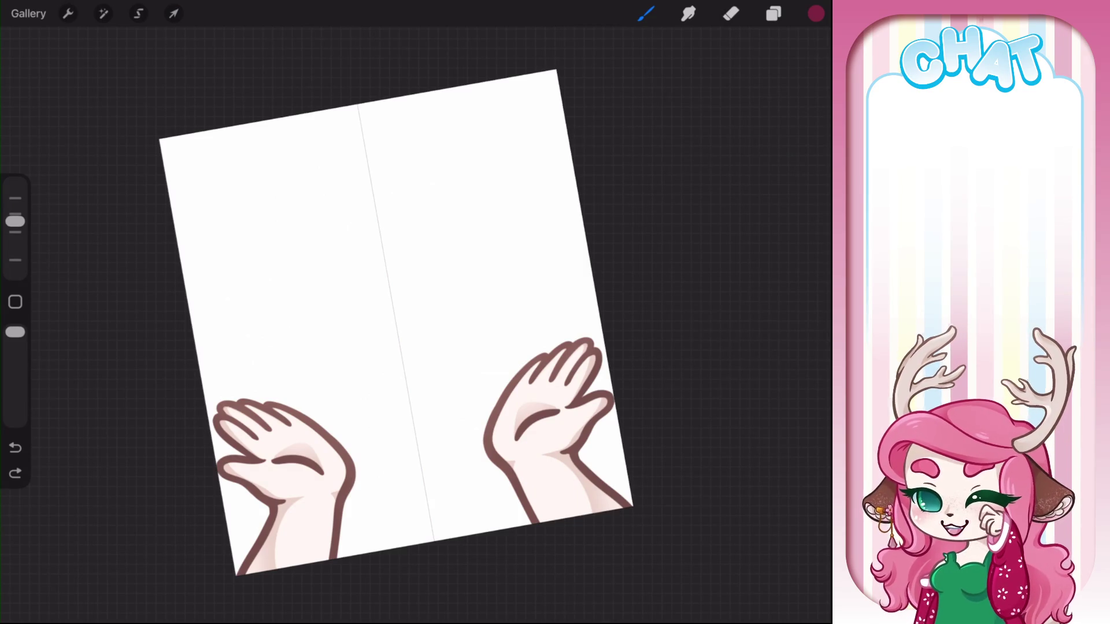
Sketch the bean creature's round head outline on Layer 28, erasing stray bits
mouse_move(332, 202)
left_mouse_down()
mouse_move(277, 362)
mouse_move(431, 373)
left_mouse_up()
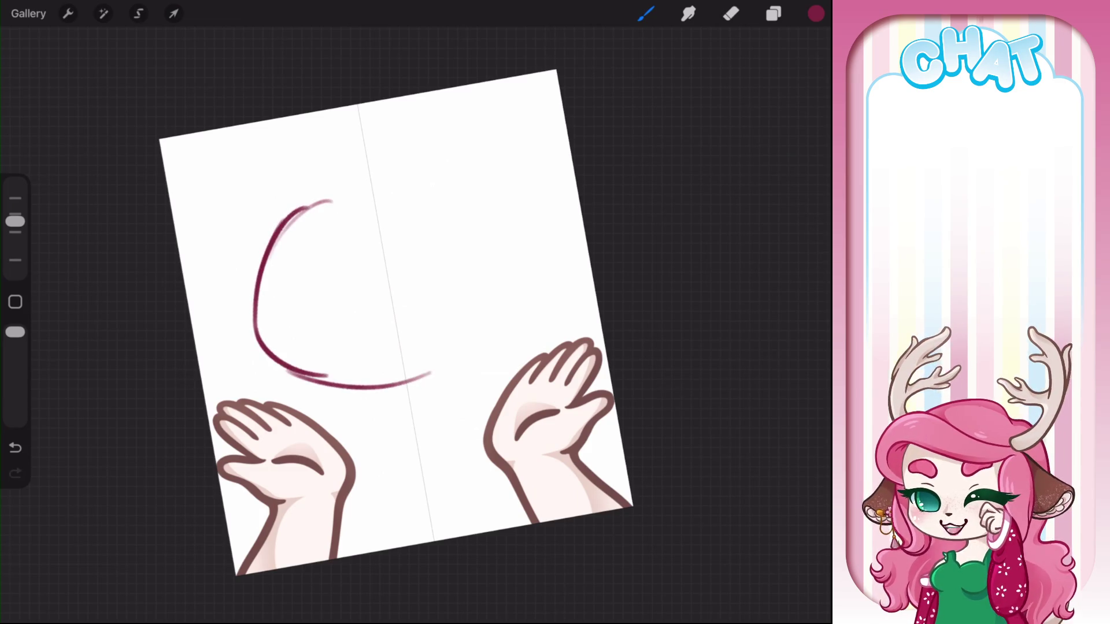
mouse_move(286, 215)
left_mouse_down()
mouse_move(392, 181)
mouse_move(501, 241)
left_mouse_up()
mouse_move(416, 181)
left_mouse_down()
mouse_move(488, 252)
mouse_move(501, 289)
left_mouse_up()
left_click_drag(472, 228, 489, 338)
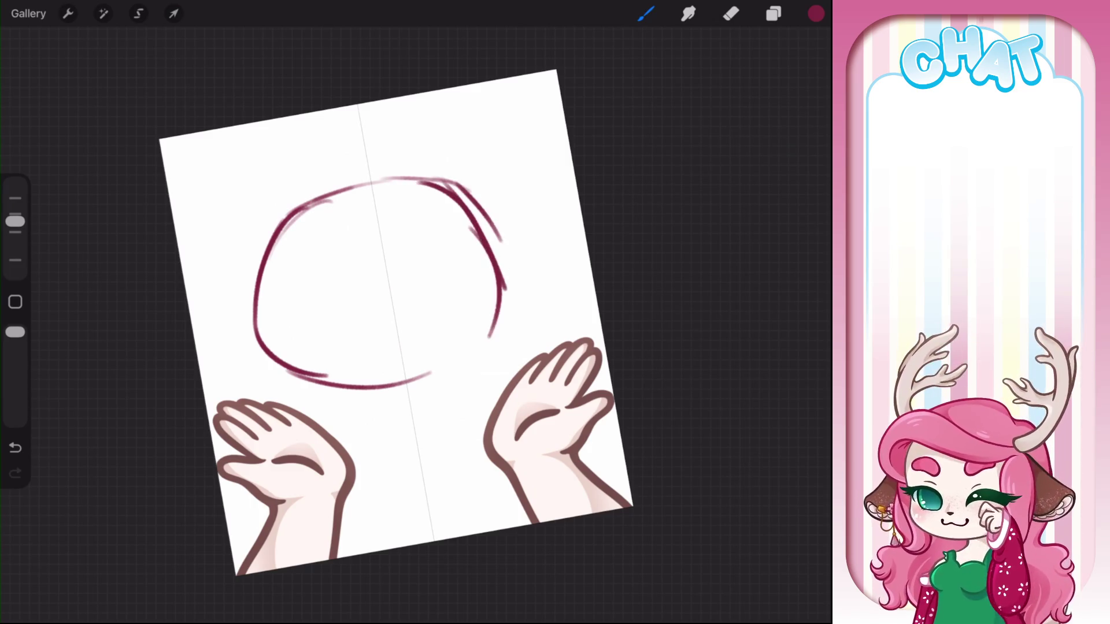
mouse_move(502, 280)
left_mouse_down()
mouse_move(516, 324)
mouse_move(416, 382)
left_mouse_up()
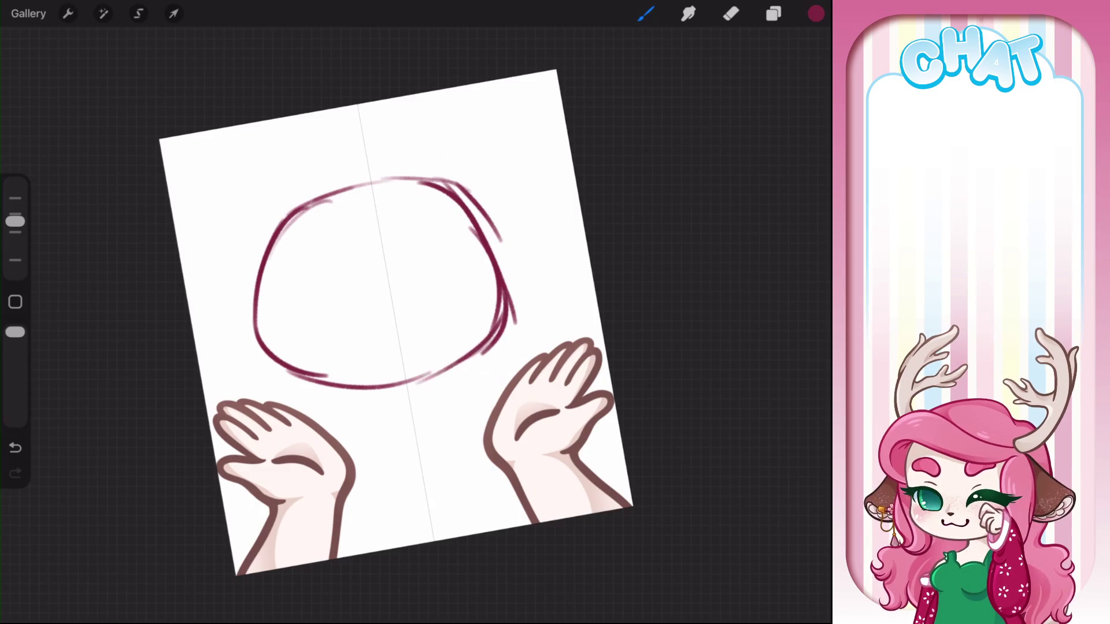
left_click_drag(483, 337, 399, 384)
key("e")
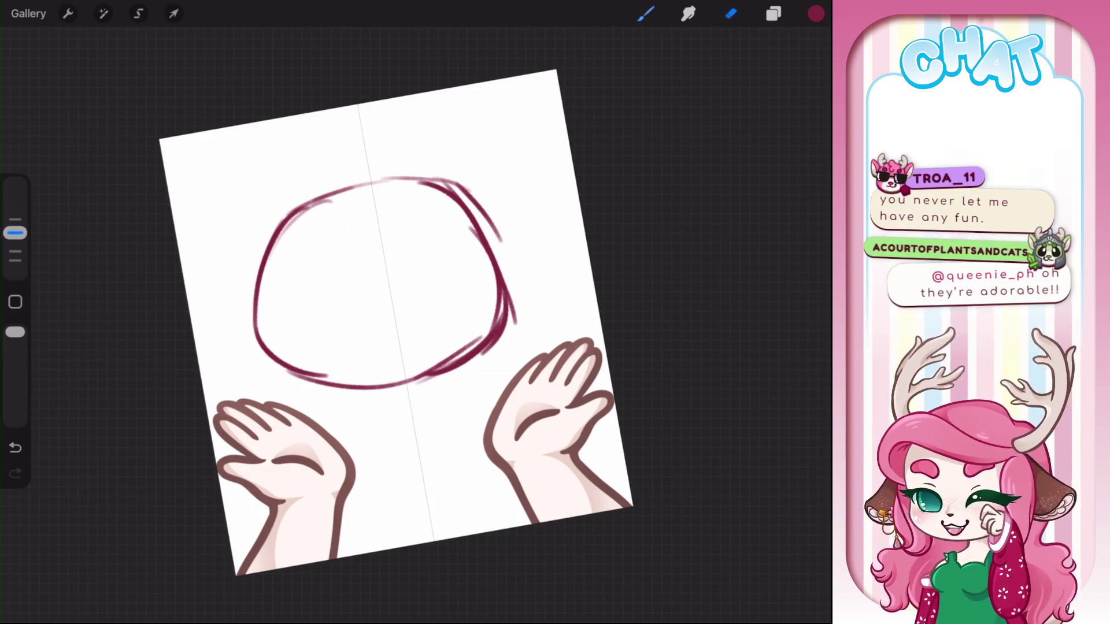
key("b")
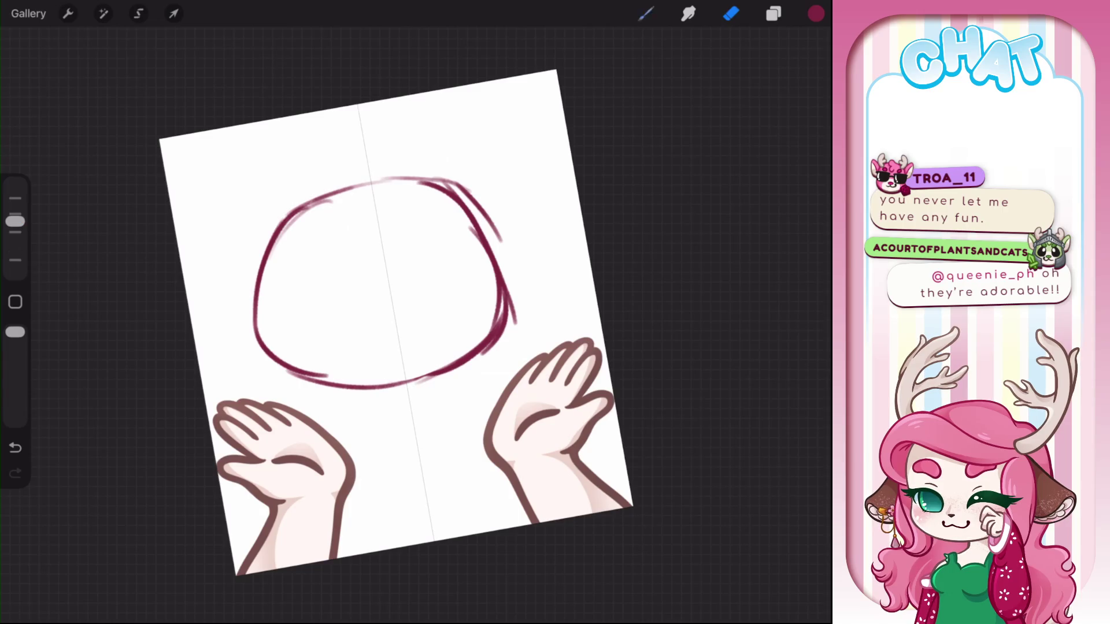
Add a curling antenna, oval eyes, an arm, two legs and a smile
left_click_drag(299, 230, 425, 215)
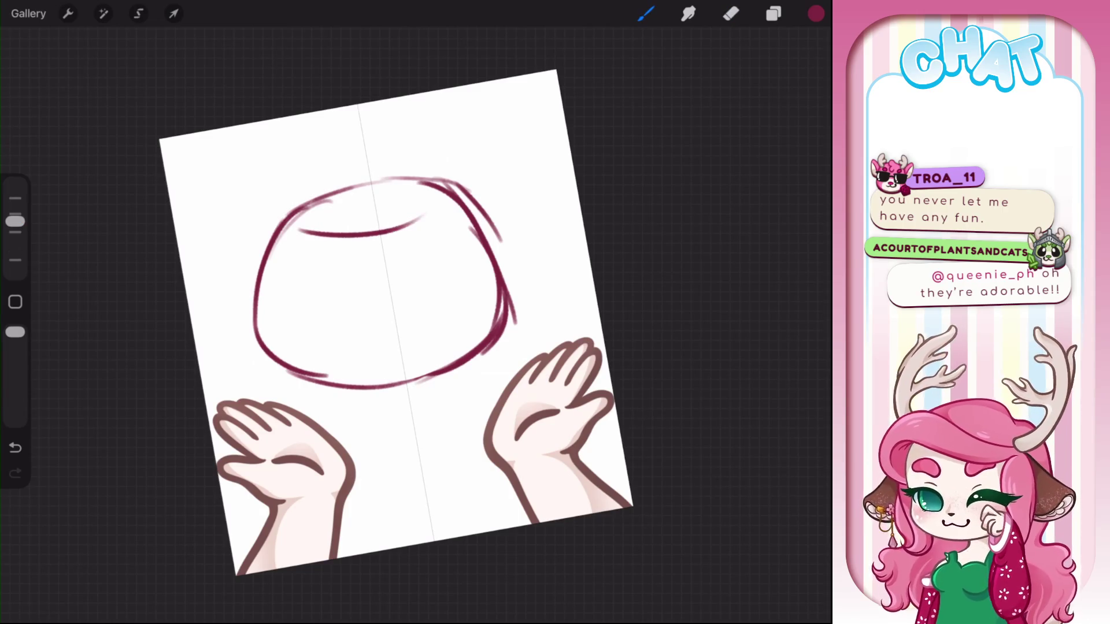
mouse_move(360, 207)
left_mouse_down()
mouse_move(454, 113)
mouse_move(486, 128)
left_mouse_up()
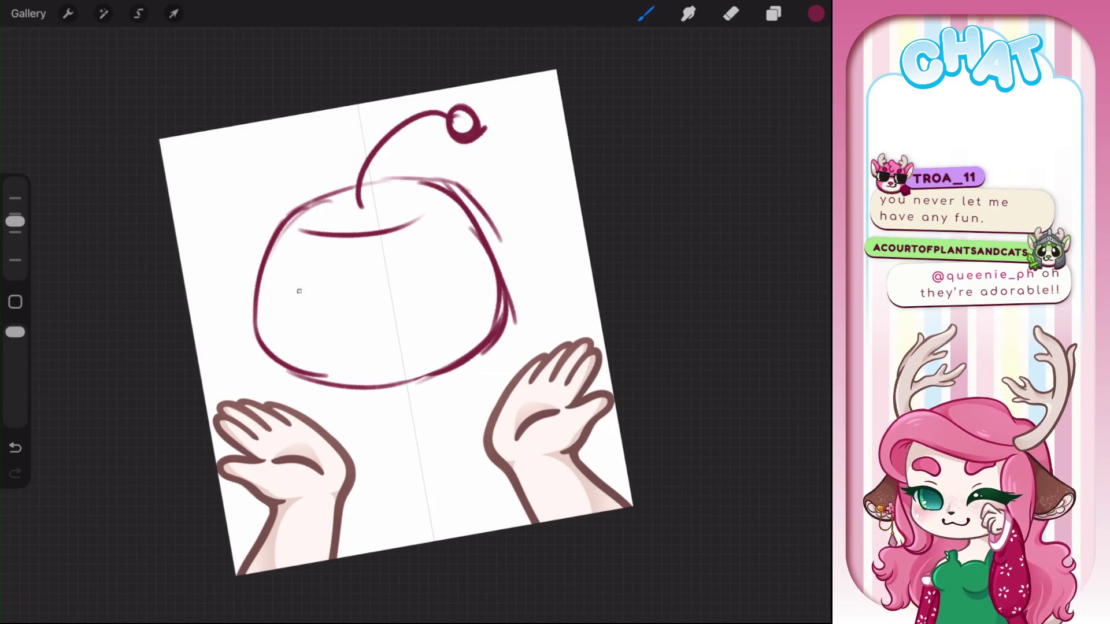
mouse_move(303, 272)
left_mouse_down()
mouse_move(301, 298)
mouse_move(309, 269)
left_mouse_up()
mouse_move(388, 276)
left_mouse_down()
mouse_move(396, 296)
mouse_move(383, 263)
mouse_move(507, 205)
left_mouse_up()
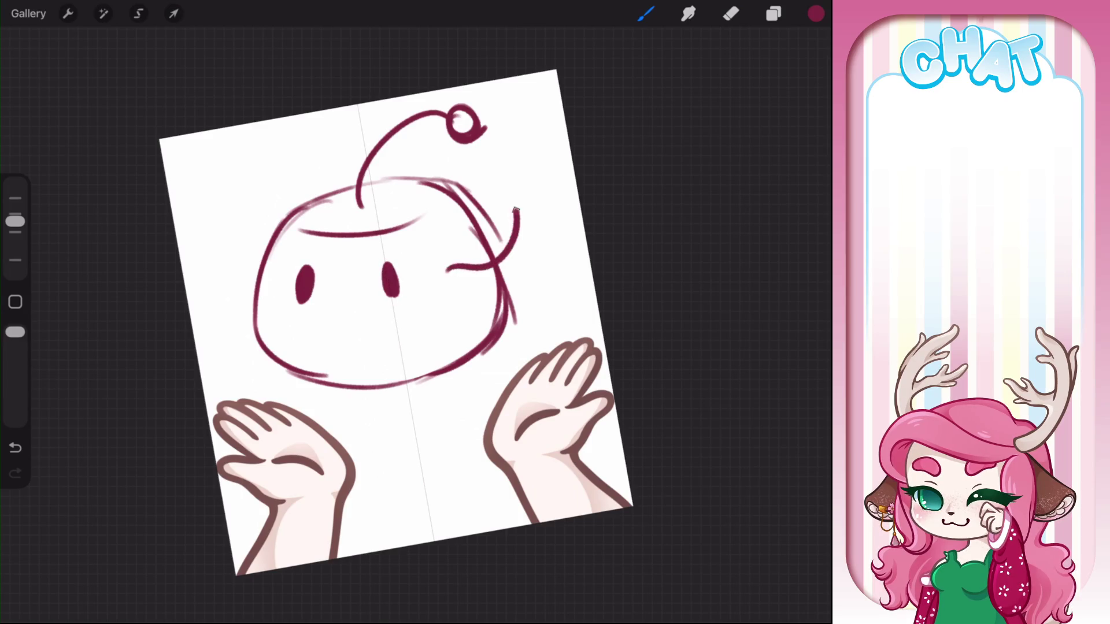
left_click_drag(242, 201, 269, 254)
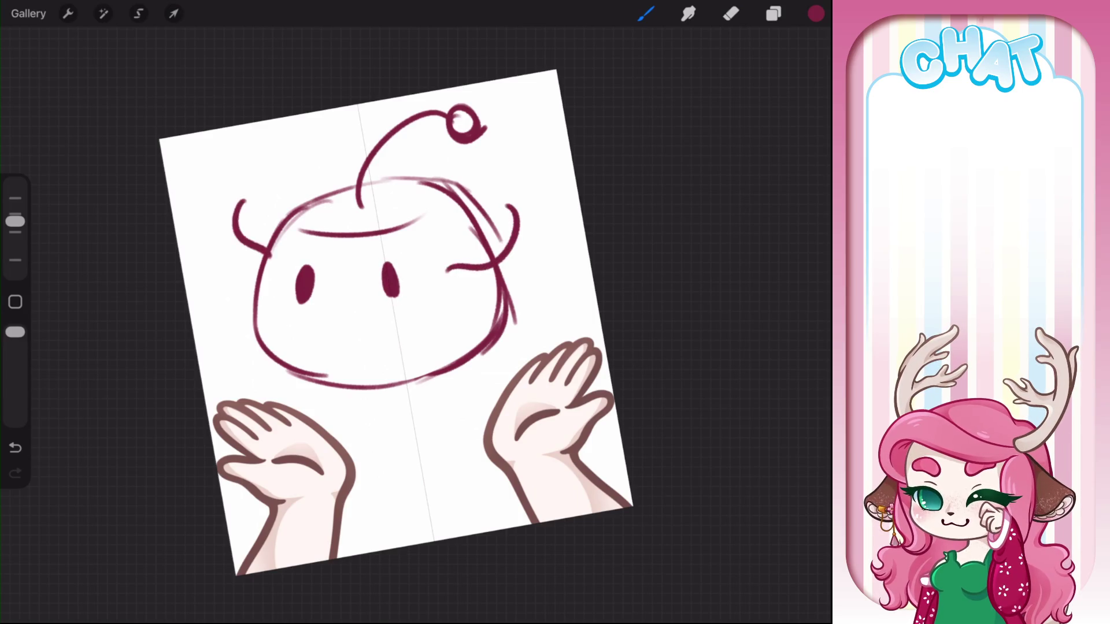
left_click_drag(322, 385, 349, 429)
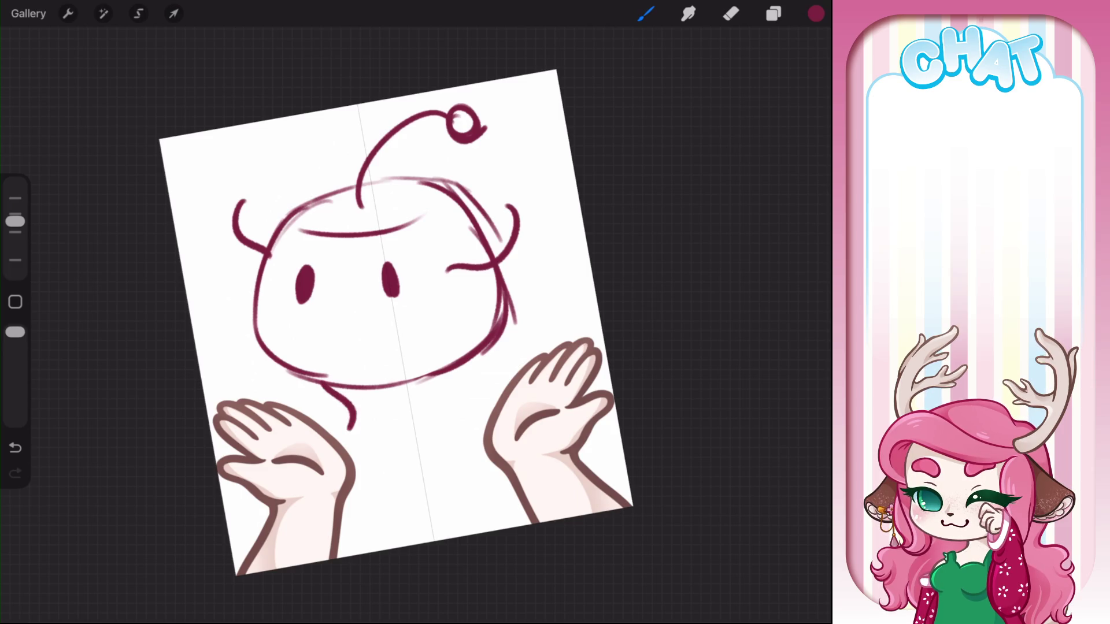
left_click_drag(434, 374, 450, 426)
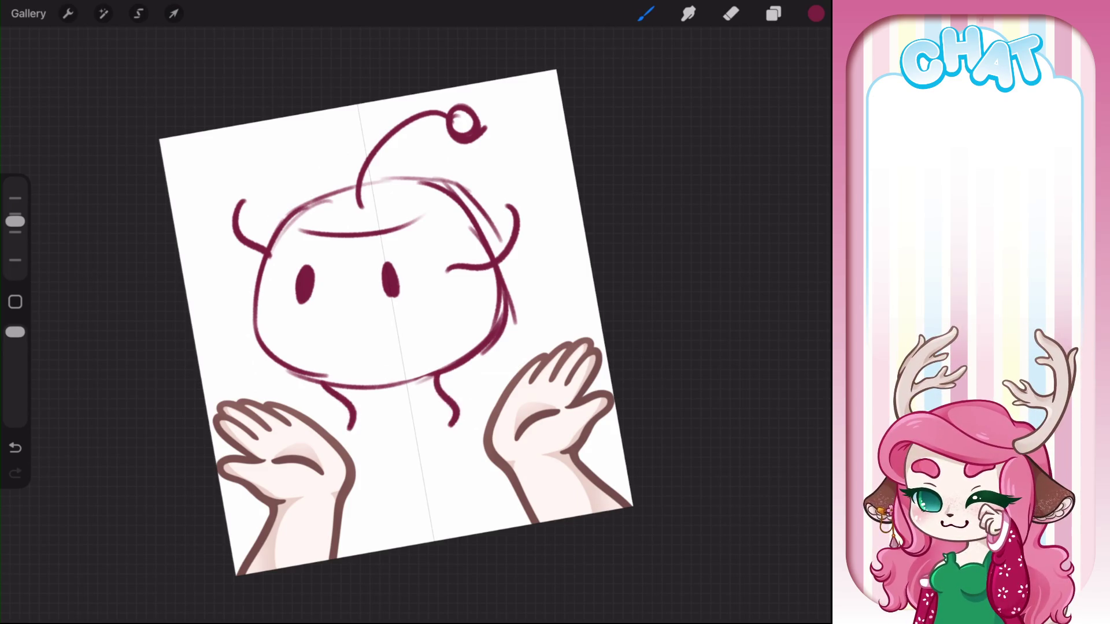
left_click_drag(387, 261, 398, 299)
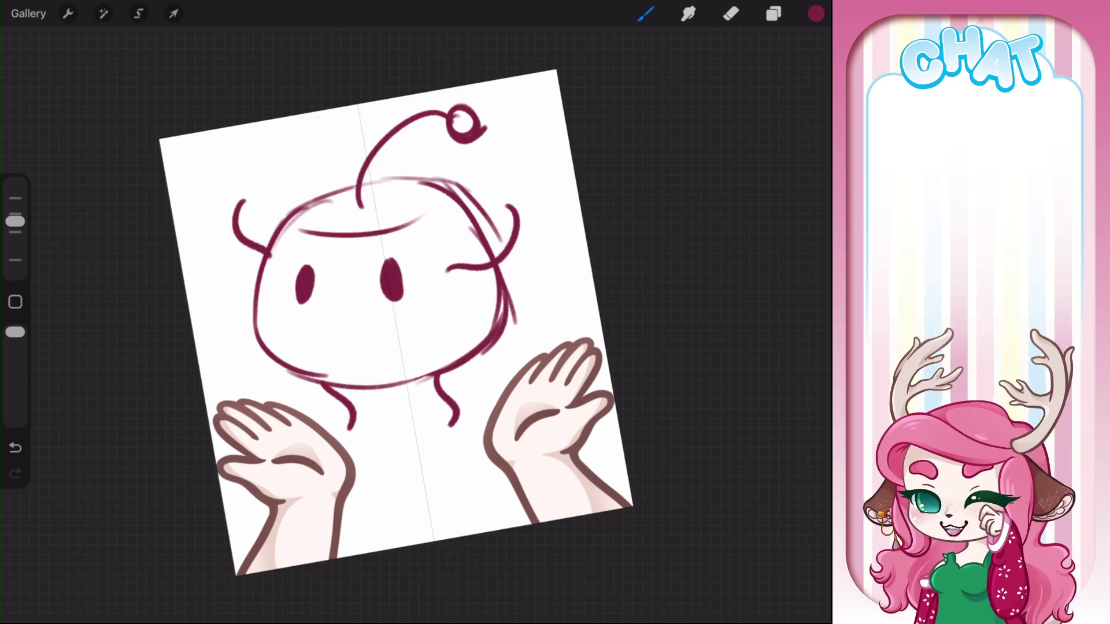
mouse_move(327, 296)
left_mouse_down()
mouse_move(357, 292)
mouse_move(380, 311)
left_mouse_up()
Undo the too-wide smile, fit the canvas to the screen, and retrace both head sides
key("ctrl+z")
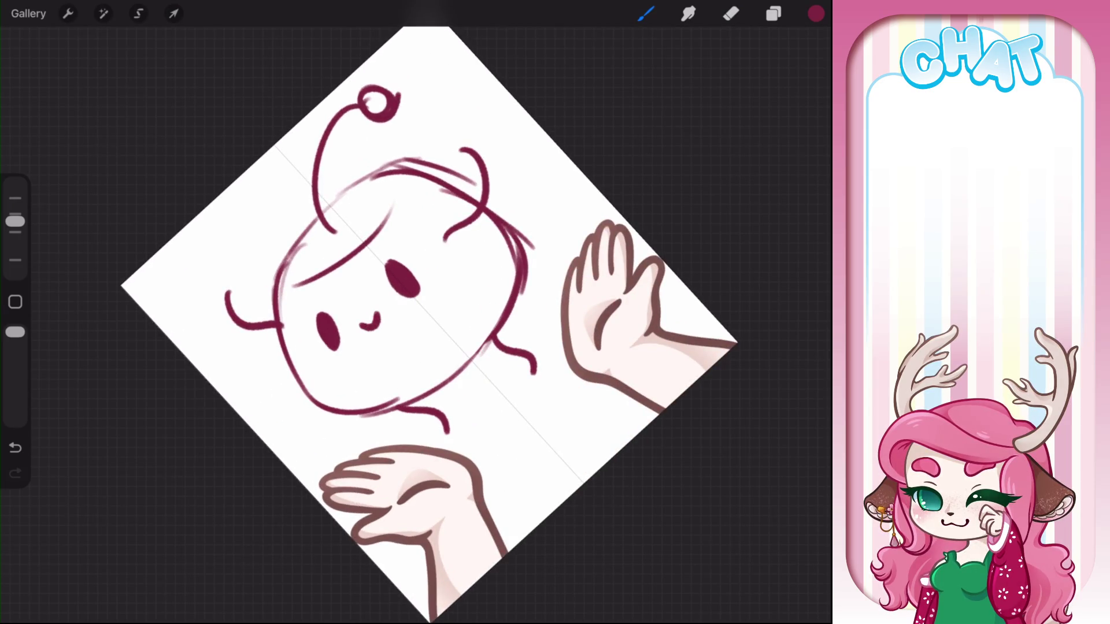
key("ctrl+0")
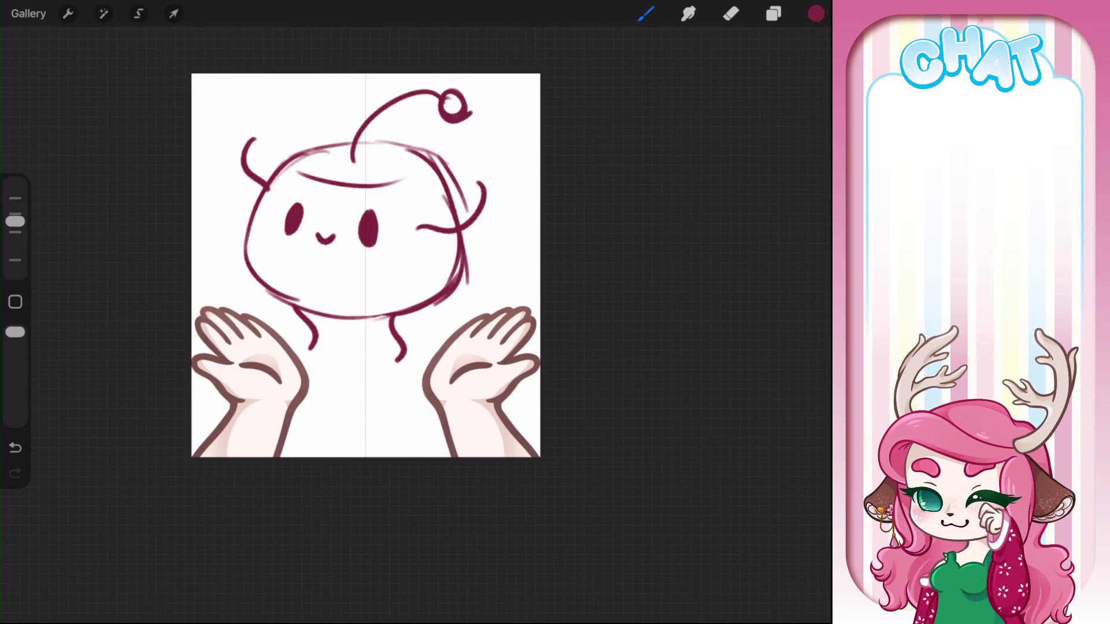
left_click_drag(264, 195, 280, 293)
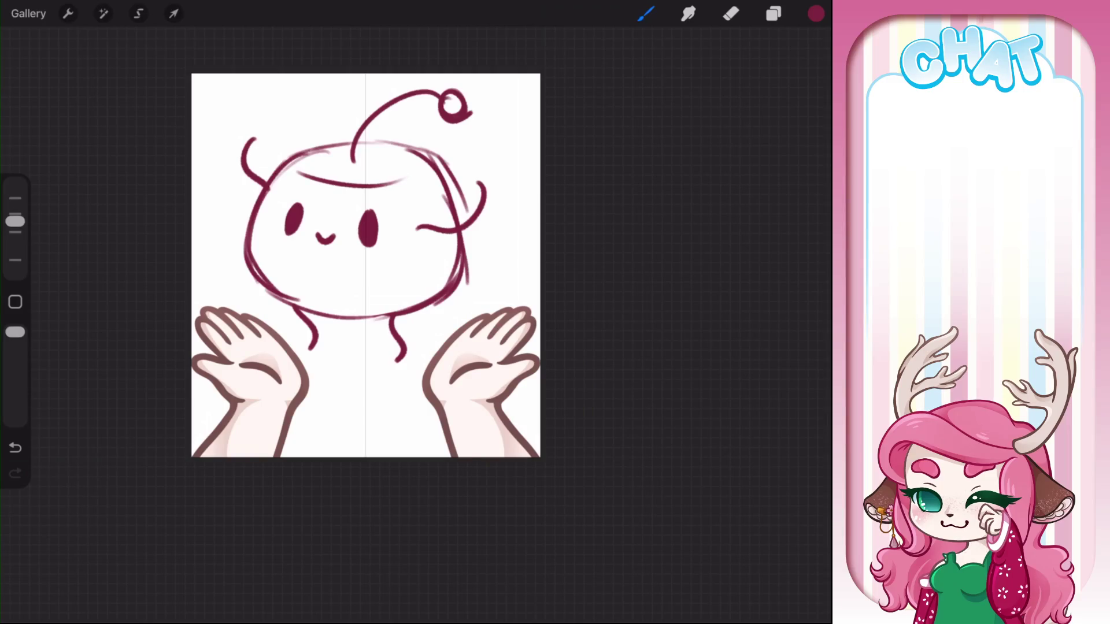
left_click_drag(401, 149, 456, 281)
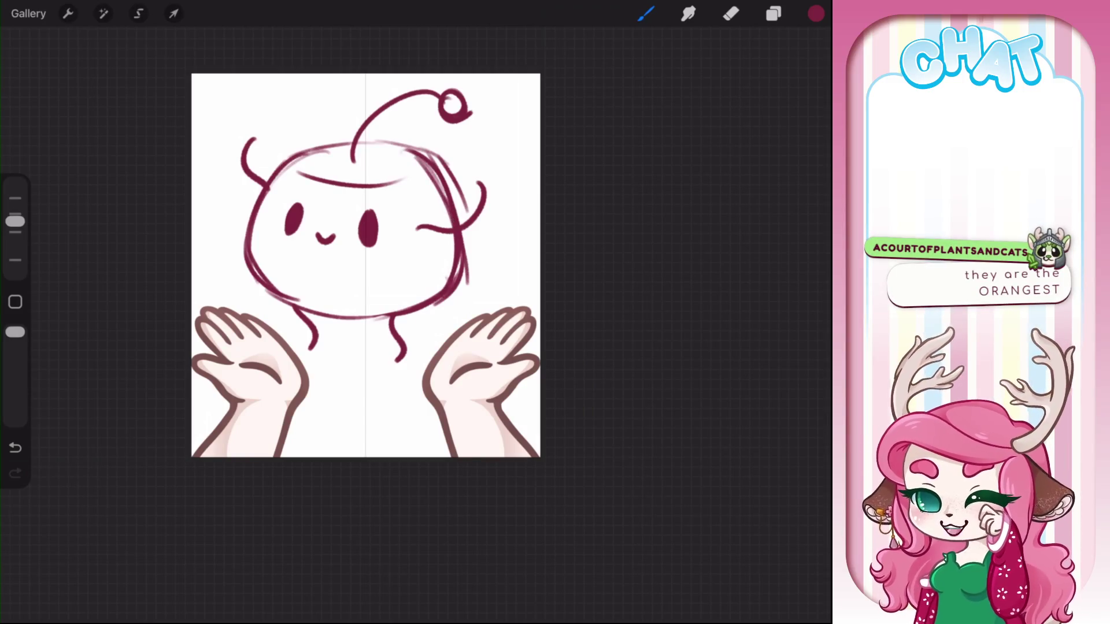
Hide the bean sketch on Layer 28 and rename it Sdv
left_click(774, 13)
left_click(798, 136)
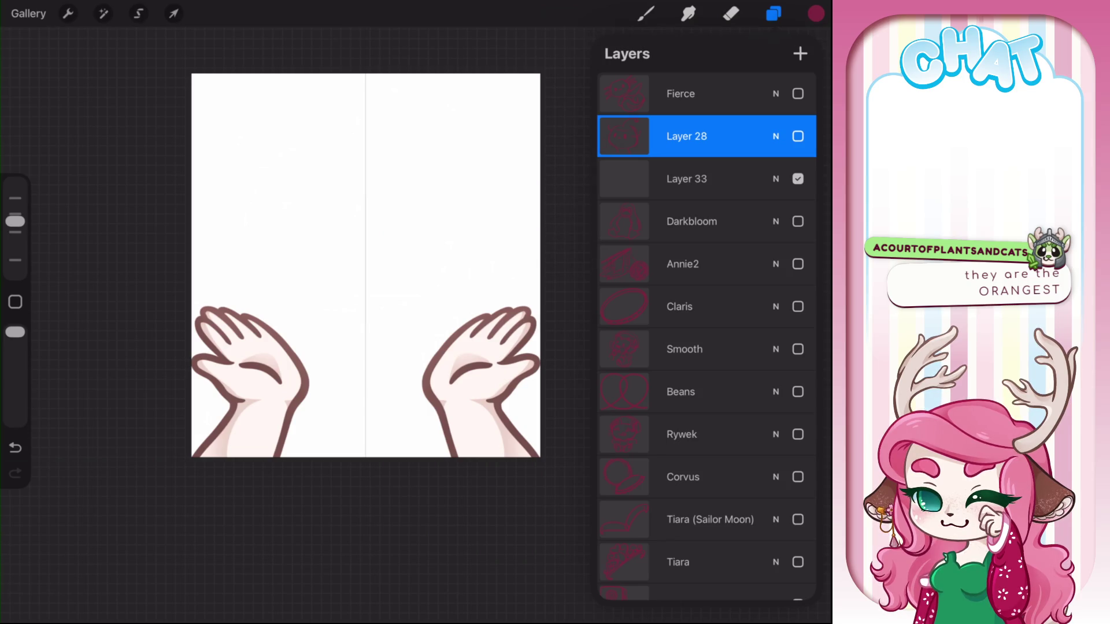
left_click(686, 136)
left_click(508, 50)
type("Sdv")
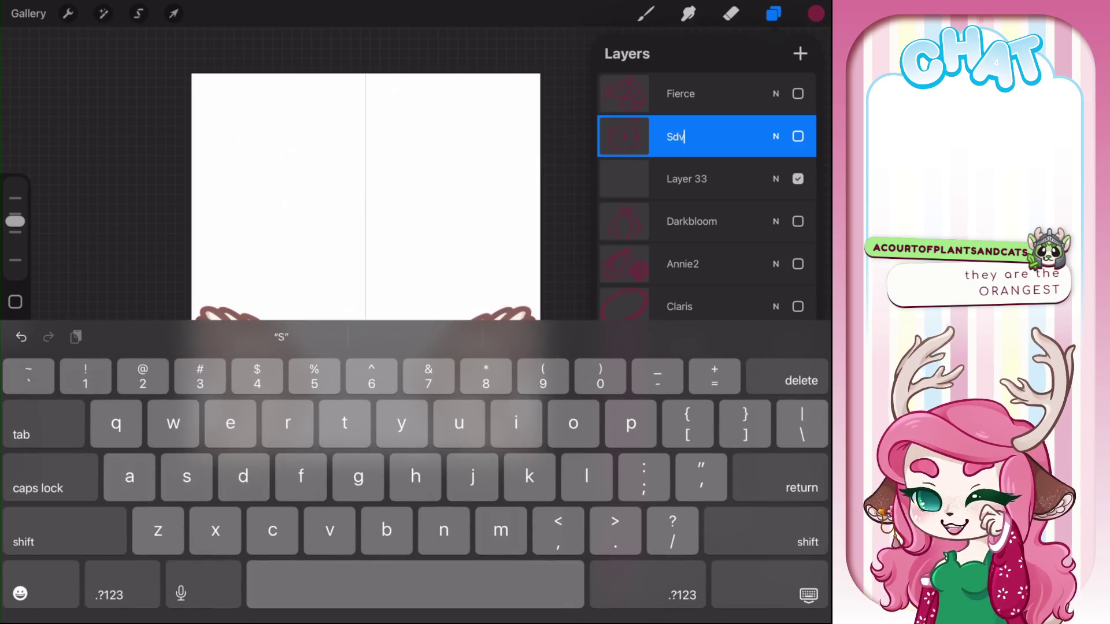
left_click(808, 595)
Make the empty Layer 33 active and switch to the Eraser
left_click(687, 179)
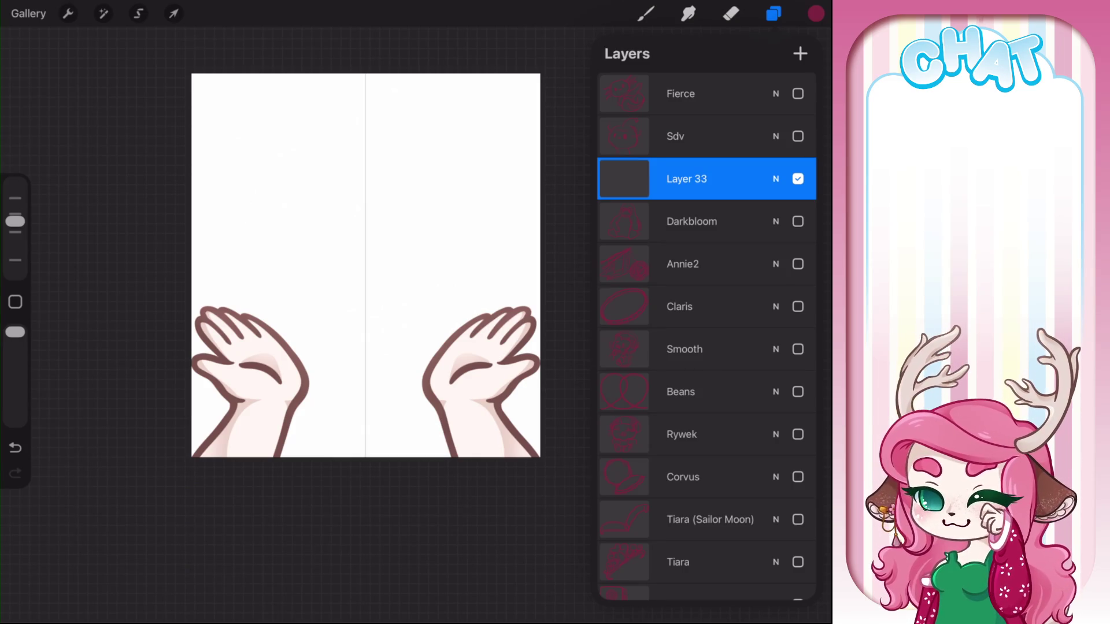
left_click(798, 179)
left_click(798, 178)
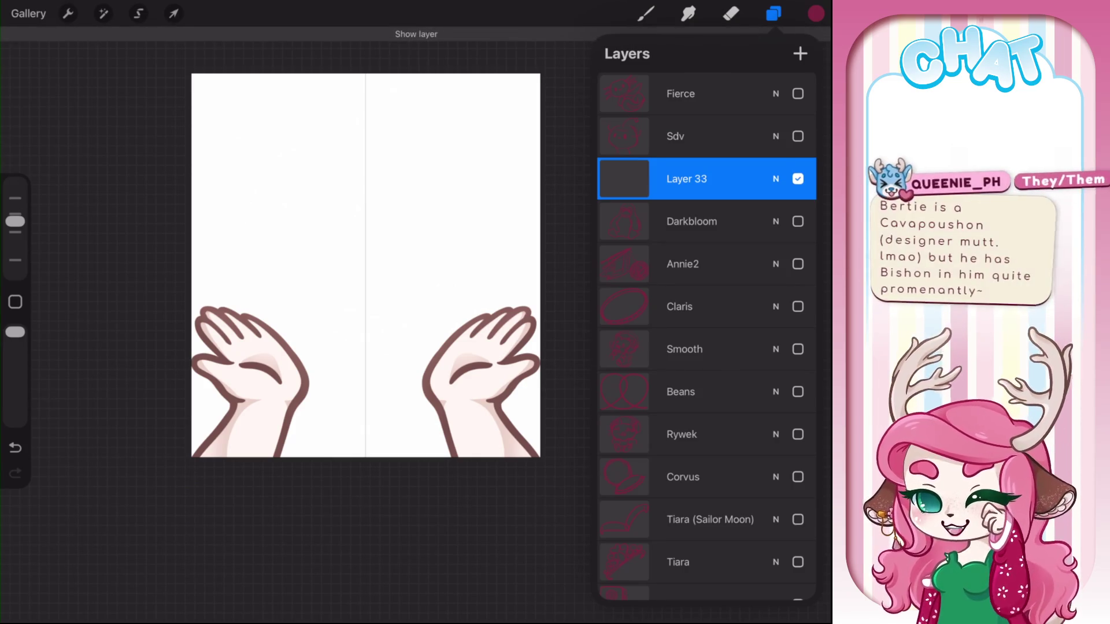
left_click(646, 13)
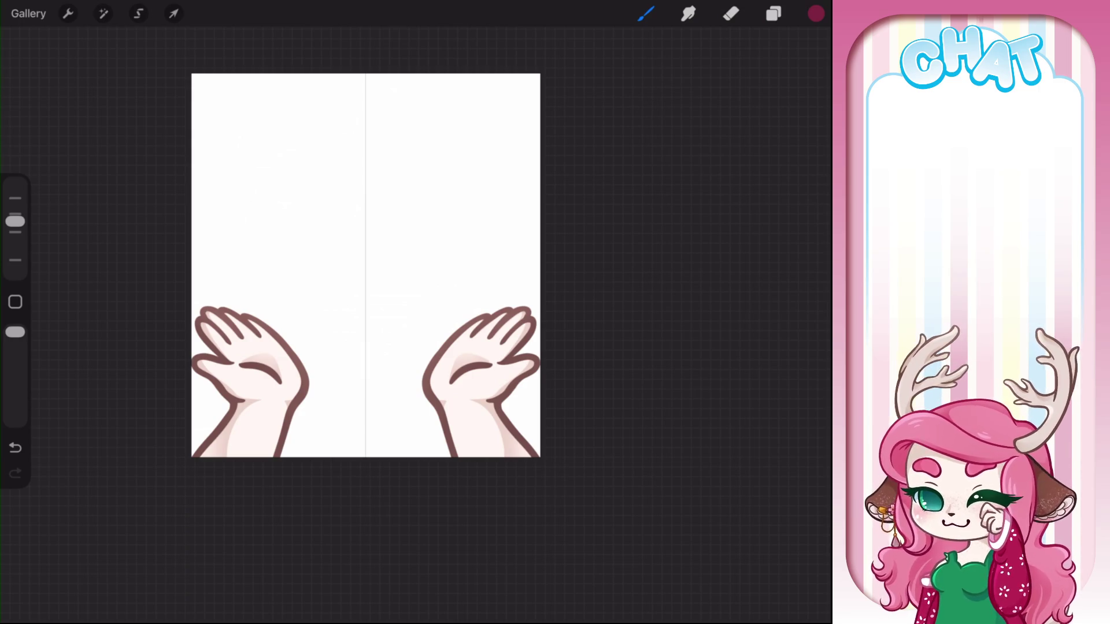
key("e")
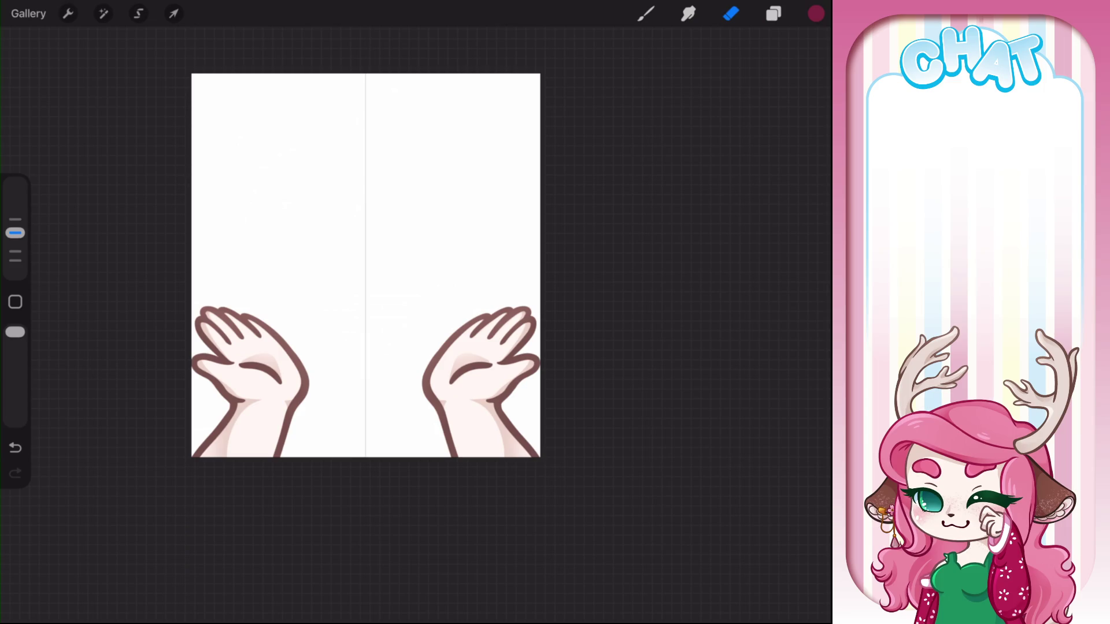
Show the Hk layer's sketch and lower its opacity so it appears faded
left_click(774, 13)
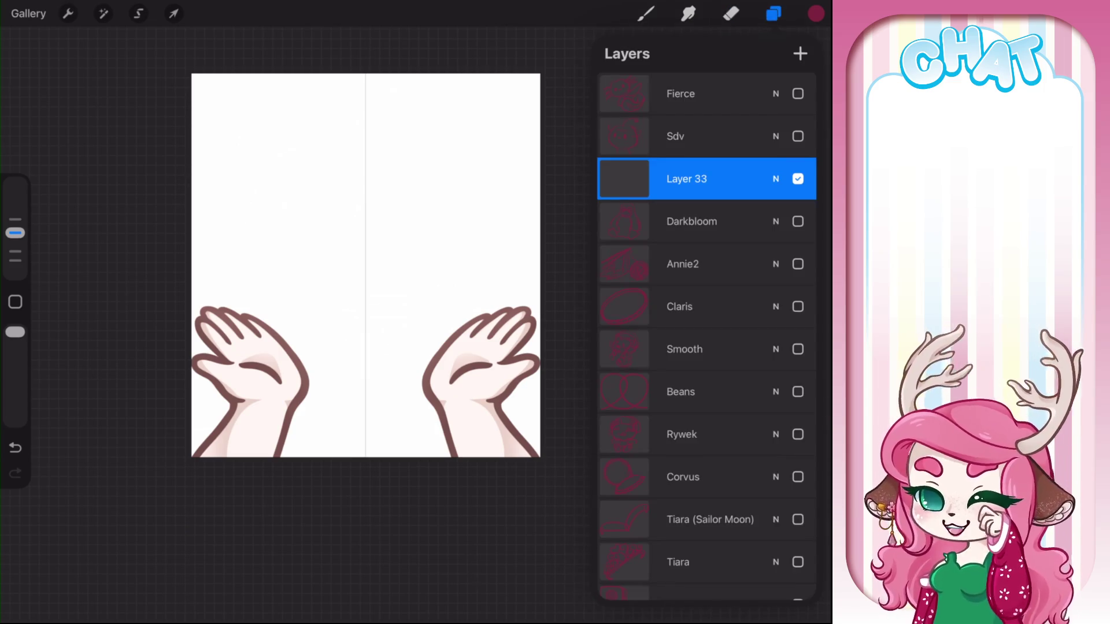
scroll(707, 324, "down", 10)
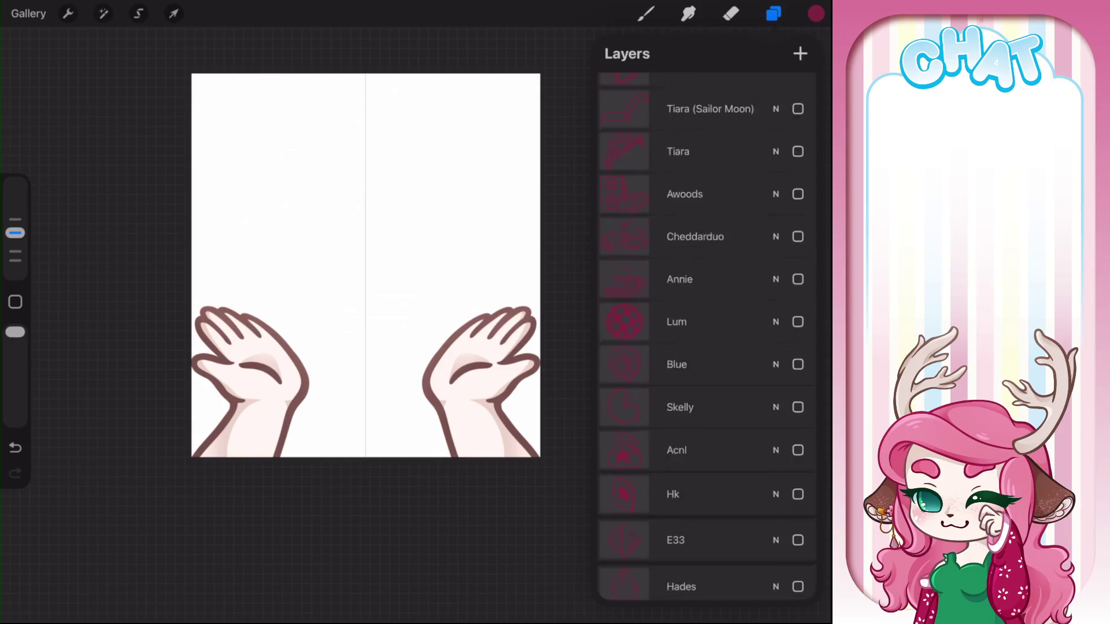
left_click(798, 356)
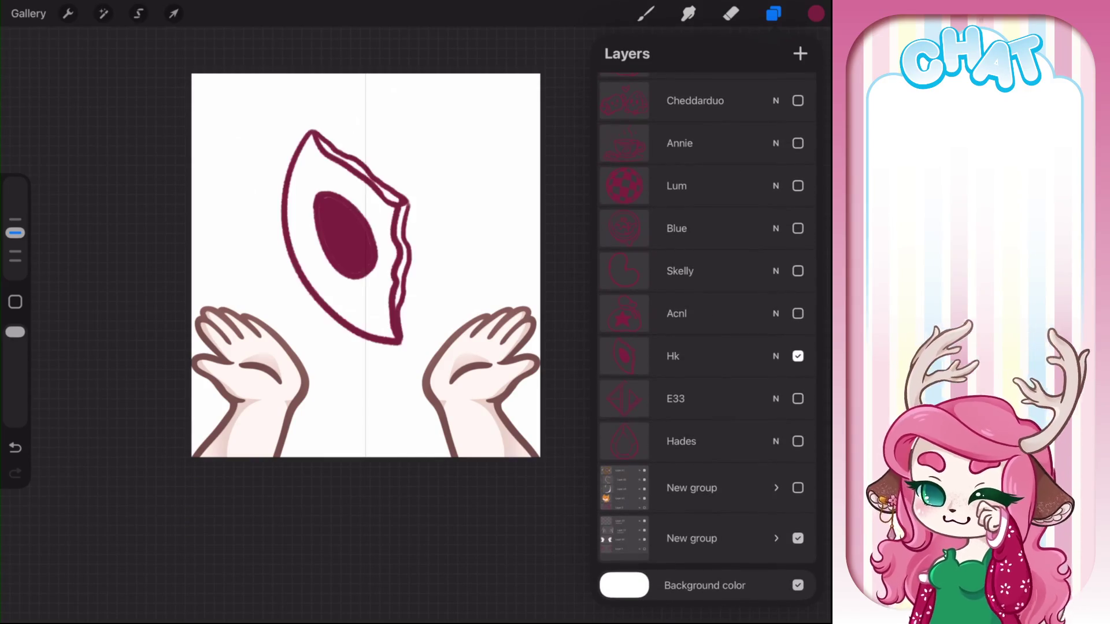
left_click(776, 356)
left_click_drag(801, 362, 670, 362)
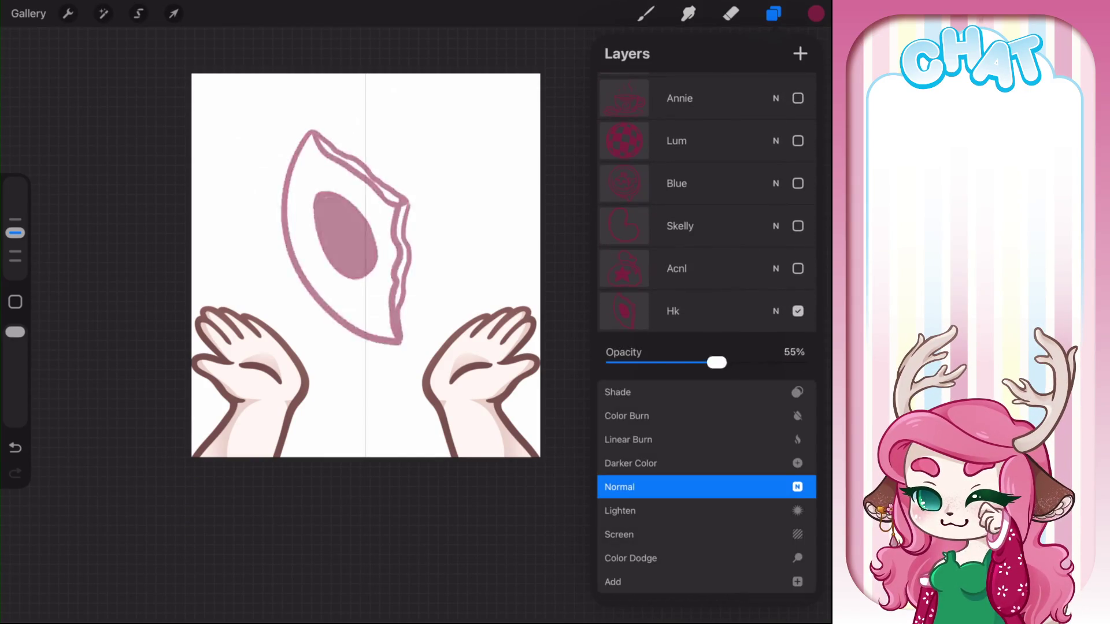
left_click(646, 13)
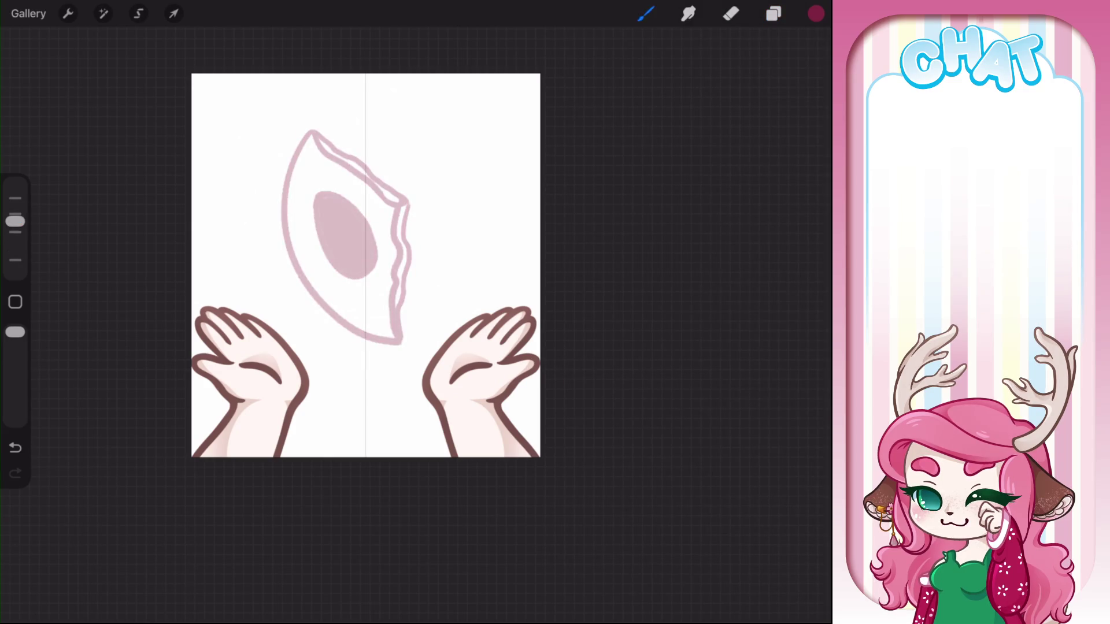
Switch to the Lineart Thicc brush
left_click(646, 13)
left_click(697, 282)
scroll(352, 266, "up", 5)
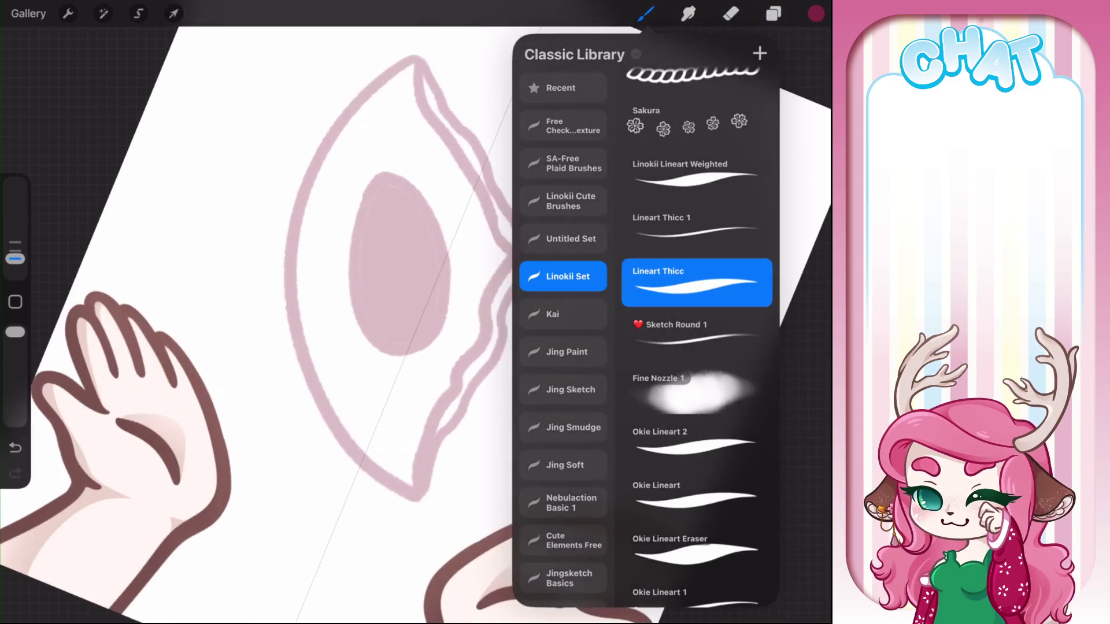
left_click(347, 260)
Add a new blank layer above the Hk sketch layer
left_click(503, 347)
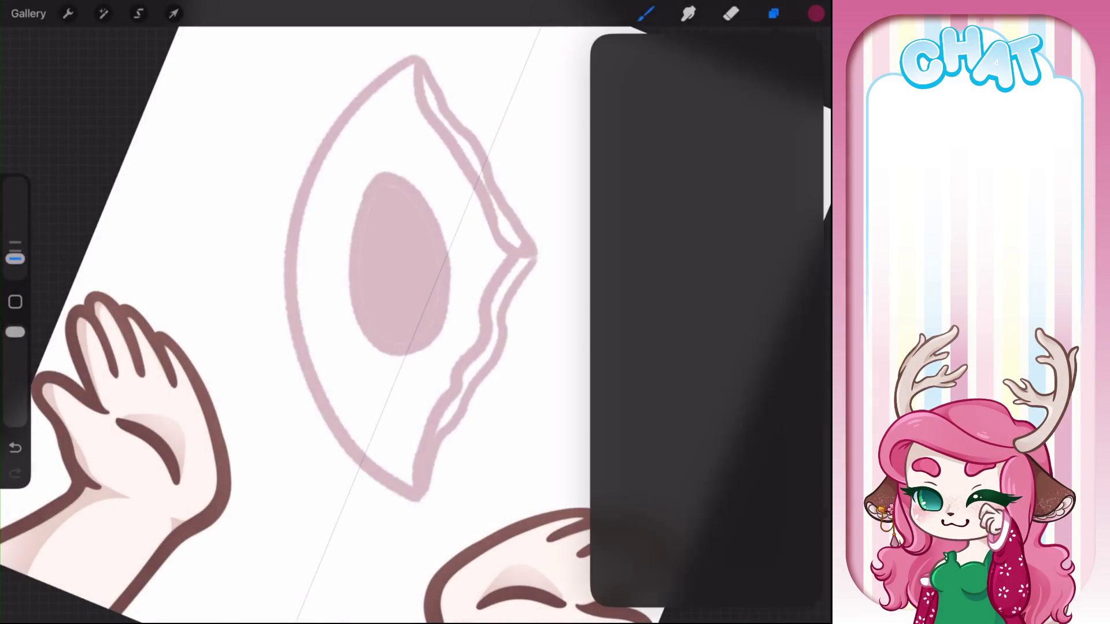
left_click_drag(665, 221, 752, 221)
scroll(706, 318, "down", 15)
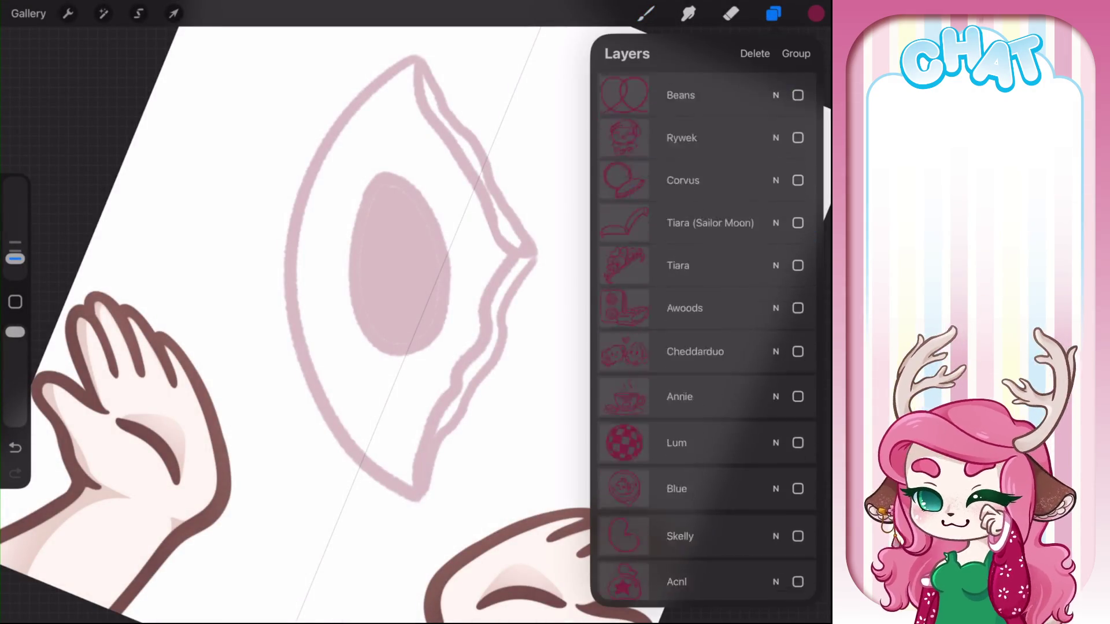
left_click(673, 355)
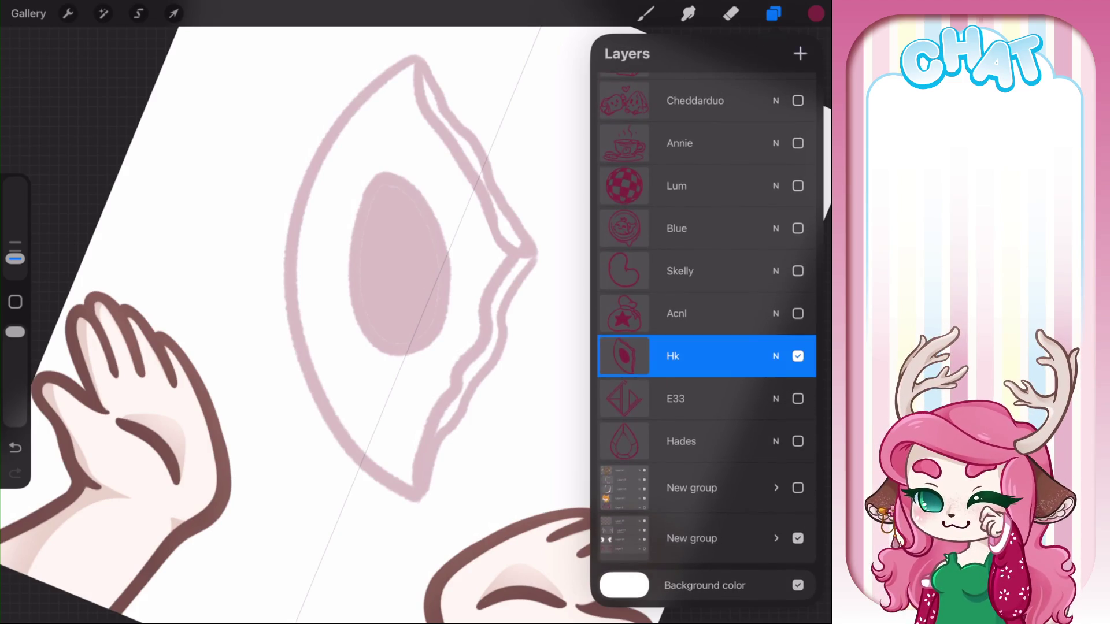
left_click(798, 53)
left_click(773, 14)
Ink the shape's left curved edge in near-black on the new layer
left_click_drag(415, 61, 399, 501)
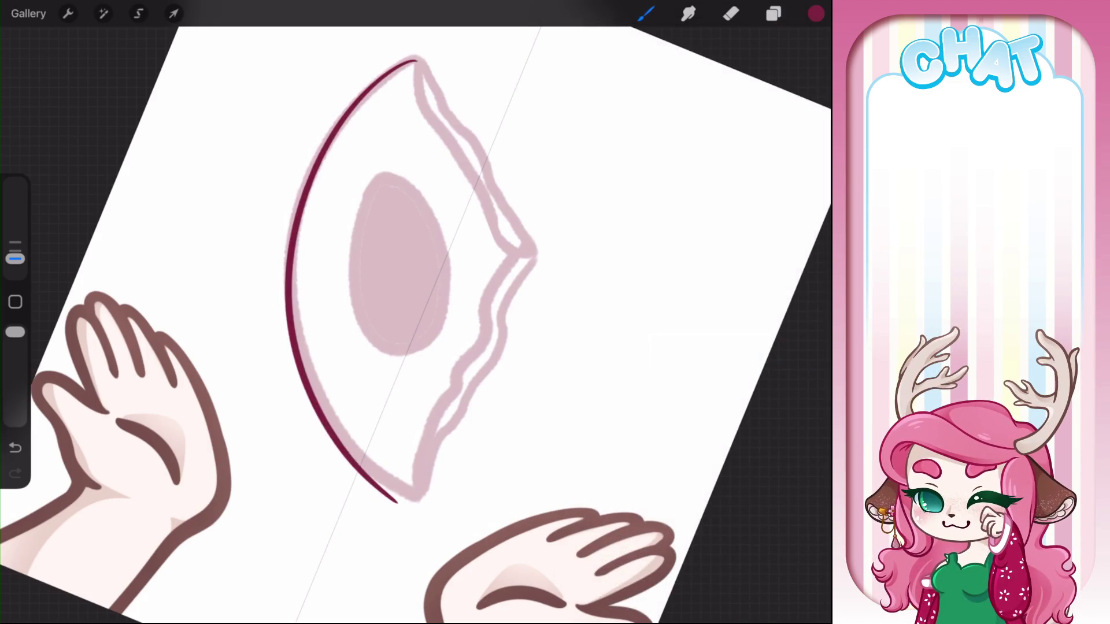
key("ctrl+z")
left_click(816, 14)
left_click(687, 230)
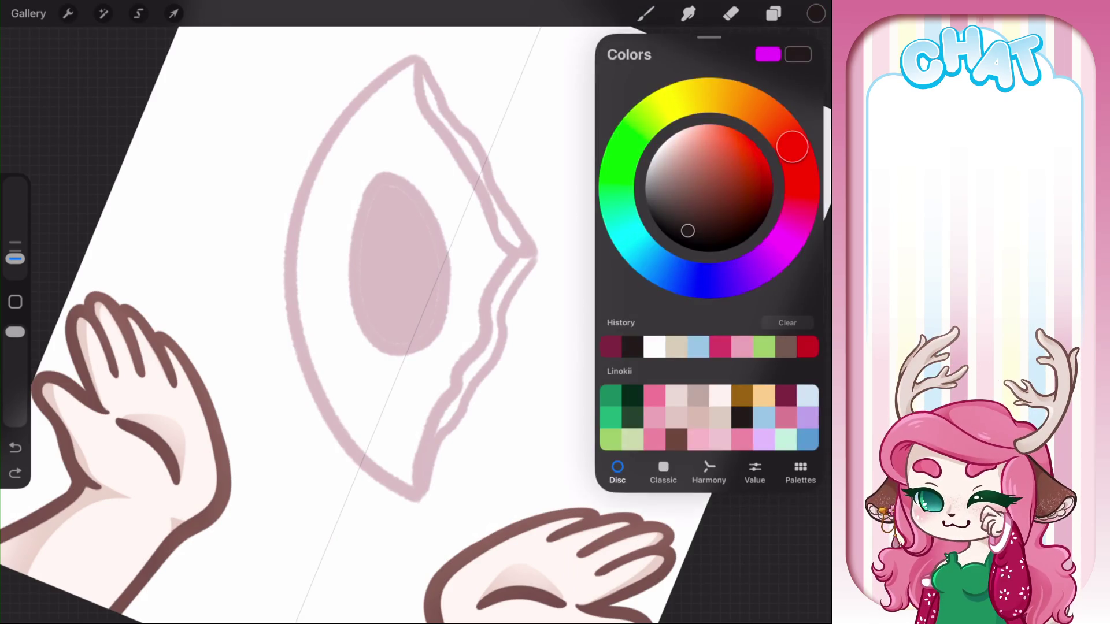
left_click(646, 13)
left_click_drag(414, 60, 399, 498)
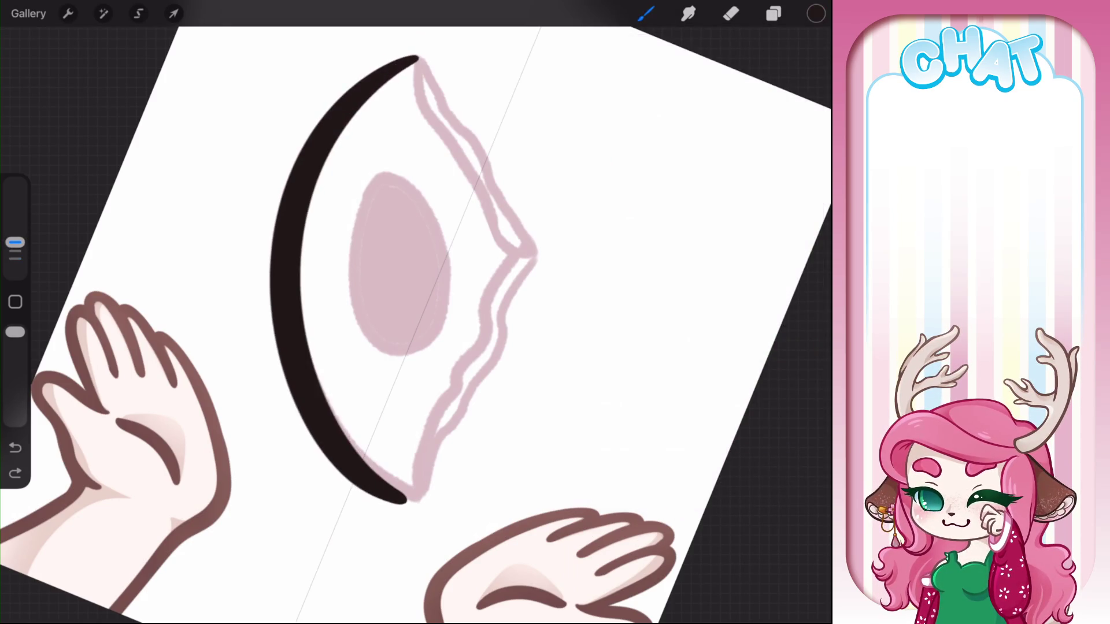
key("ctrl+z")
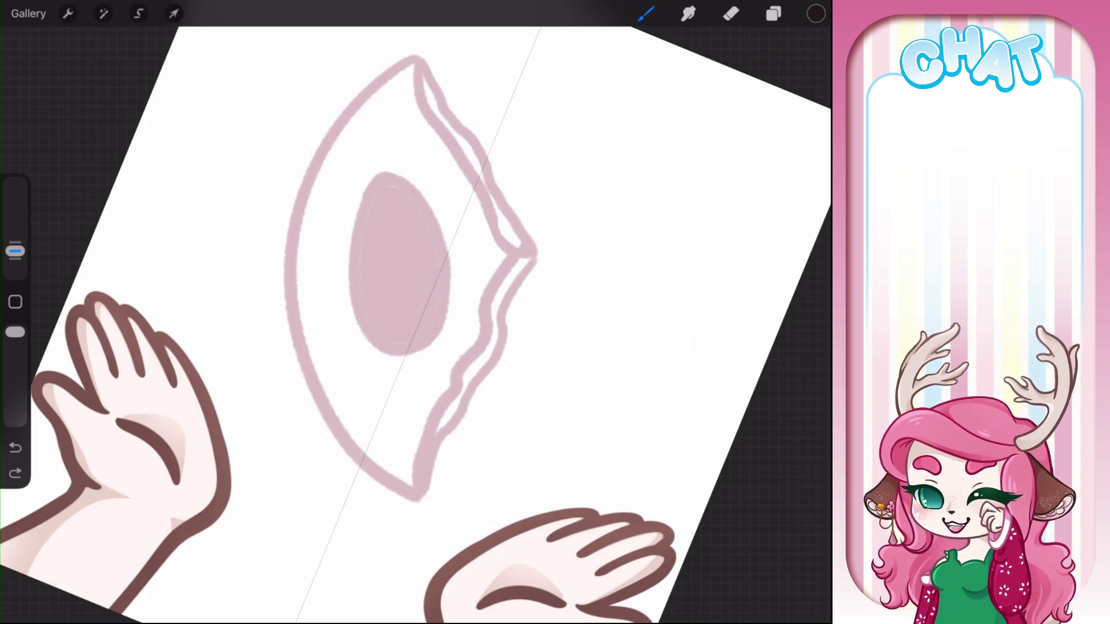
mouse_move(426, 53)
left_mouse_down()
mouse_move(334, 113)
mouse_move(422, 495)
left_mouse_up()
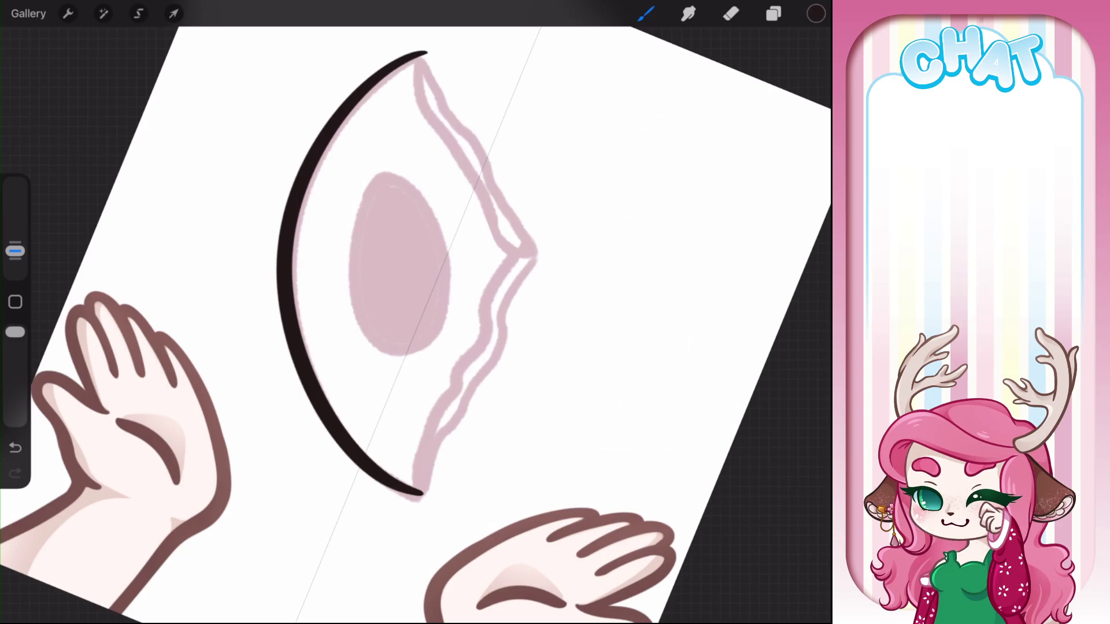
left_click_drag(399, 263, 326, 261)
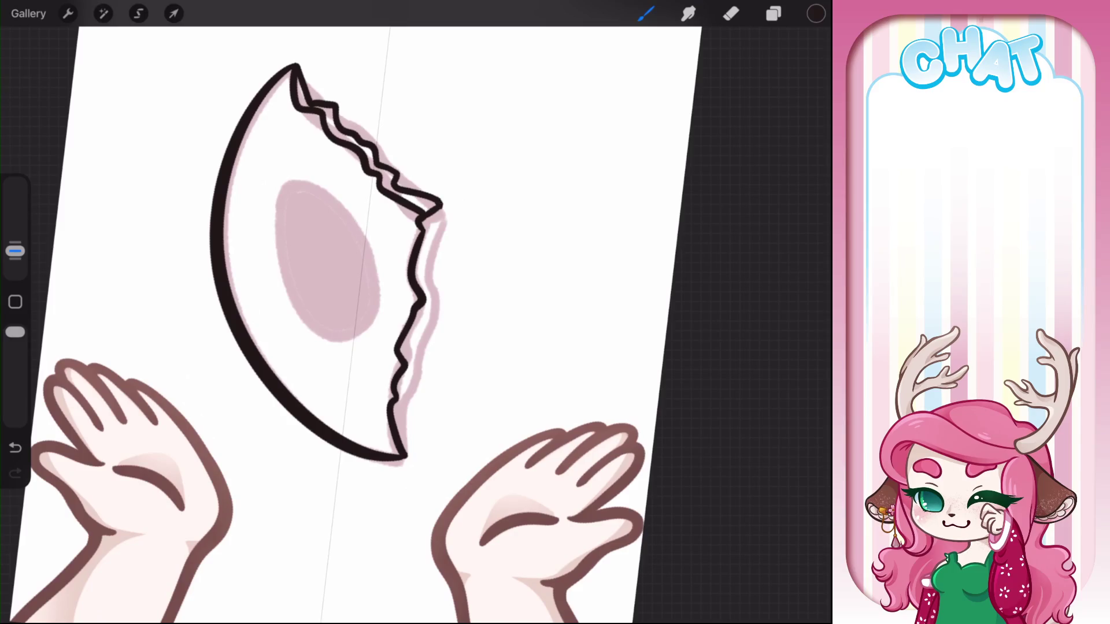
Extend the inner jagged line downward and trim the outline's protruding pointed tip
left_click_drag(429, 253, 433, 307)
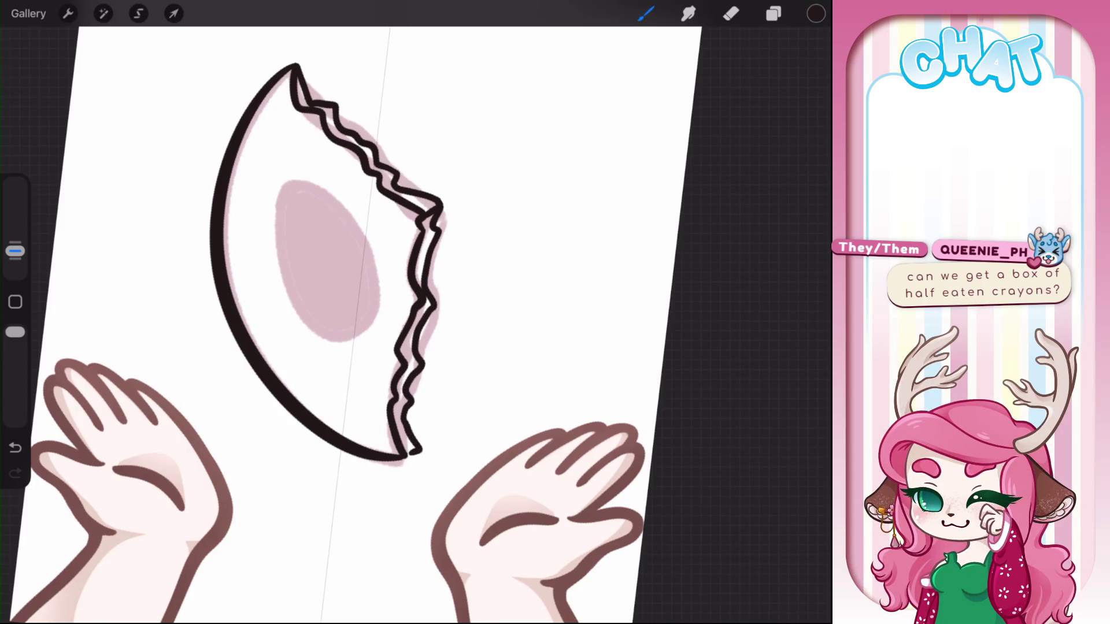
key("e")
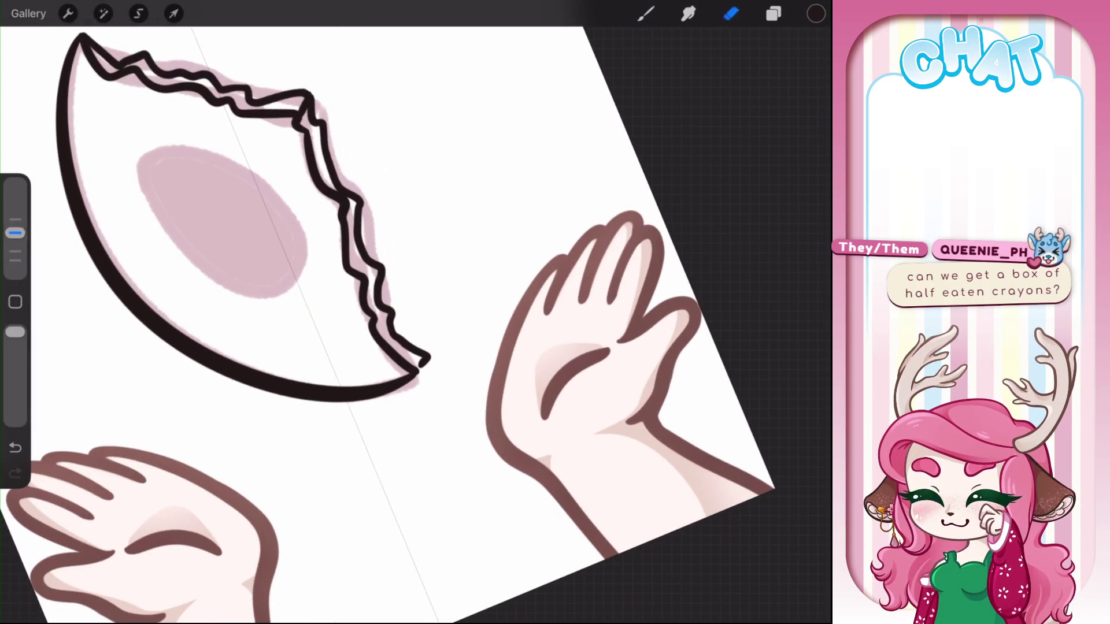
left_click_drag(405, 338, 437, 377)
key("b")
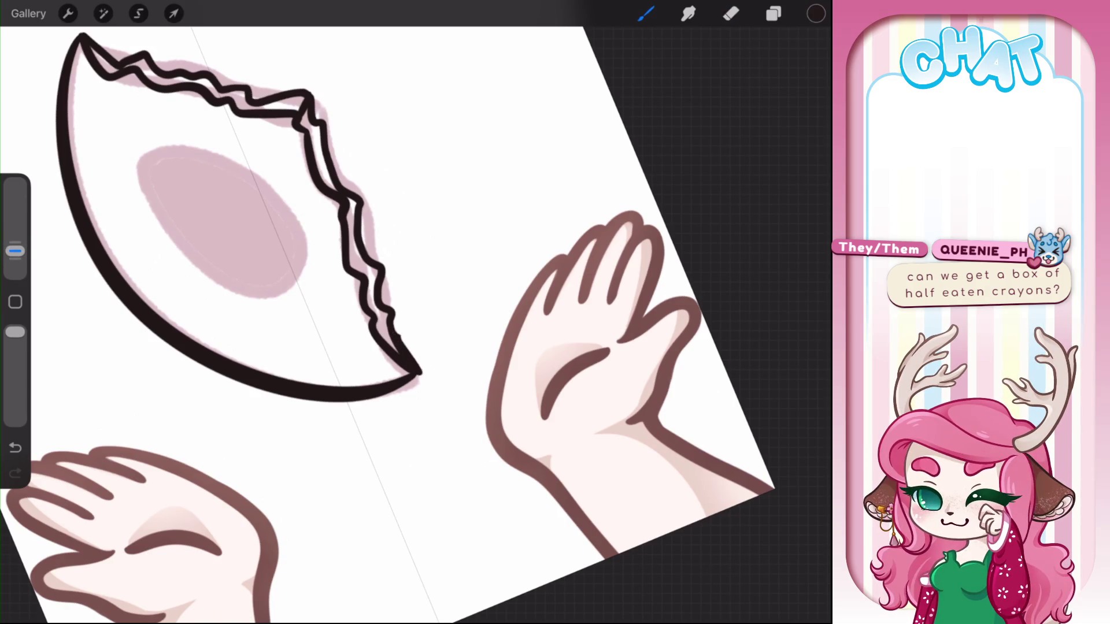
key("e")
left_click_drag(399, 338, 424, 371)
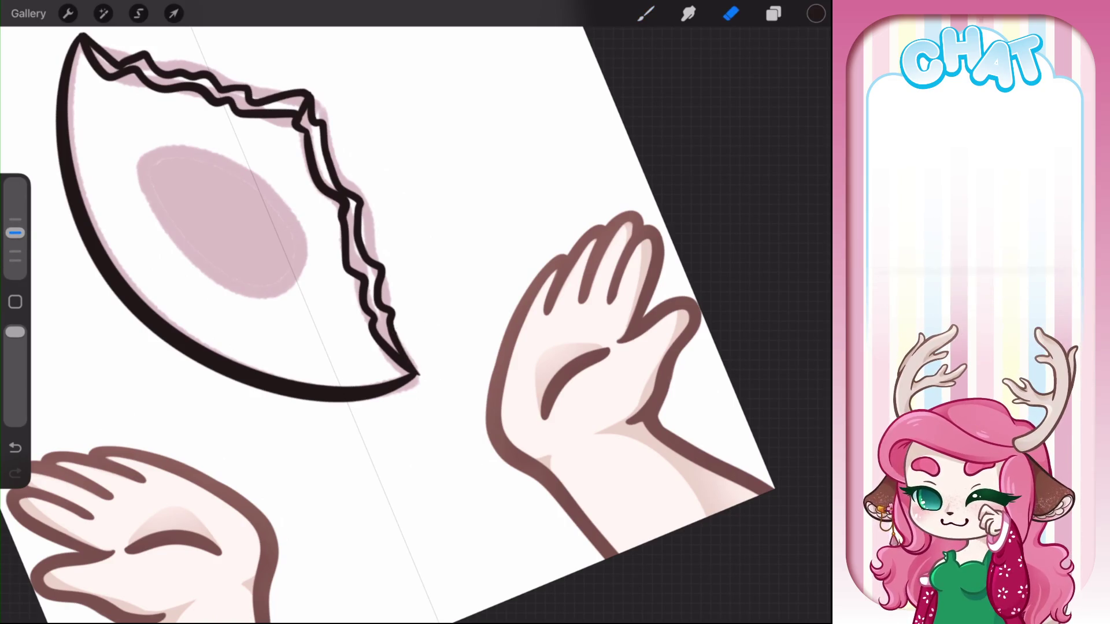
key("b")
scroll(416, 312, "up", 5)
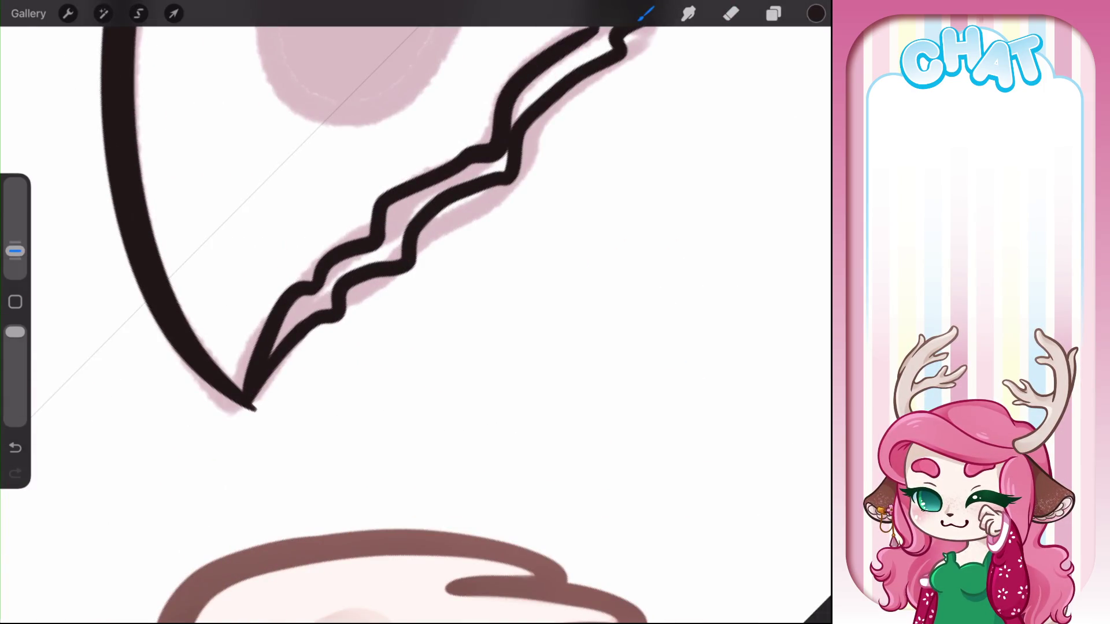
Redraw the lower-left edge into a clean tip and thicken the inner line there
key("e")
left_click_drag(254, 403, 251, 412)
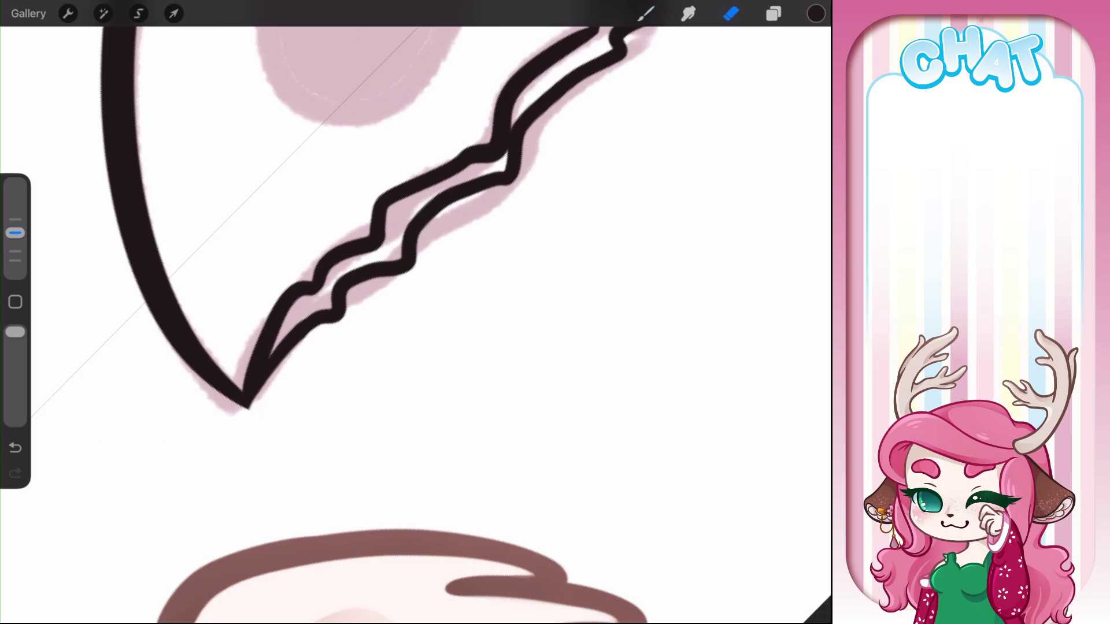
key("b")
left_click_drag(176, 351, 252, 412)
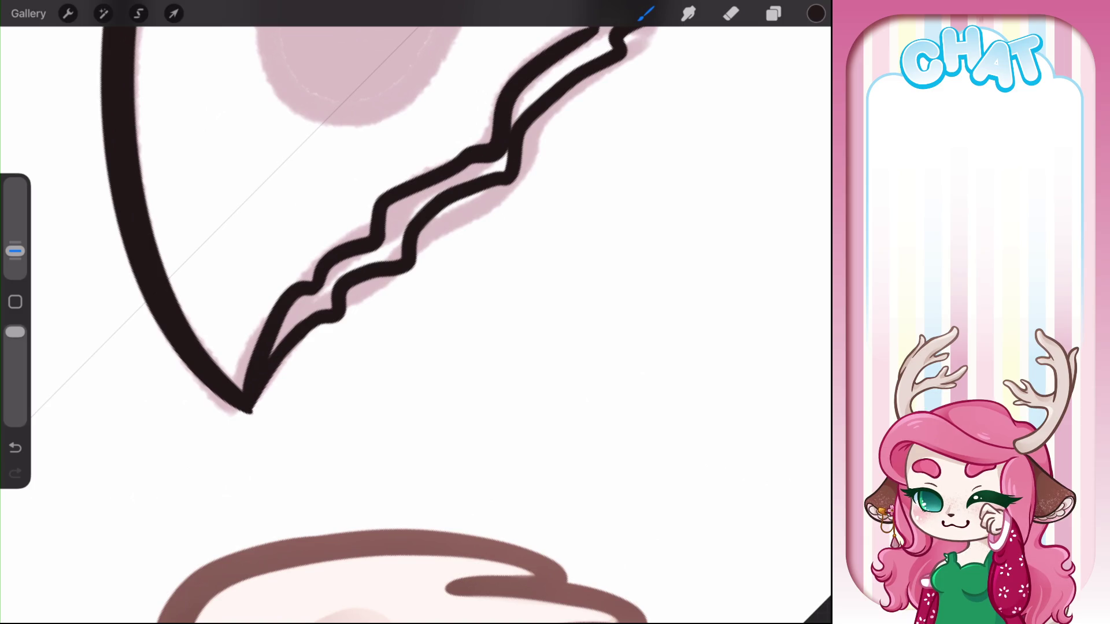
key("e")
left_click_drag(304, 340, 250, 412)
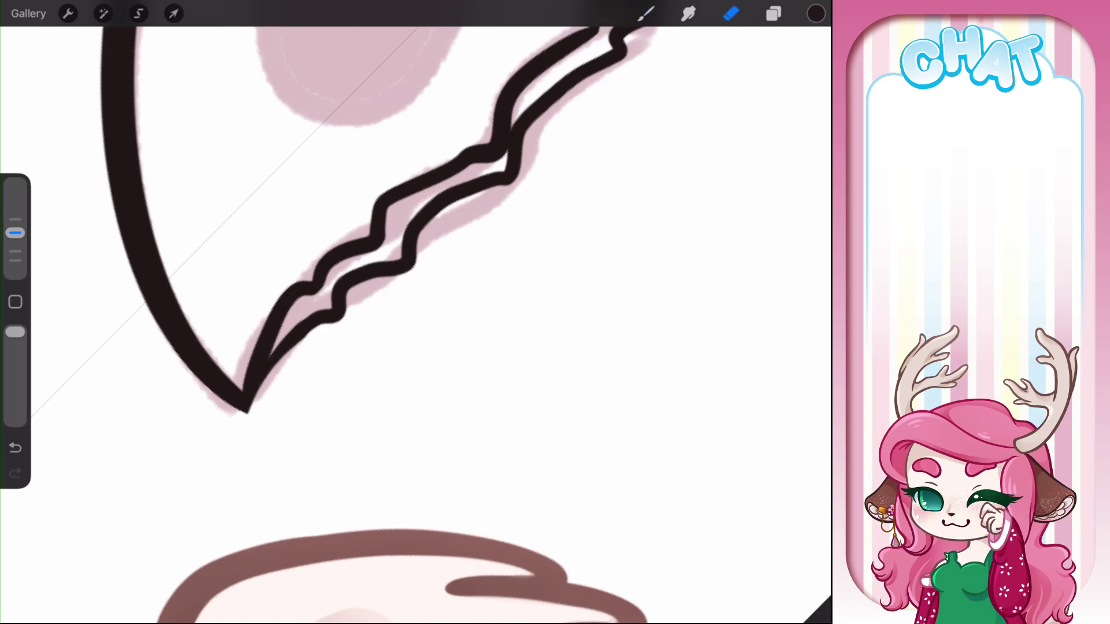
key("b")
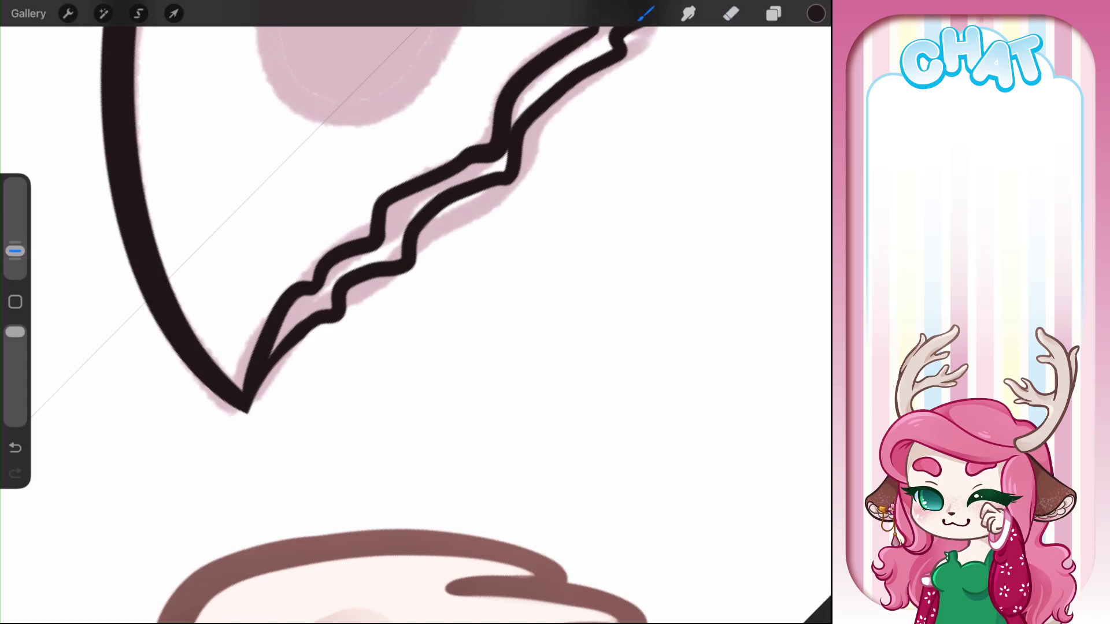
left_click_drag(248, 411, 280, 344)
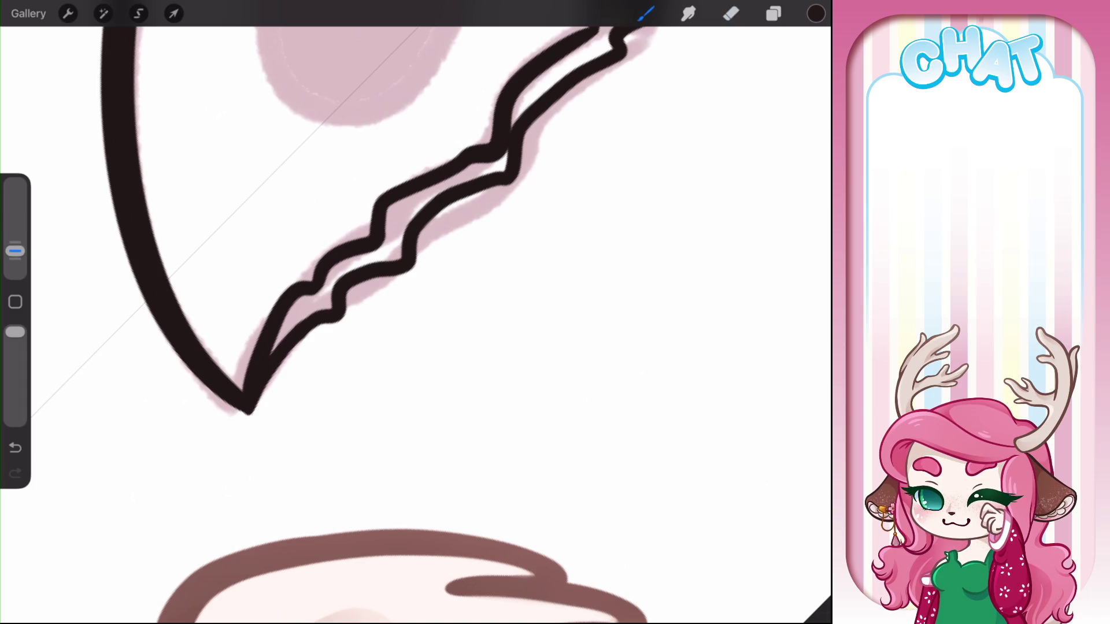
left_click_drag(401, 382, 452, 424)
key("ctrl+z")
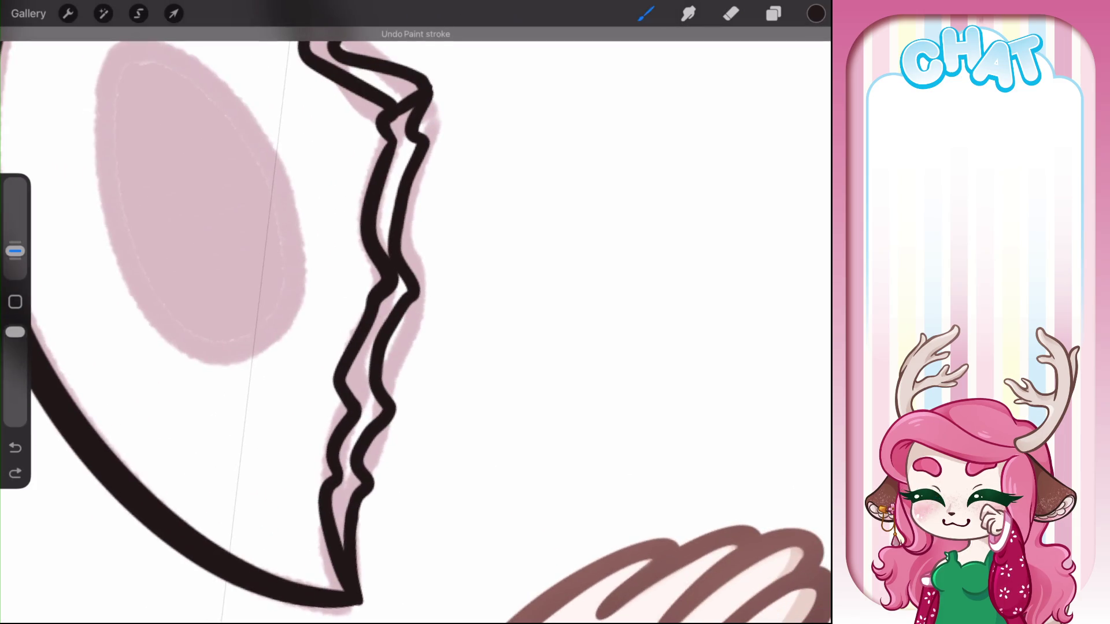
Fill the gap in the inner jagged line, then outline the pink oval in black
key("e")
left_click_drag(405, 293, 388, 226)
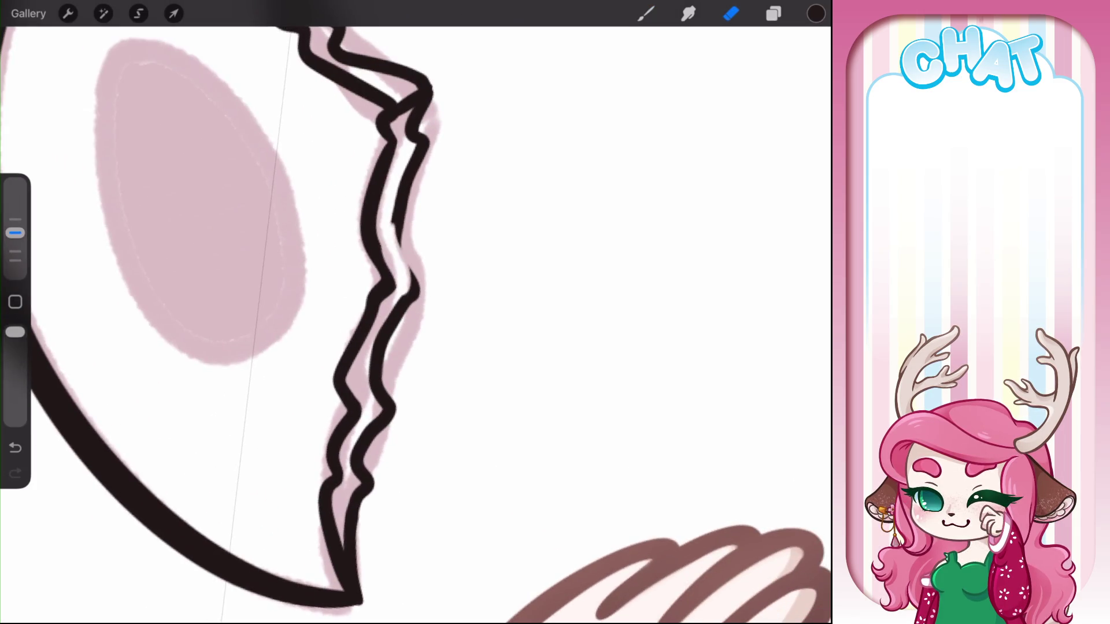
key("b")
key("b")
left_click_drag(398, 183, 412, 283)
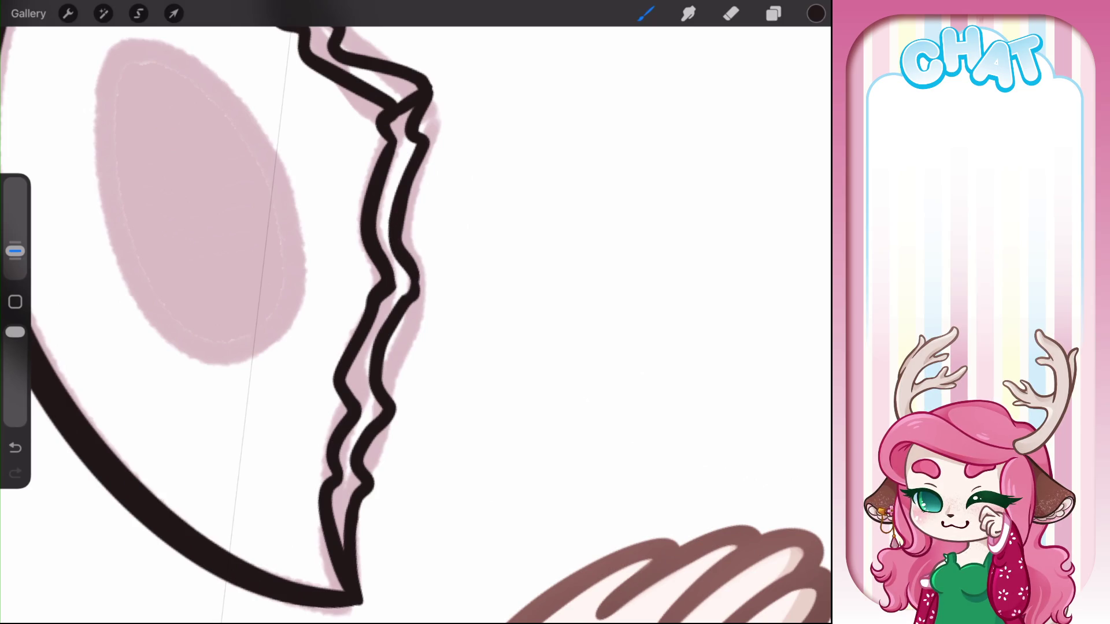
scroll(416, 313, "down", 5)
scroll(417, 312, "up", 5)
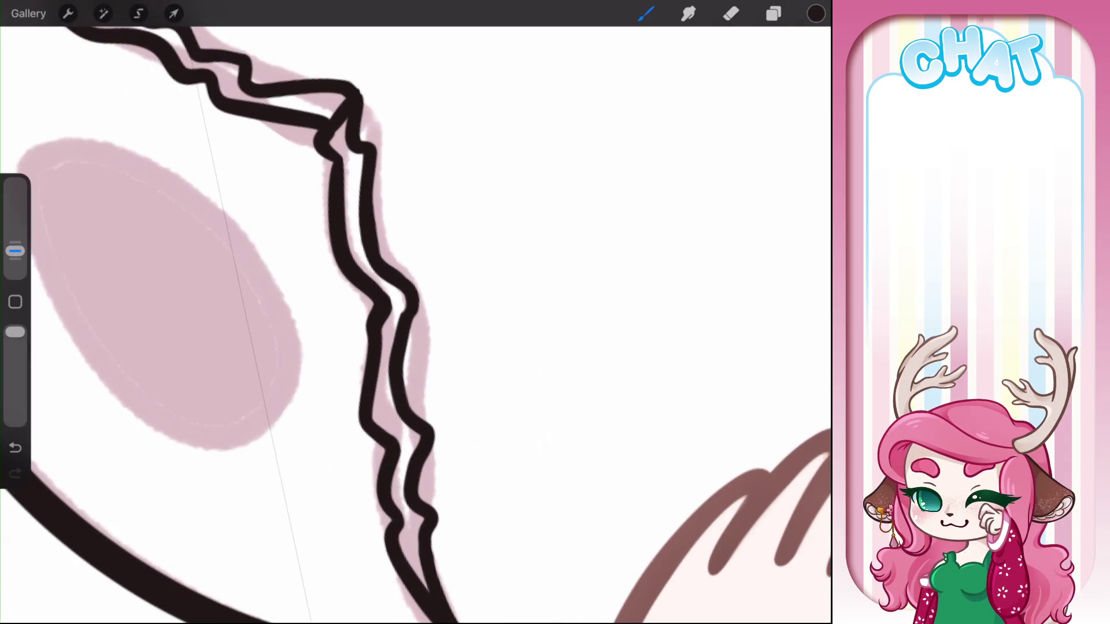
scroll(416, 313, "down", 3)
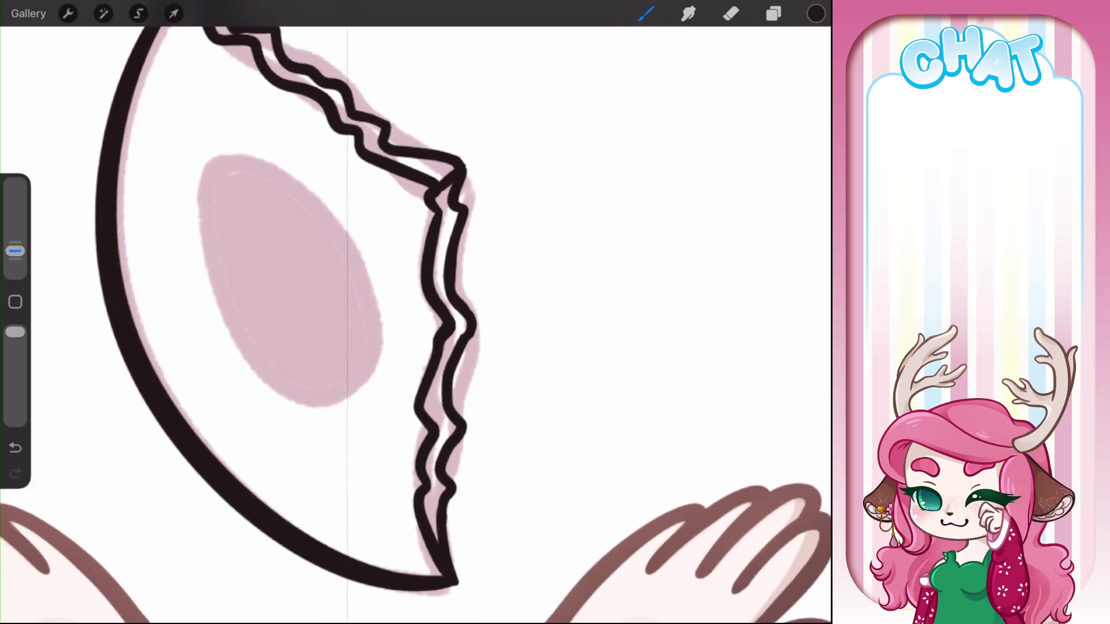
scroll(416, 312, "up", 1)
mouse_move(258, 156)
left_mouse_down()
mouse_move(259, 351)
mouse_move(217, 199)
left_mouse_up()
left_click_drag(271, 355, 313, 397)
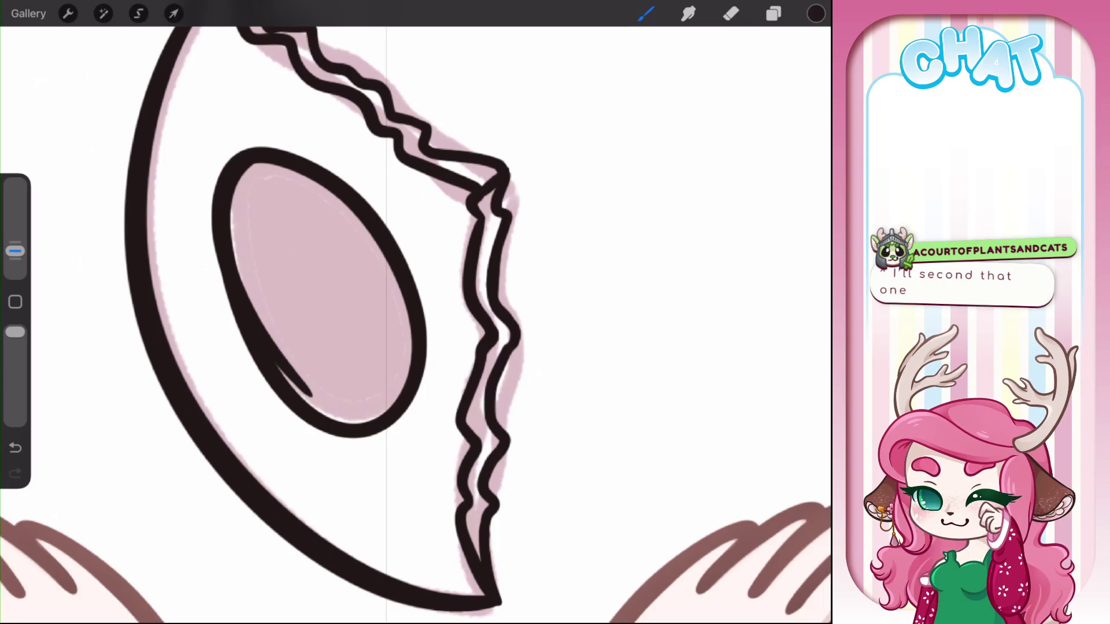
Fill the oval with solid black and tidy its left edge
left_click_drag(815, 13, 321, 290)
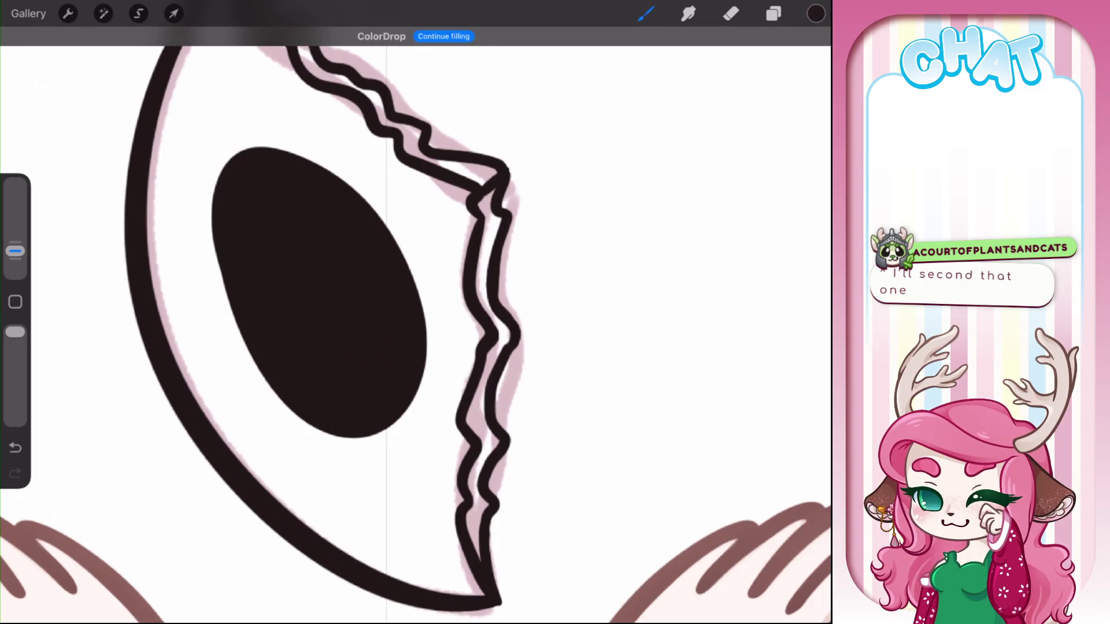
mouse_move(15, 251)
left_mouse_down()
mouse_move(16, 233)
mouse_move(15, 251)
left_mouse_up()
key("ctrl+z")
left_click_drag(272, 379, 242, 333)
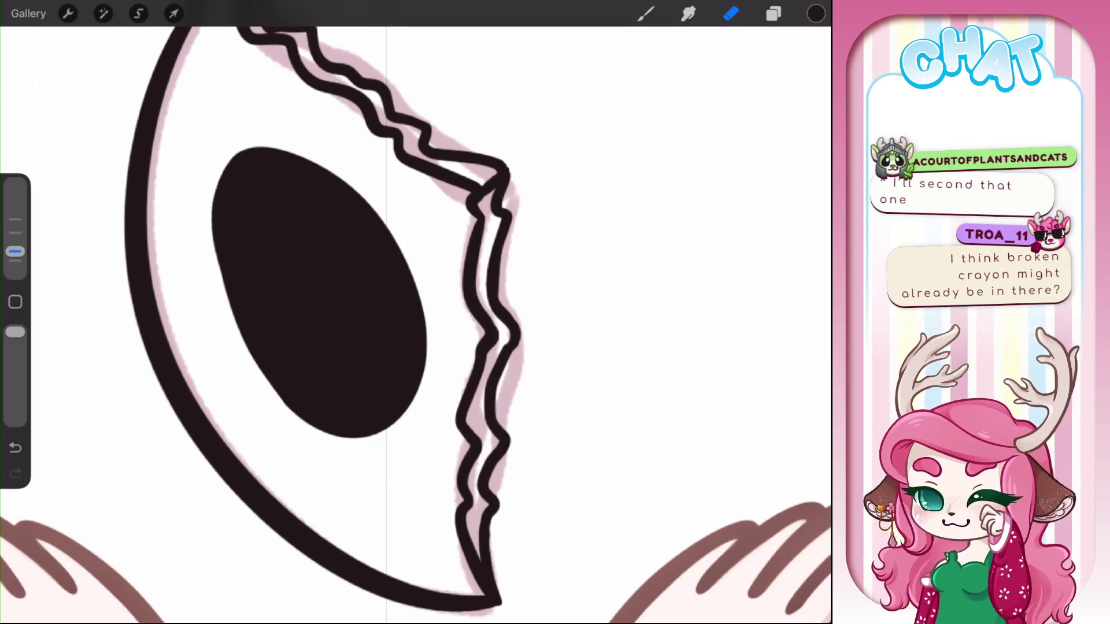
left_click_drag(215, 179, 255, 370)
left_click_drag(215, 156, 254, 375)
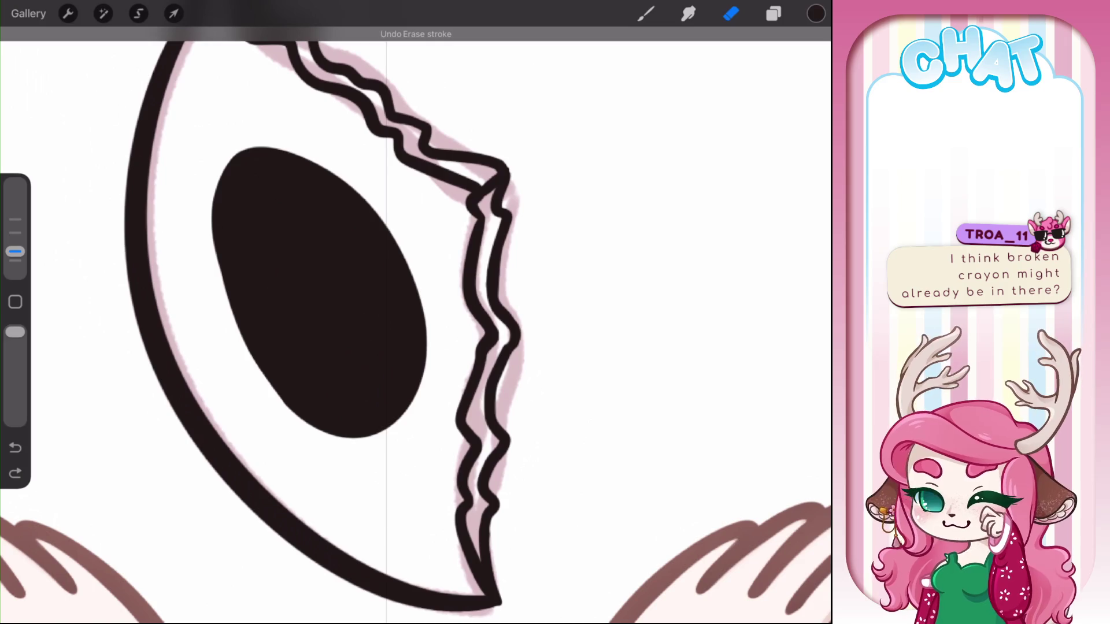
left_click_drag(215, 162, 229, 266)
key("ctrl+z")
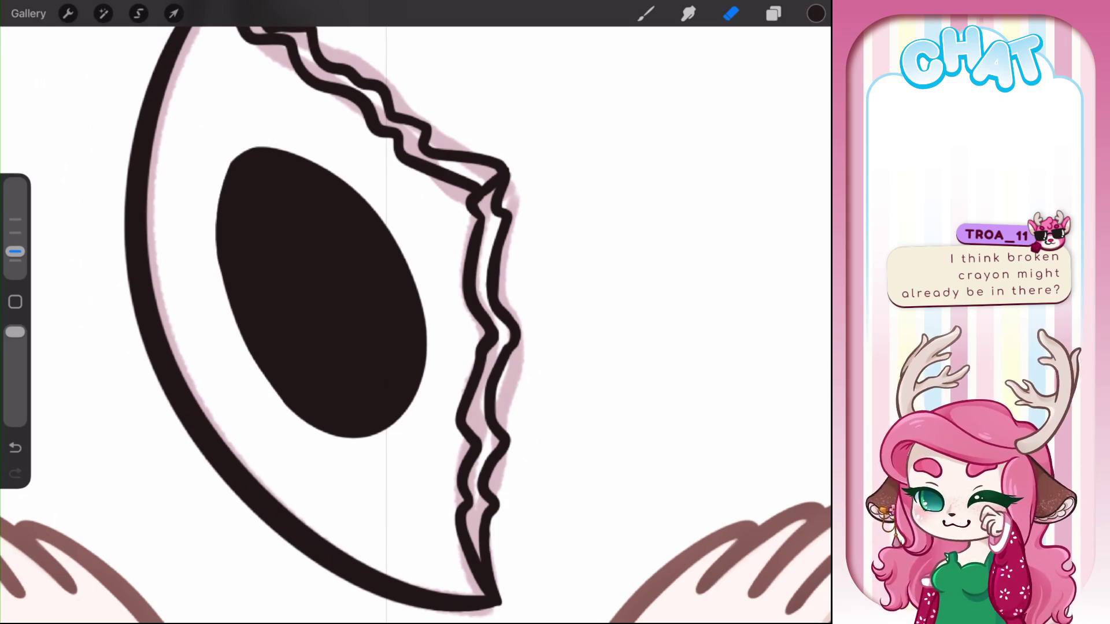
left_click_drag(215, 198, 252, 355)
key("ctrl+z")
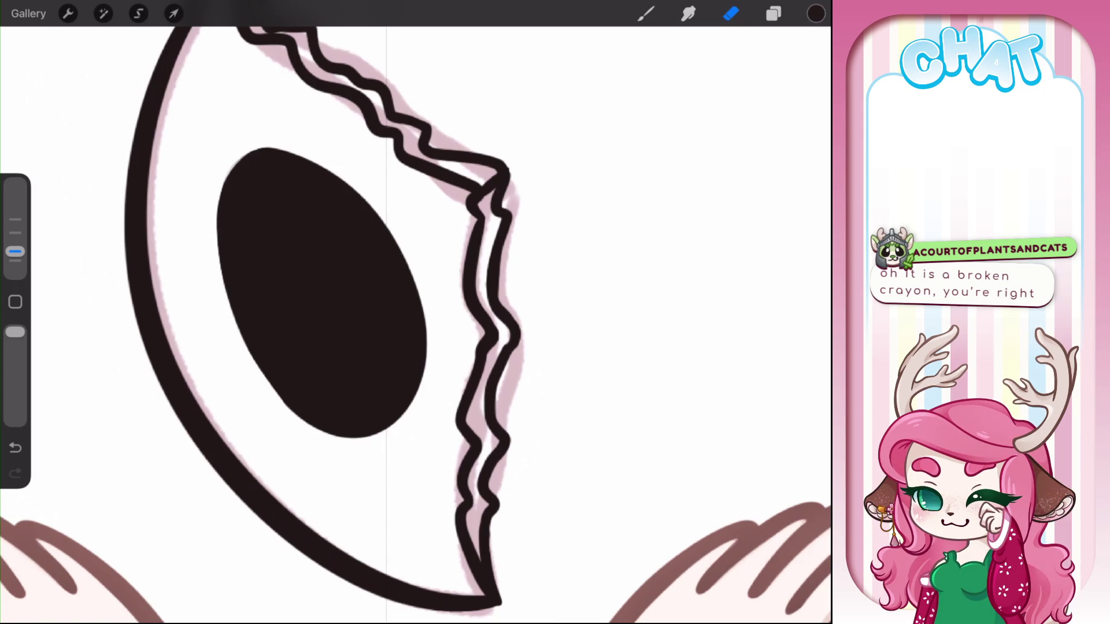
Retrace the crayon's outline near its tip with the inking brush
scroll(416, 324, "down", 5)
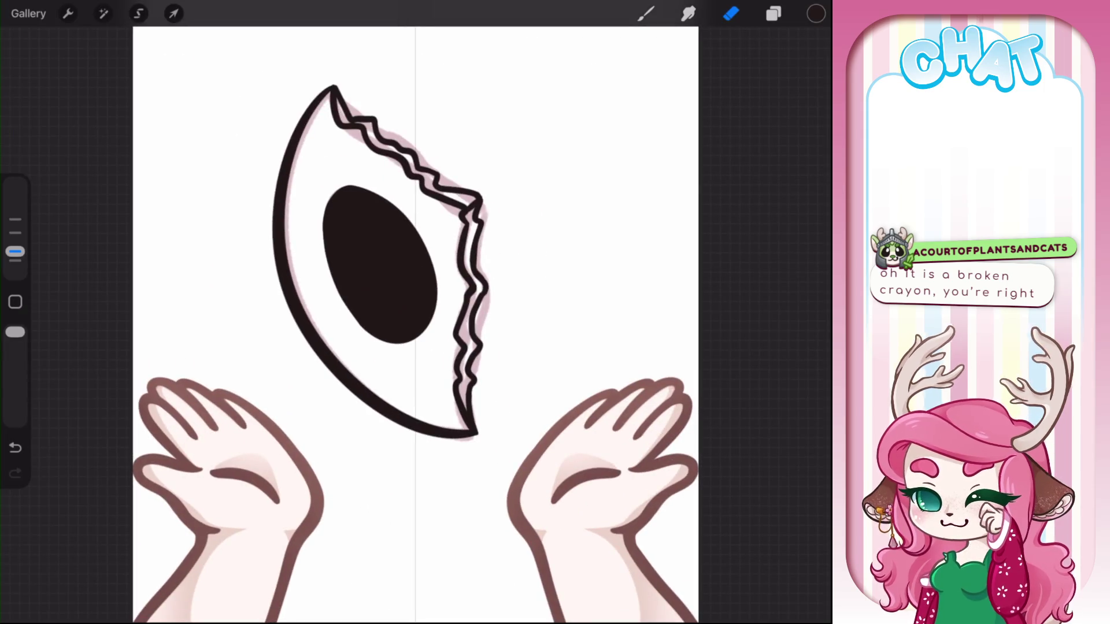
key("b")
scroll(389, 174, "up", 5)
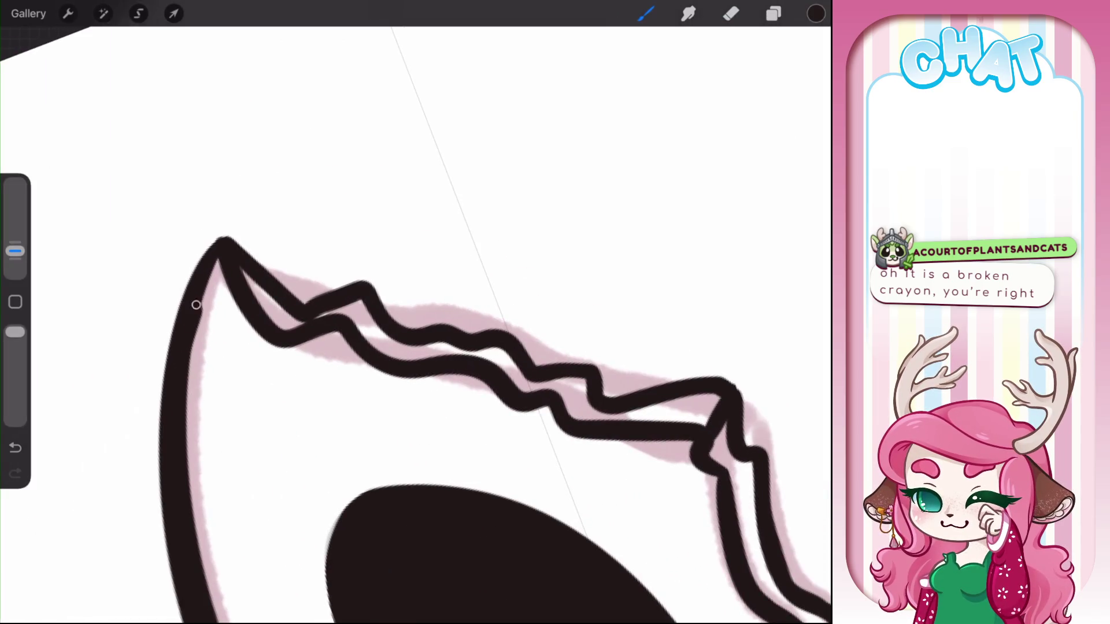
left_click_drag(188, 358, 225, 264)
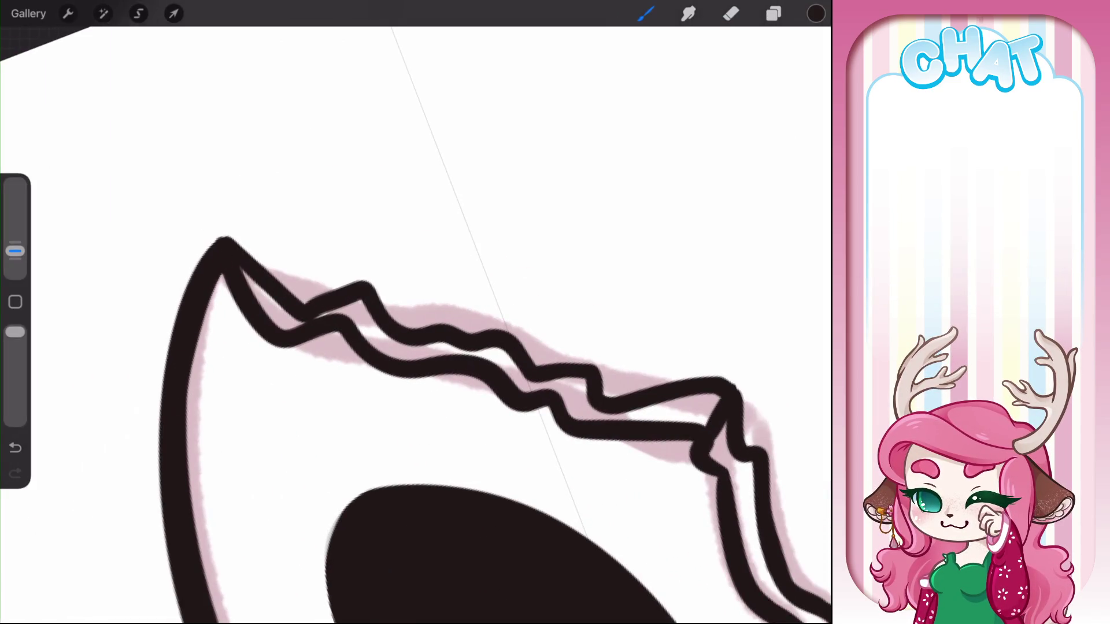
scroll(415, 312, "down", 5)
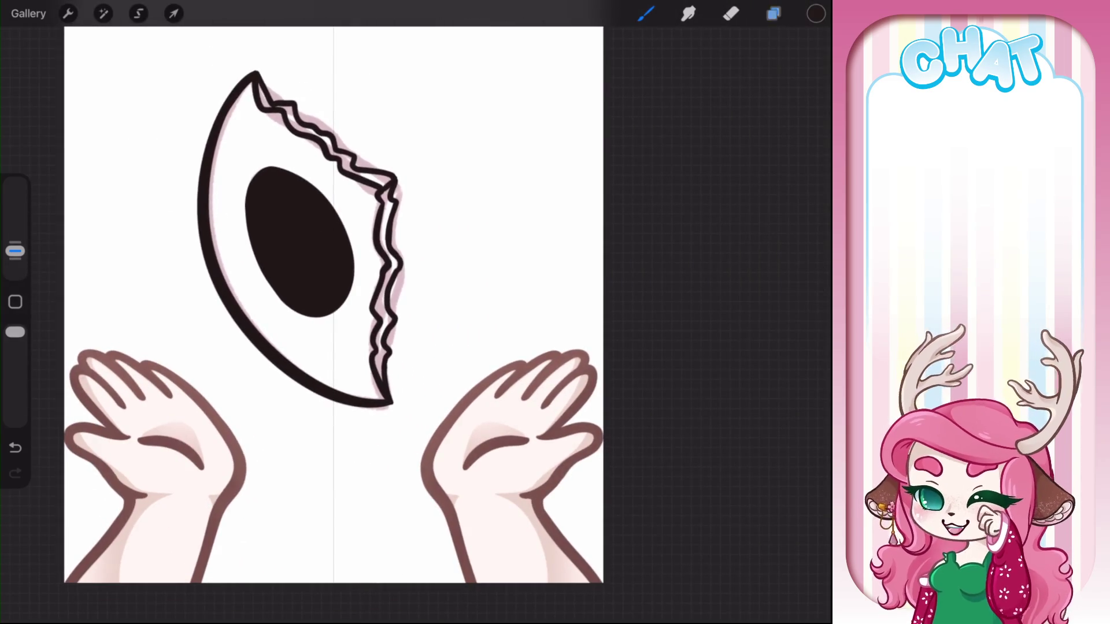
Group the Hk sketch with Layer 34 and hide the group
key("l")
left_click_drag(671, 378, 751, 379)
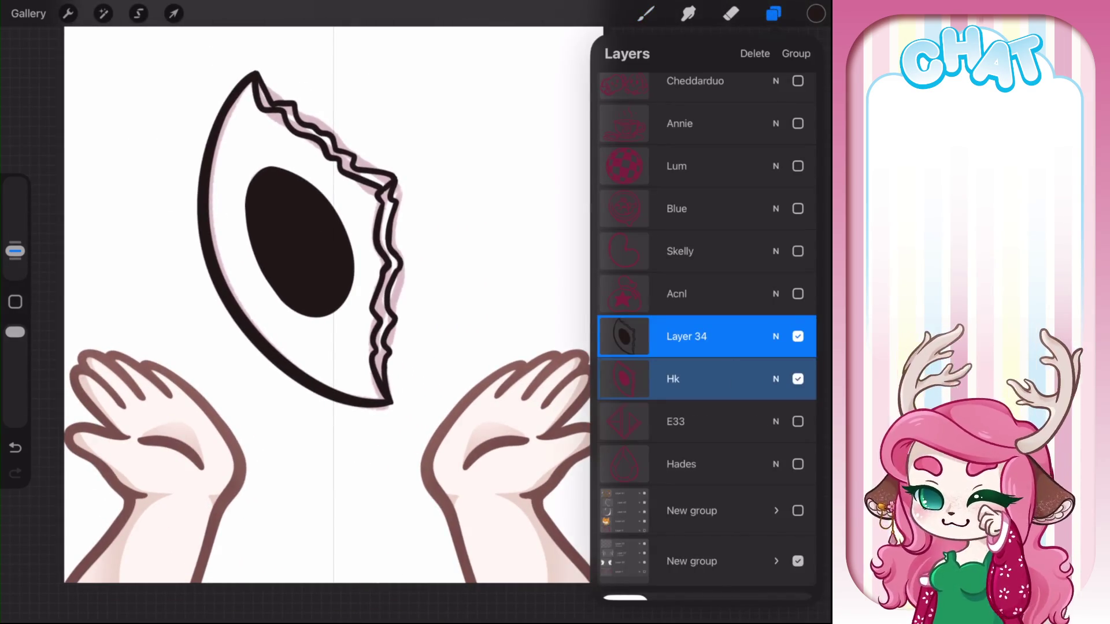
left_click(793, 52)
left_click(798, 329)
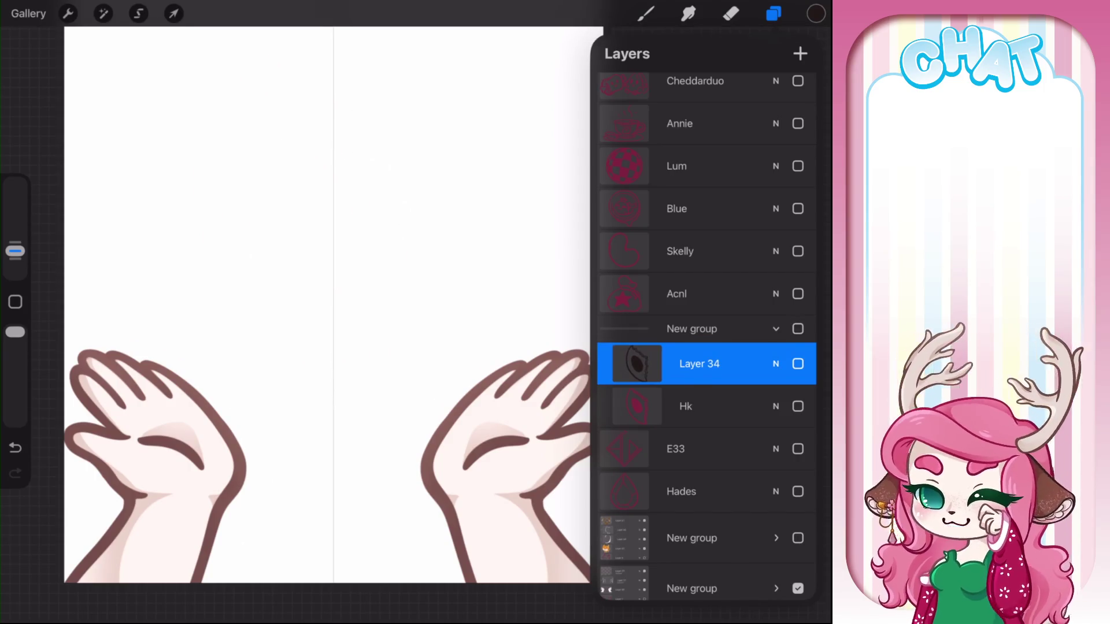
Show the Acnl star bag sketch and add a blank layer above it
left_click(675, 449)
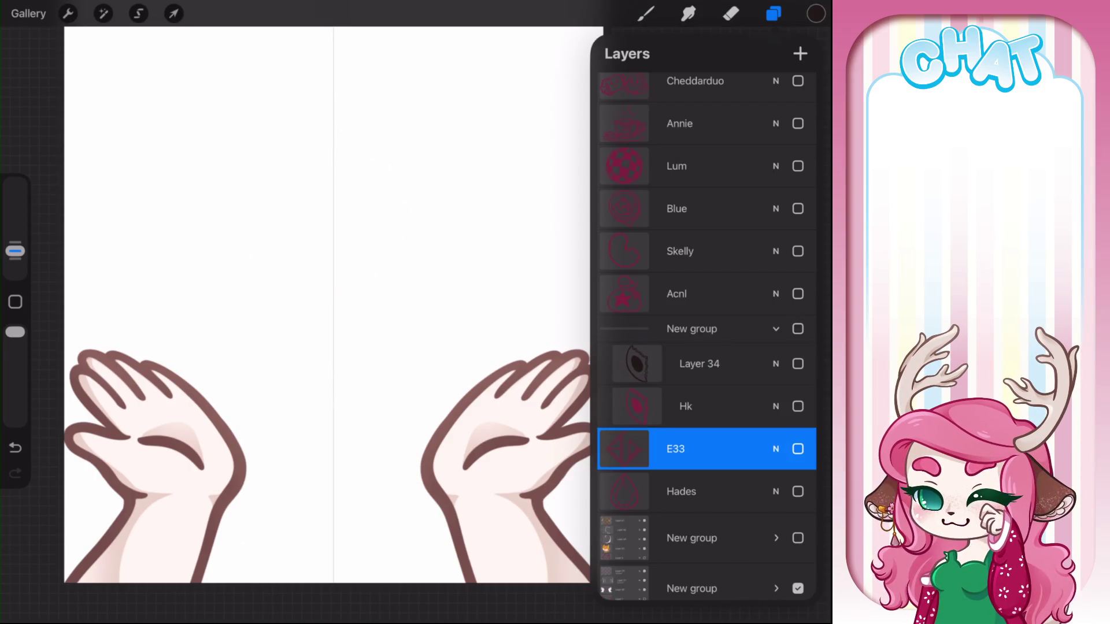
left_click(798, 294)
left_click(676, 294)
left_click(800, 53)
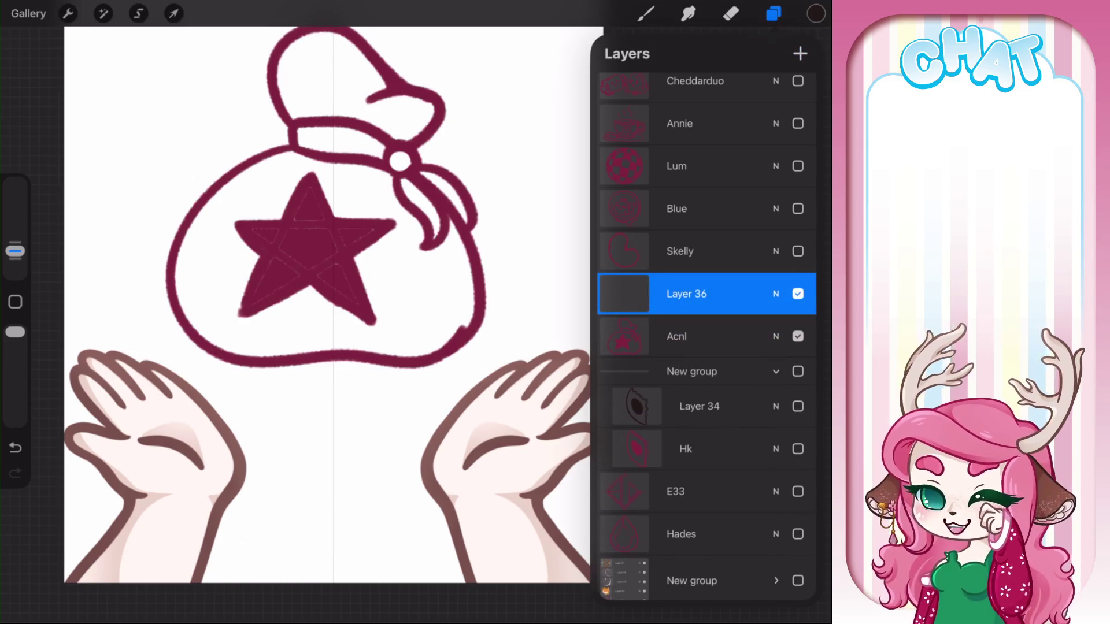
scroll(323, 313, "up", 3)
scroll(324, 312, "up", 2)
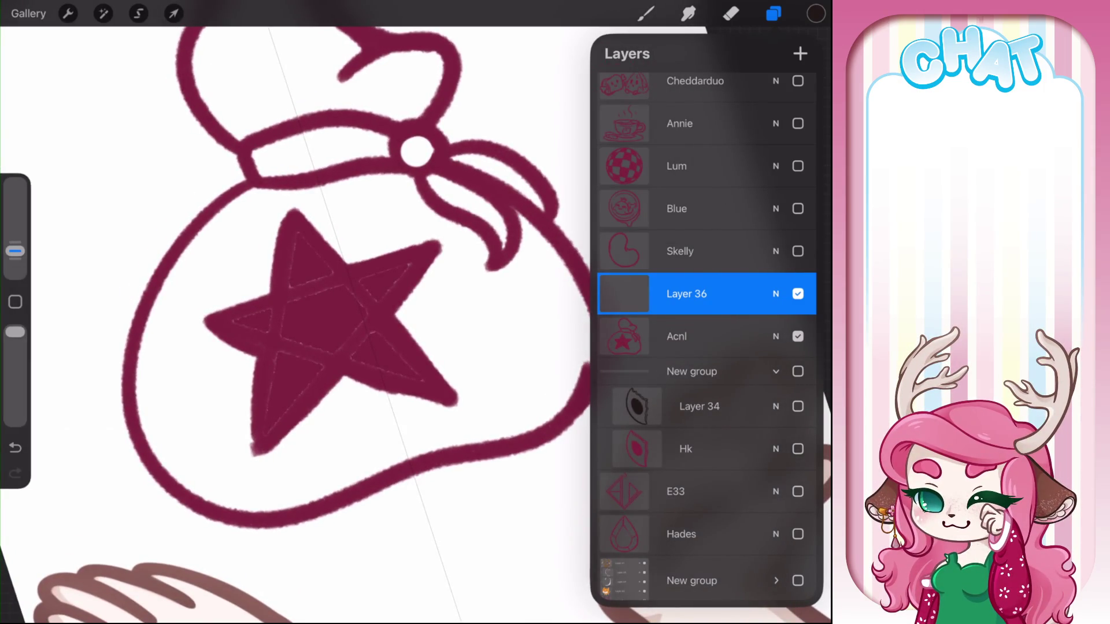
Fade the Acnl sketch layer to 29% opacity
left_click(677, 336)
left_click(776, 337)
left_click_drag(807, 362, 670, 362)
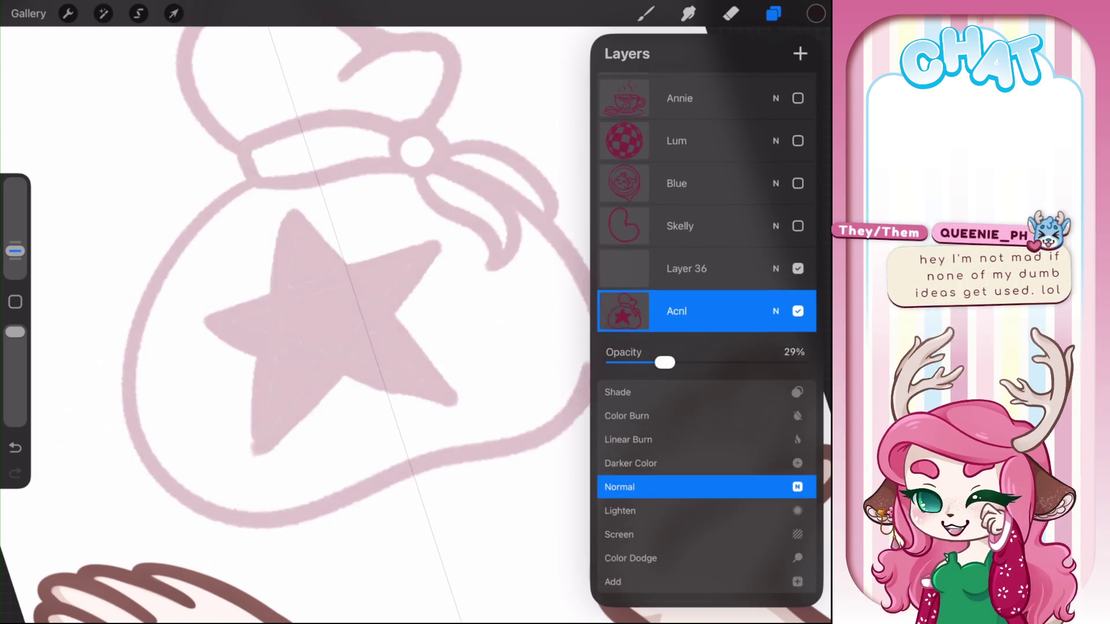
left_click(646, 13)
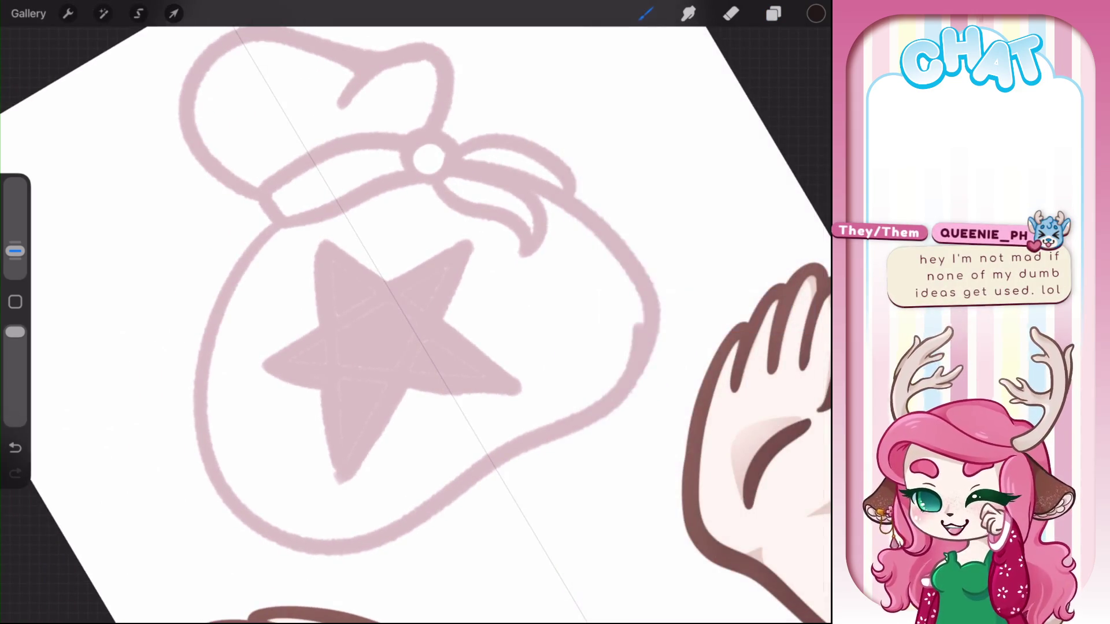
Make blank Layer 36 the active layer for inking
left_click_drag(273, 227, 195, 446)
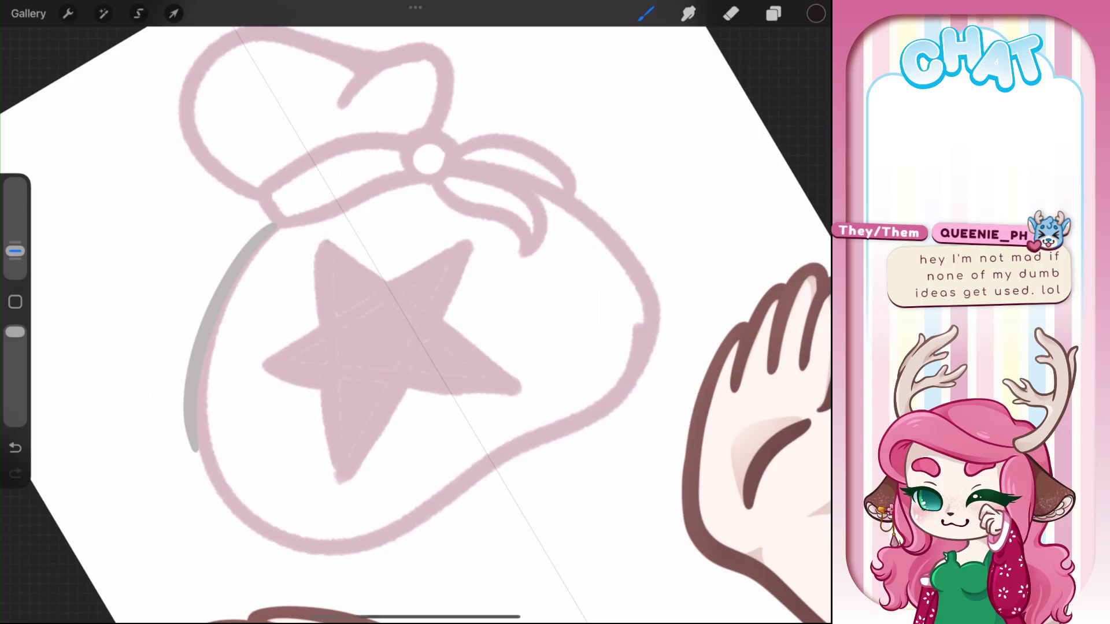
key("ctrl+z")
left_click(773, 14)
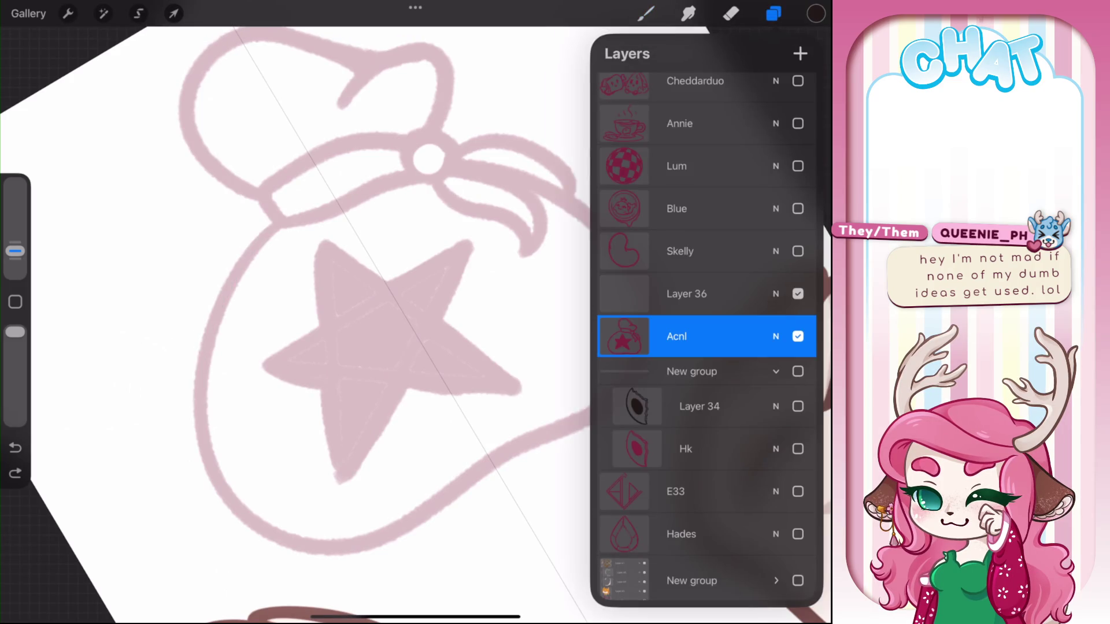
left_click(686, 293)
left_click(774, 13)
Ink the bag's body outline in black: left, bottom, right edges and top curve
mouse_move(277, 224)
left_mouse_down()
mouse_move(226, 520)
mouse_move(583, 414)
left_mouse_up()
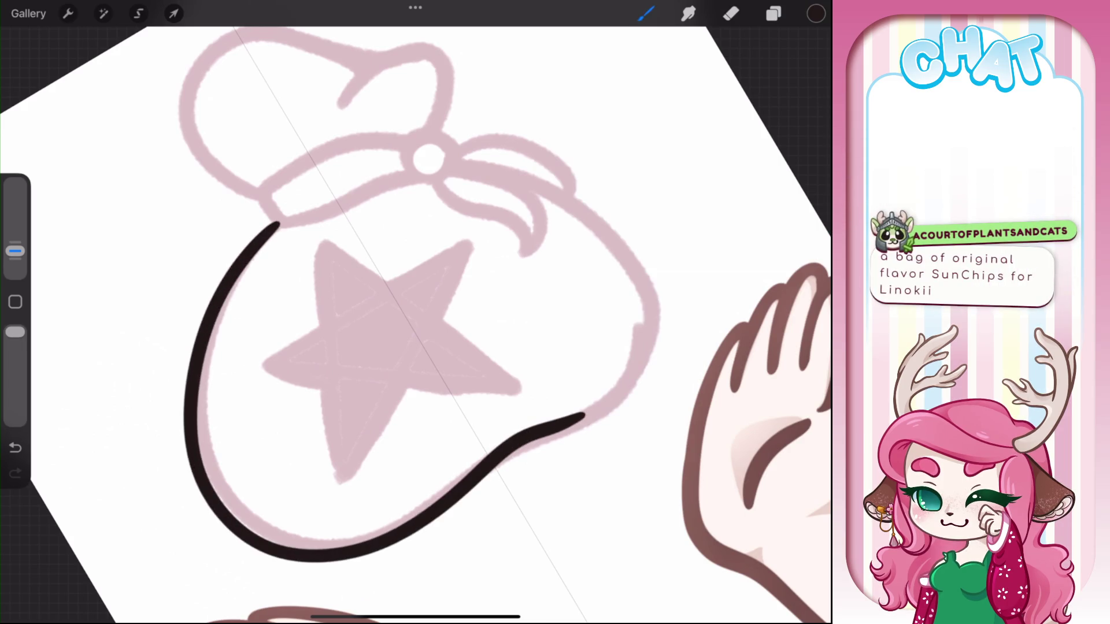
left_click_drag(517, 178, 583, 414)
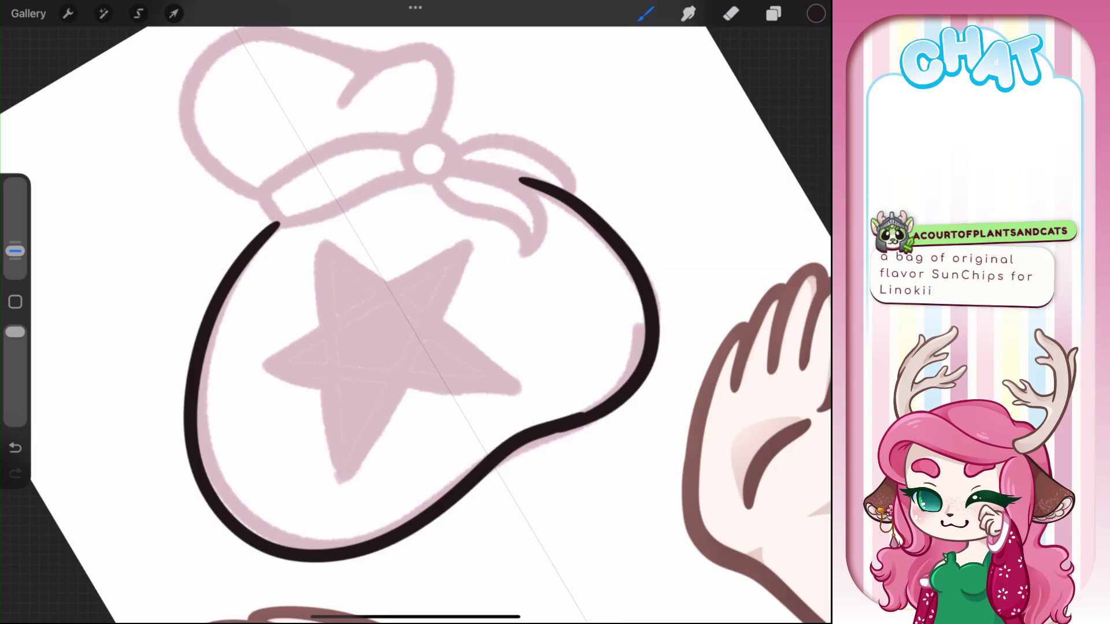
left_click_drag(462, 324, 277, 335)
left_click_drag(416, 404, 416, 231)
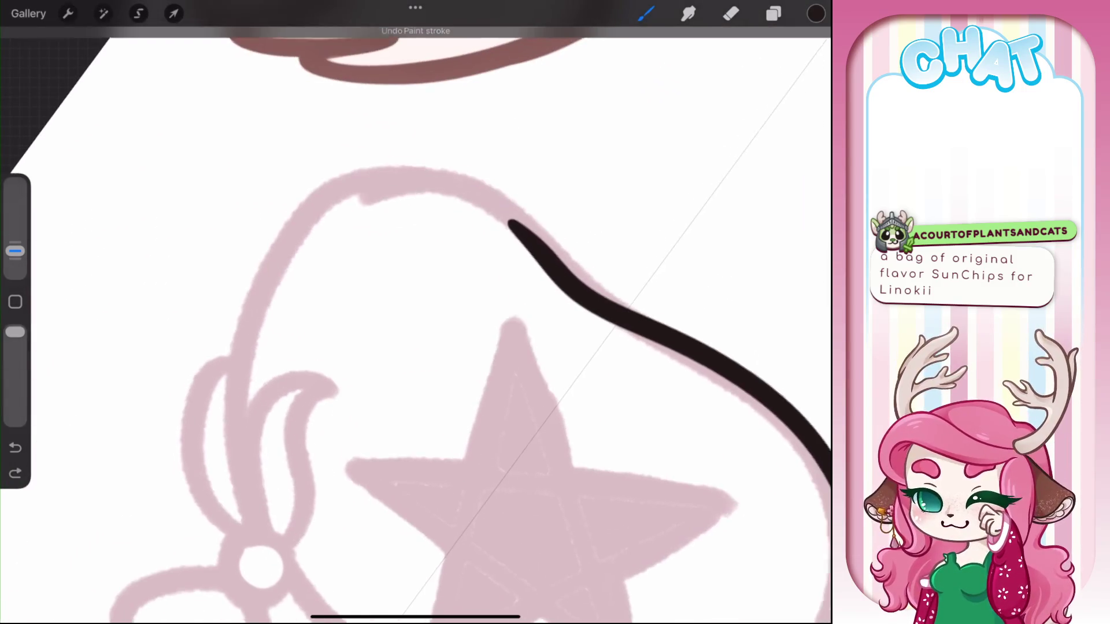
left_click_drag(246, 481, 509, 218)
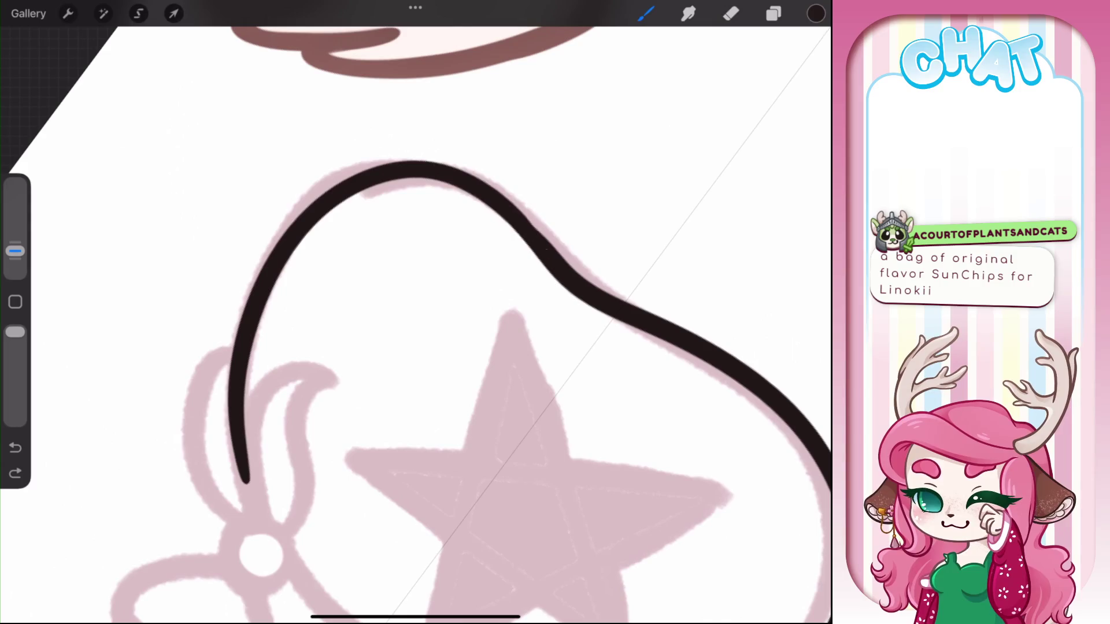
scroll(416, 313, "up", 5)
left_click_drag(462, 347, 393, 329)
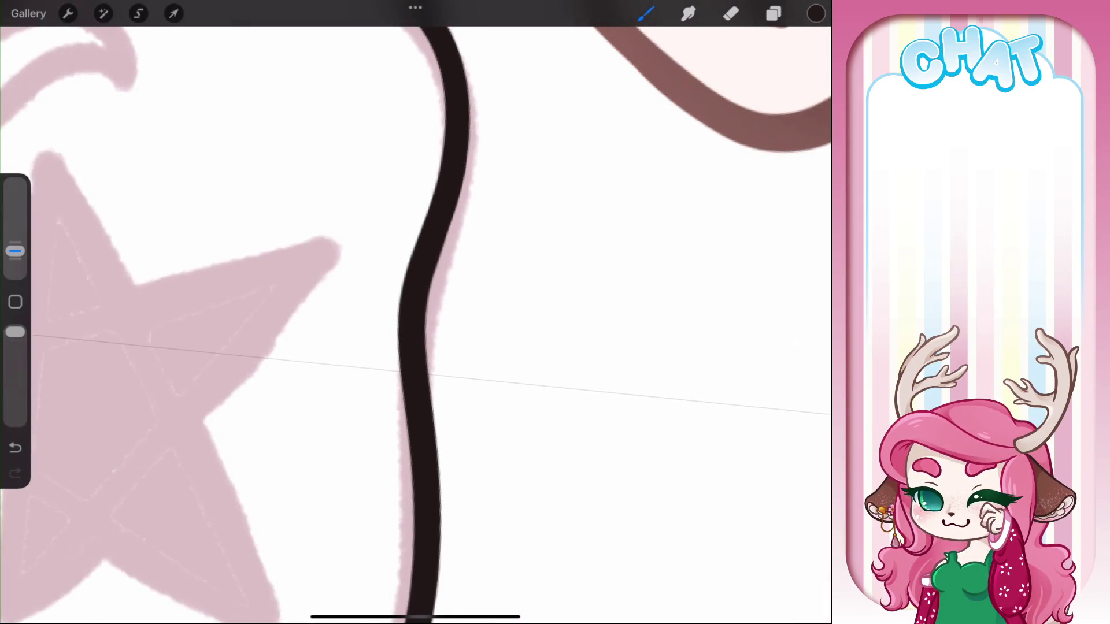
scroll(417, 312, "down", 5)
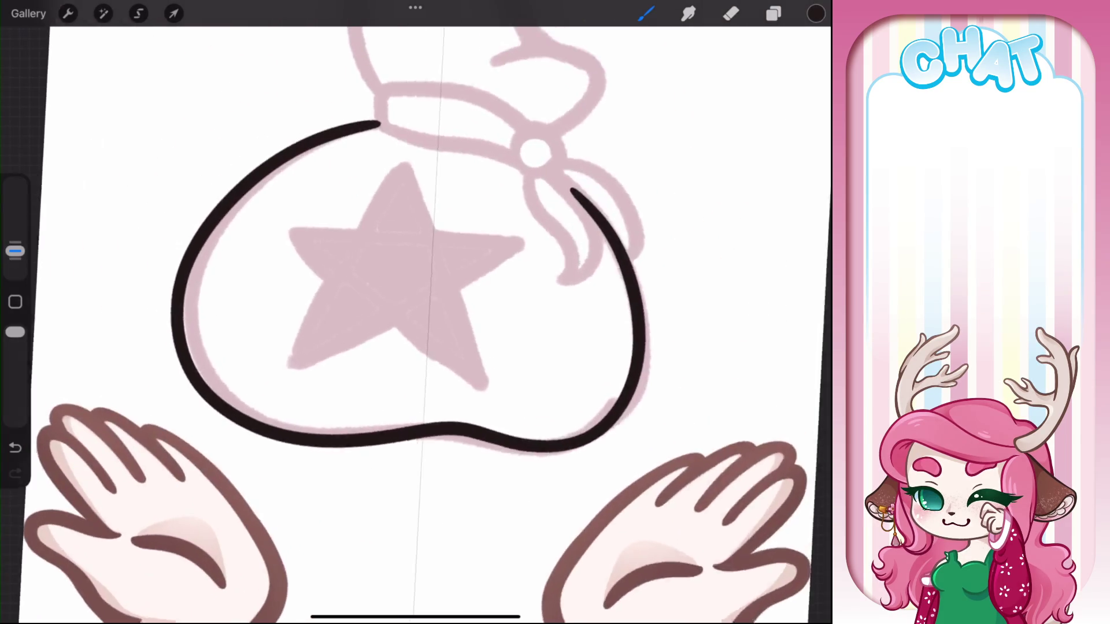
scroll(416, 313, "up", 3)
scroll(417, 312, "up", 2)
Outline the star's left arms, top arm and inner corner in black
left_click_drag(256, 302, 312, 384)
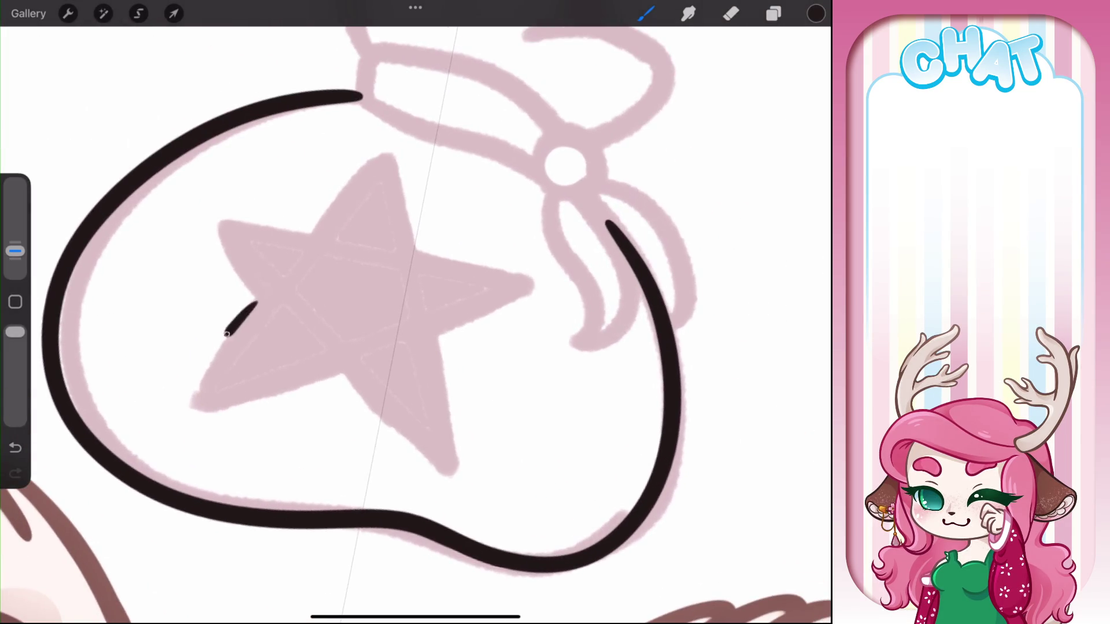
mouse_move(256, 302)
left_mouse_down()
mouse_move(333, 198)
mouse_move(405, 232)
left_mouse_up()
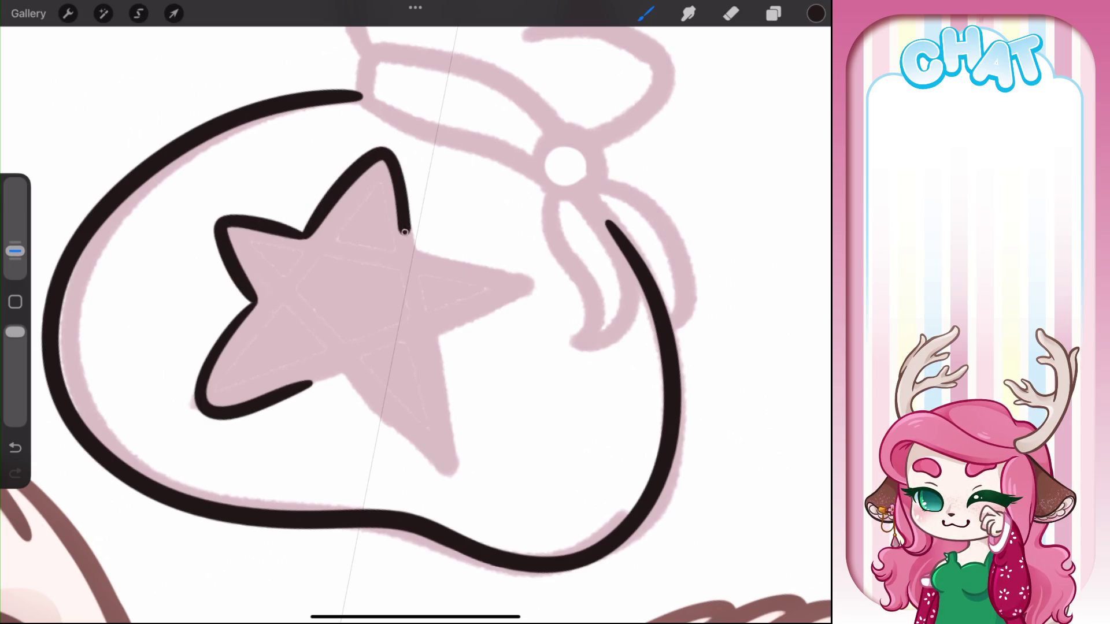
left_click_drag(347, 306, 324, 347)
mouse_move(298, 275)
left_mouse_down()
mouse_move(345, 237)
mouse_move(401, 301)
left_mouse_up()
key("ctrl+z")
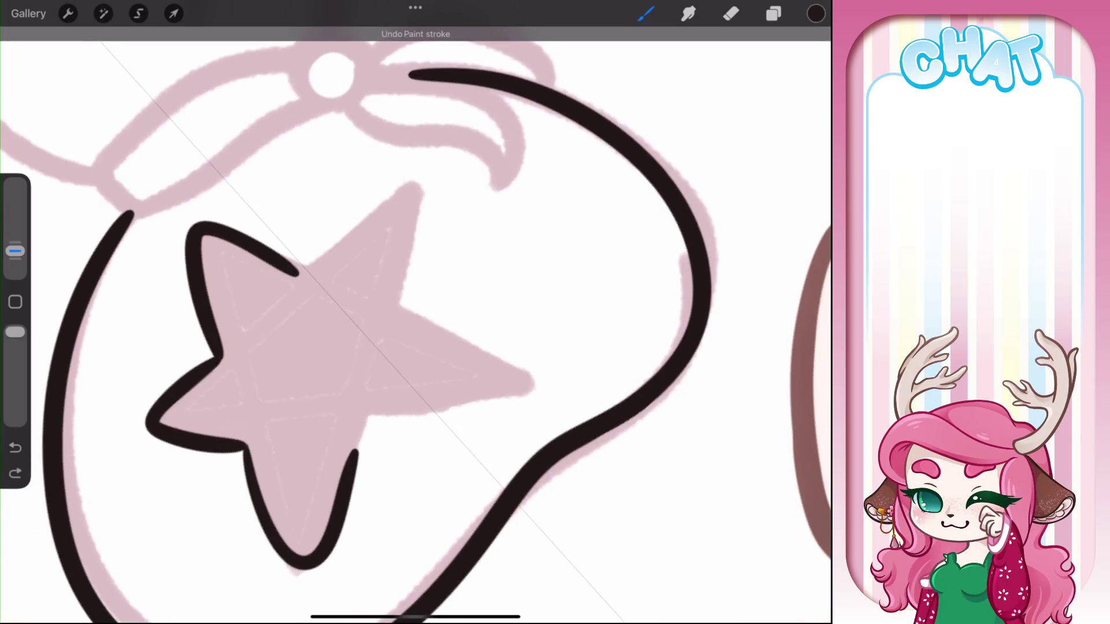
mouse_move(300, 281)
left_mouse_down()
mouse_move(403, 204)
mouse_move(364, 419)
left_mouse_up()
scroll(405, 346, "up", 5)
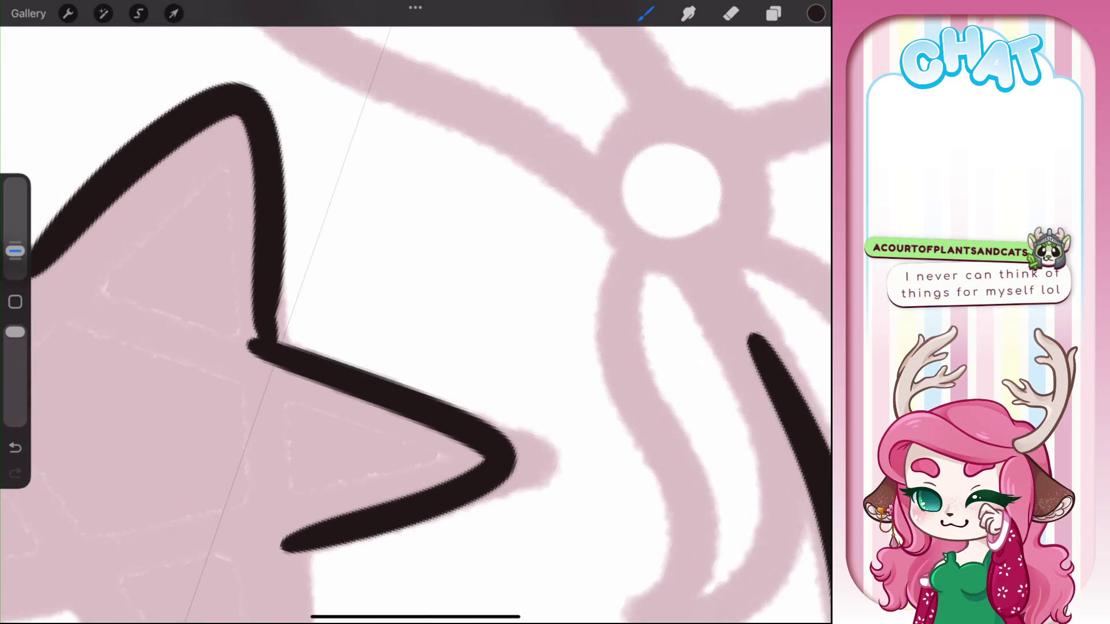
key("ctrl+z")
mouse_move(277, 280)
left_mouse_down()
mouse_move(267, 341)
mouse_move(259, 318)
left_mouse_up()
Finish the star's outline from its bottom tip to the right-arm corner
scroll(415, 324, "down", 3)
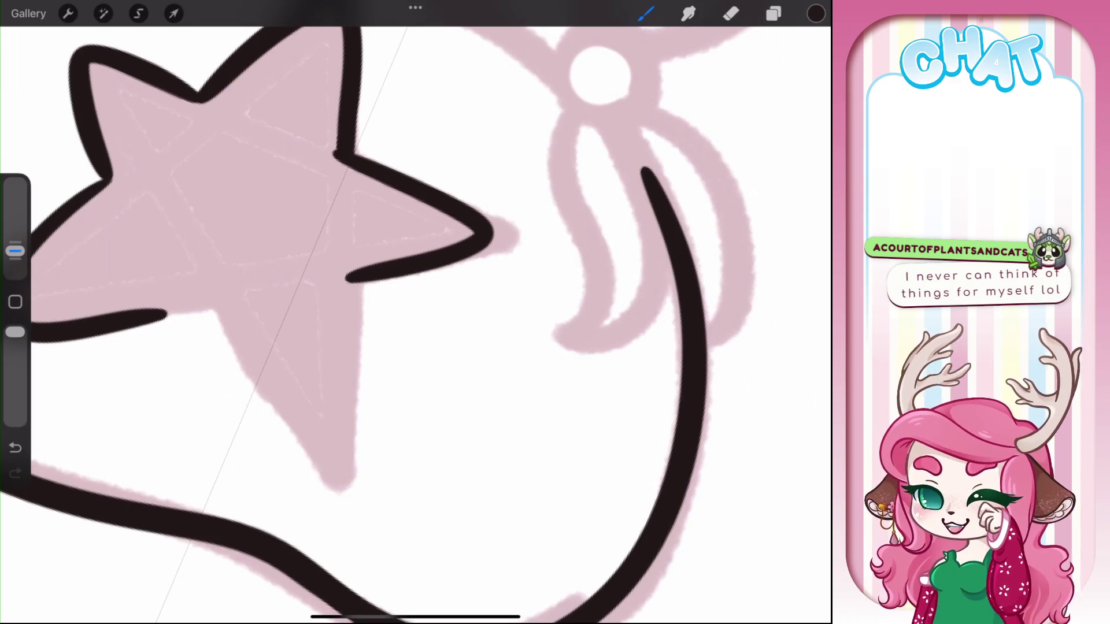
left_click_drag(194, 310, 313, 494)
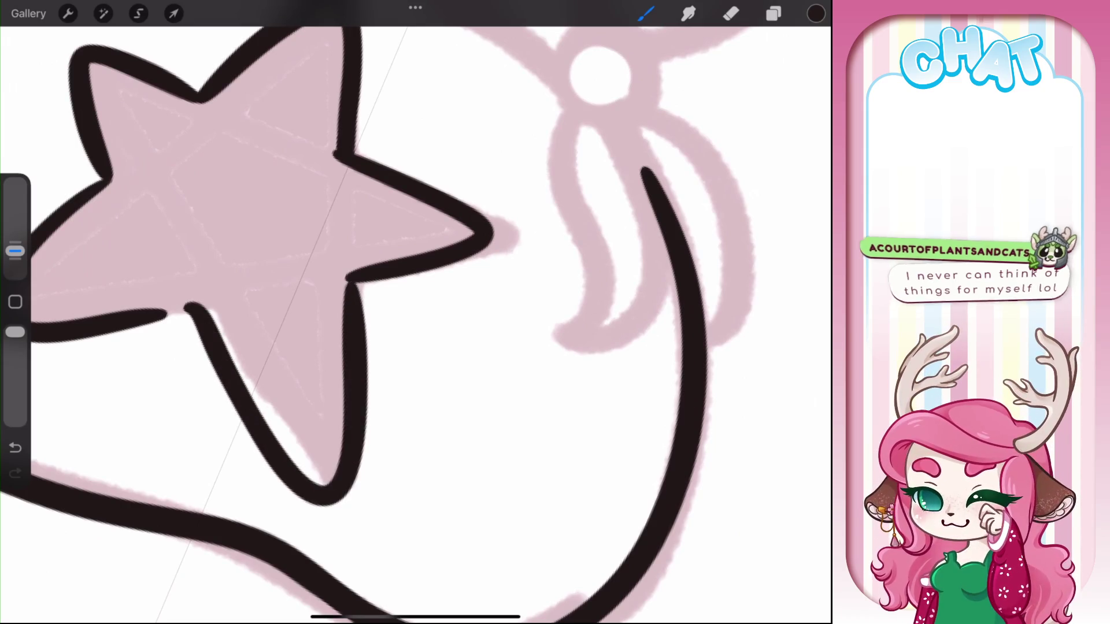
key("ctrl+z")
left_click_drag(193, 310, 341, 278)
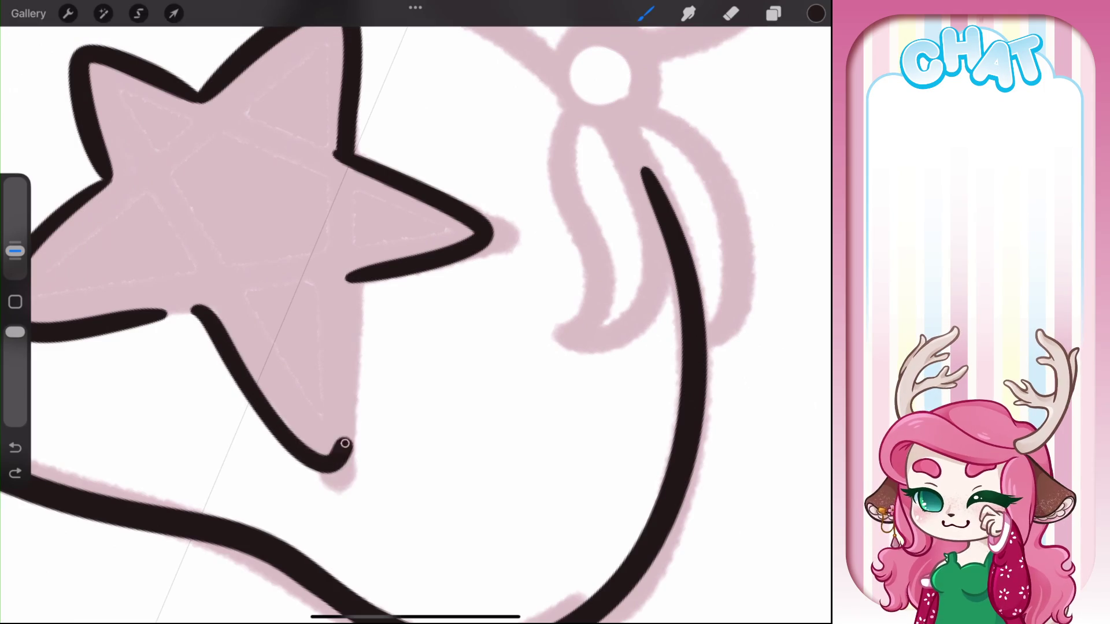
scroll(416, 312, "down", 5)
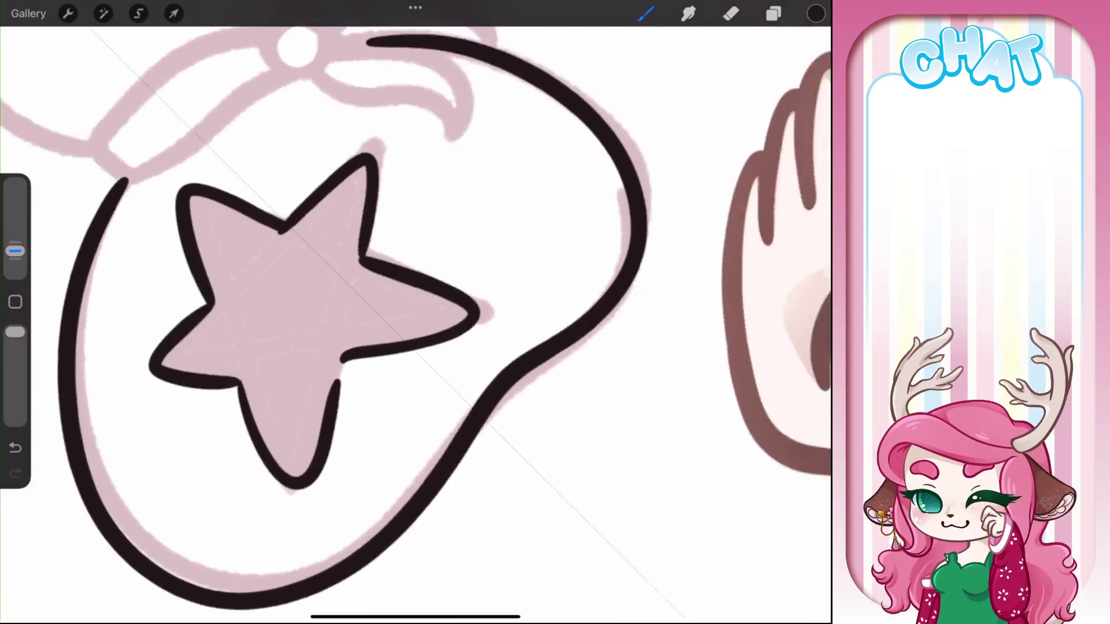
scroll(415, 312, "up", 5)
left_click_drag(283, 319, 270, 367)
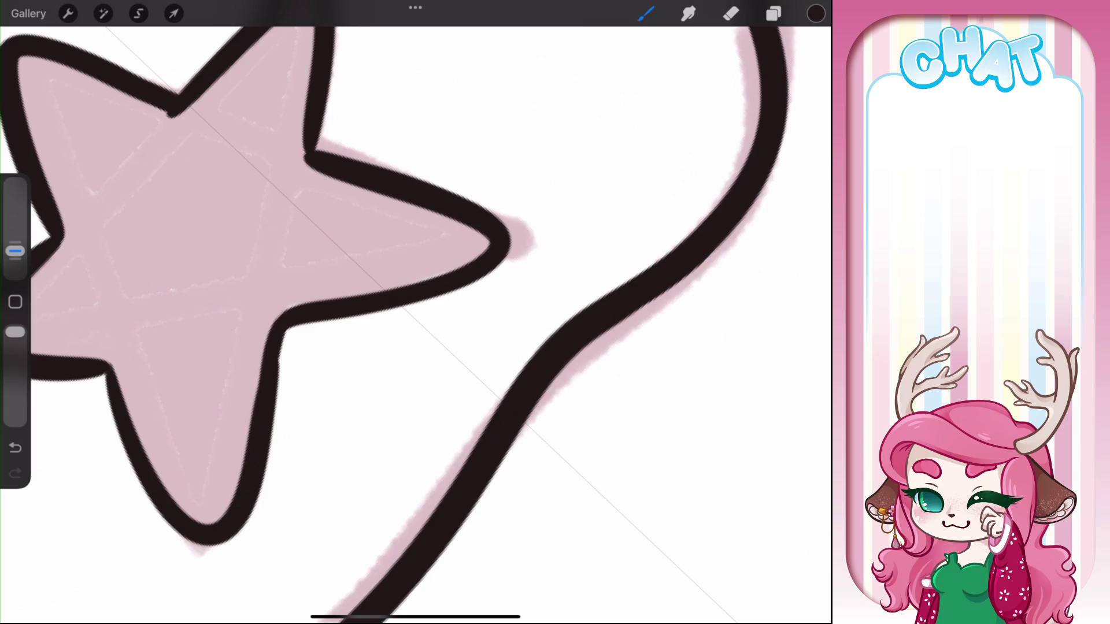
scroll(415, 312, "down", 5)
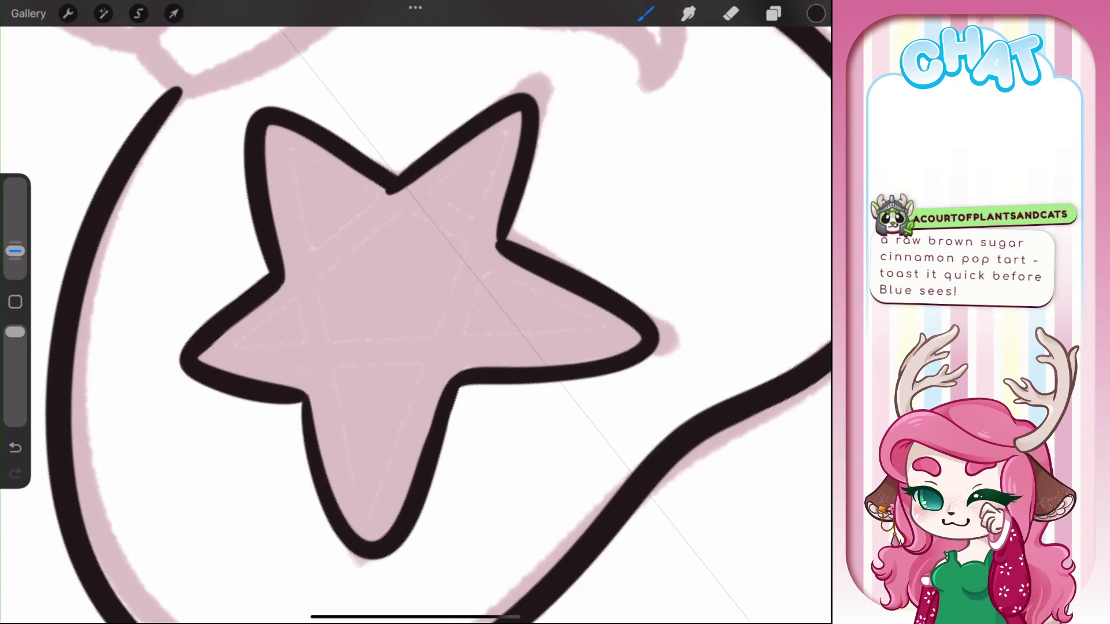
left_click_drag(416, 312, 439, 347)
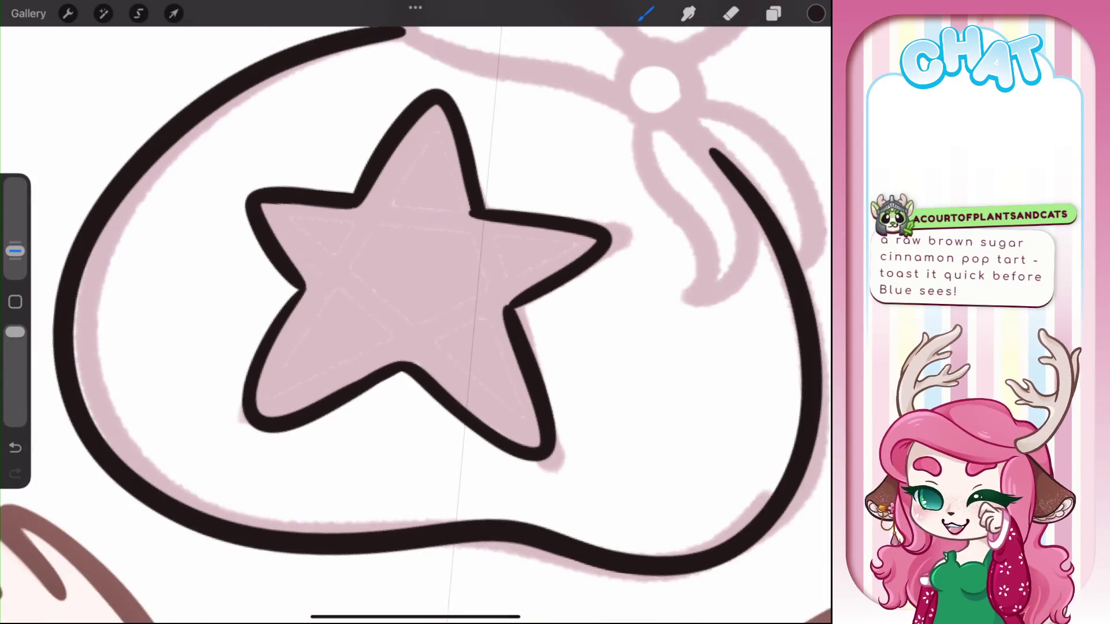
Ink the bow's round centre knot and a ribbon tail curving down from it
scroll(417, 312, "up", 1)
mouse_move(650, 78)
left_mouse_down()
mouse_move(472, 136)
mouse_move(457, 235)
mouse_move(405, 246)
left_mouse_up()
left_click_drag(431, 199, 438, 265)
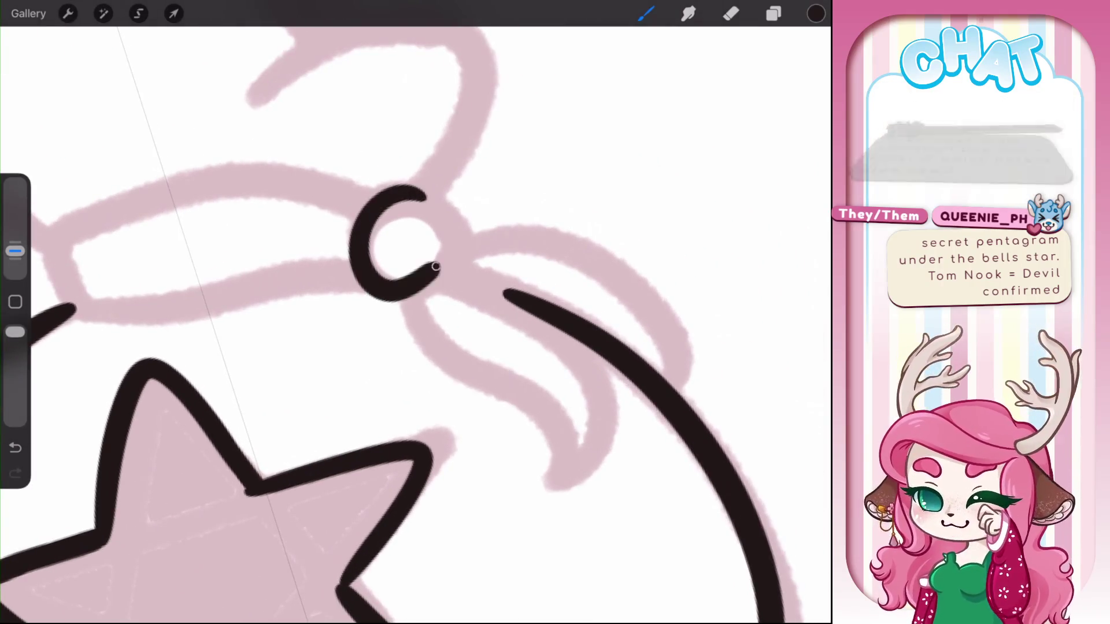
mouse_move(431, 194)
left_mouse_down()
mouse_move(411, 248)
mouse_move(458, 236)
mouse_move(433, 278)
left_mouse_up()
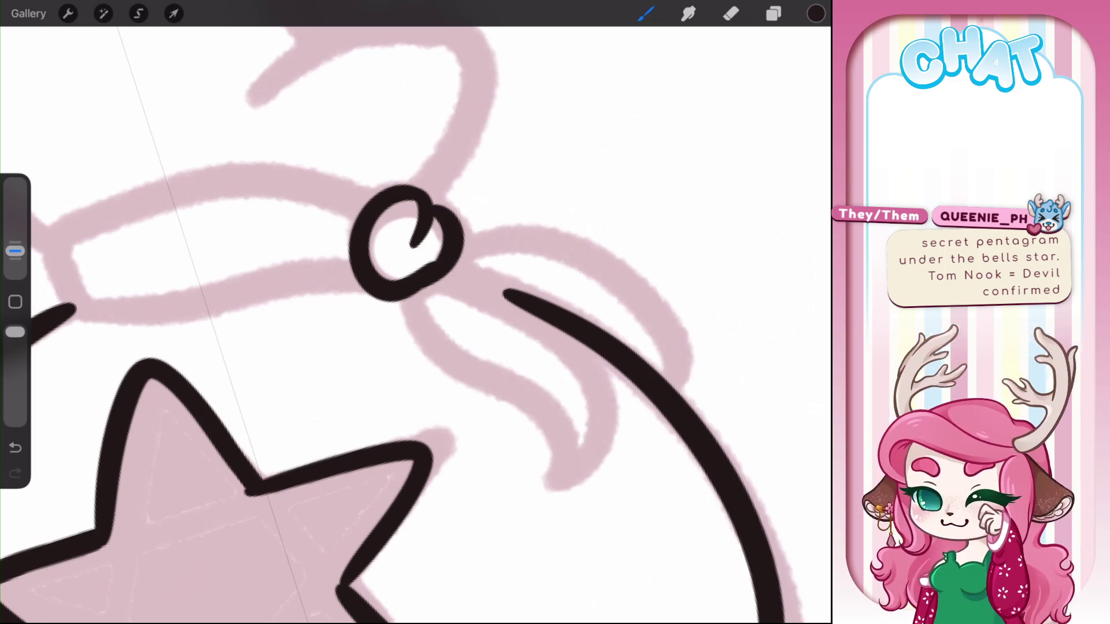
key("e")
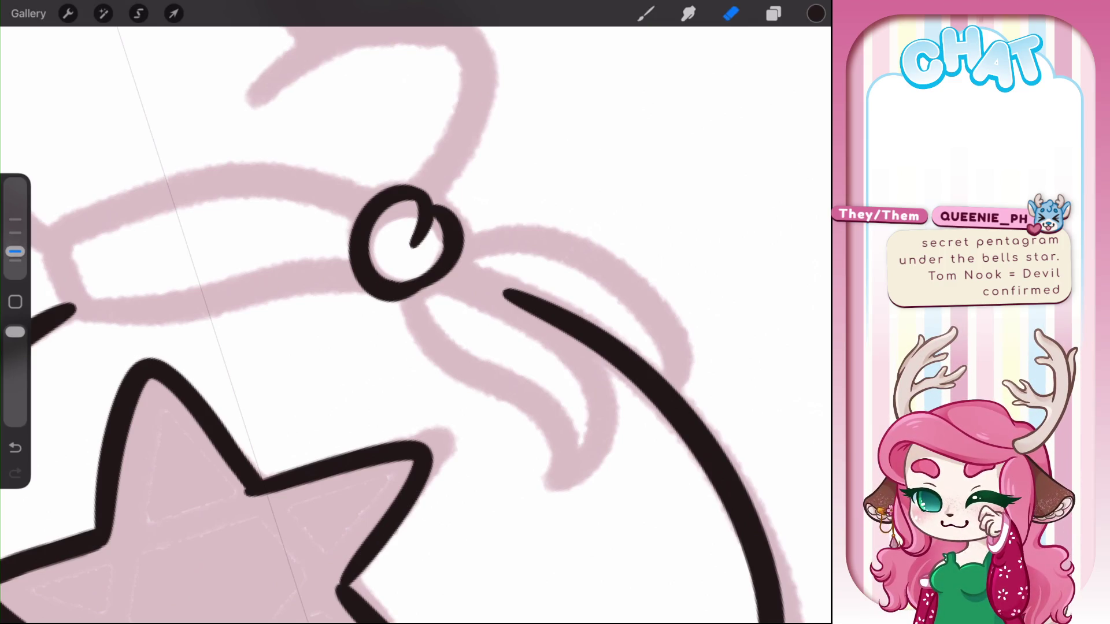
left_click_drag(404, 305, 572, 452)
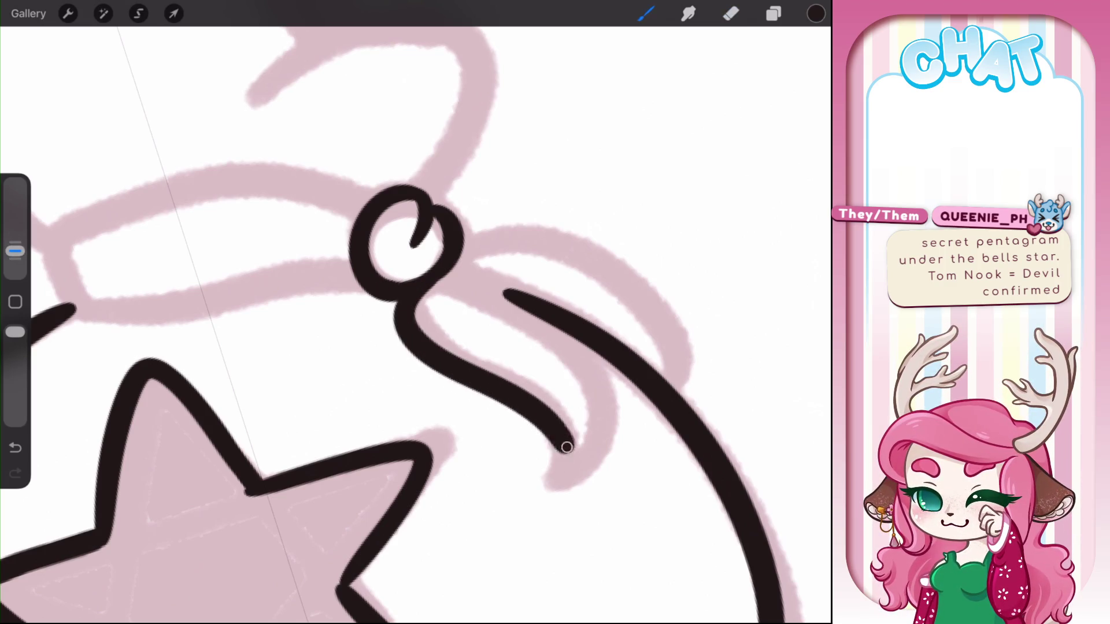
mouse_move(430, 286)
left_mouse_down()
mouse_move(480, 278)
mouse_move(533, 491)
left_mouse_up()
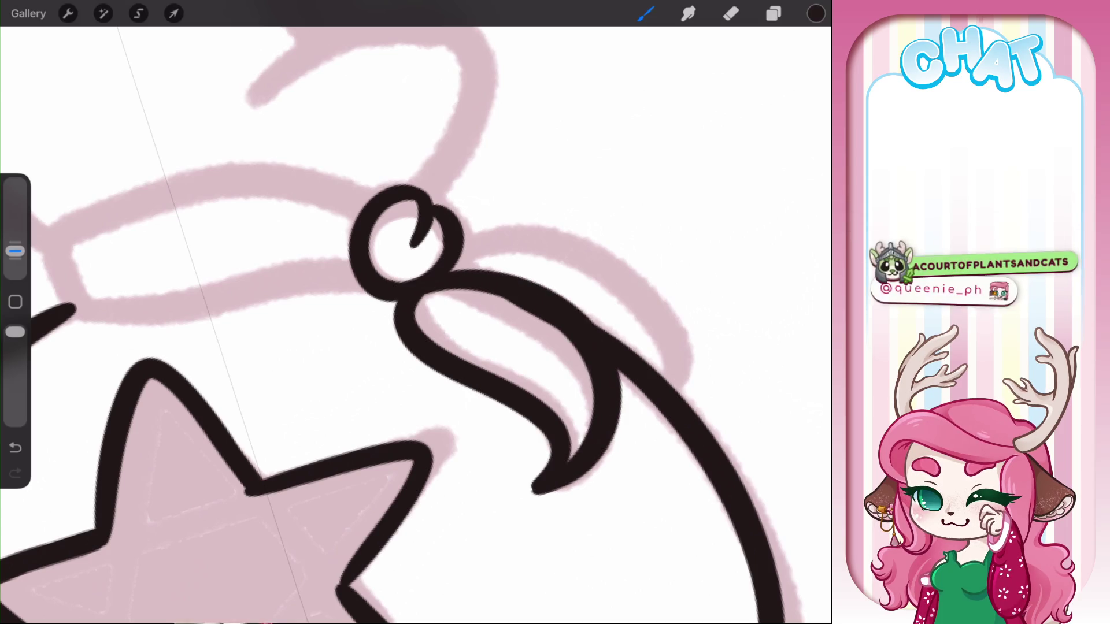
key("e")
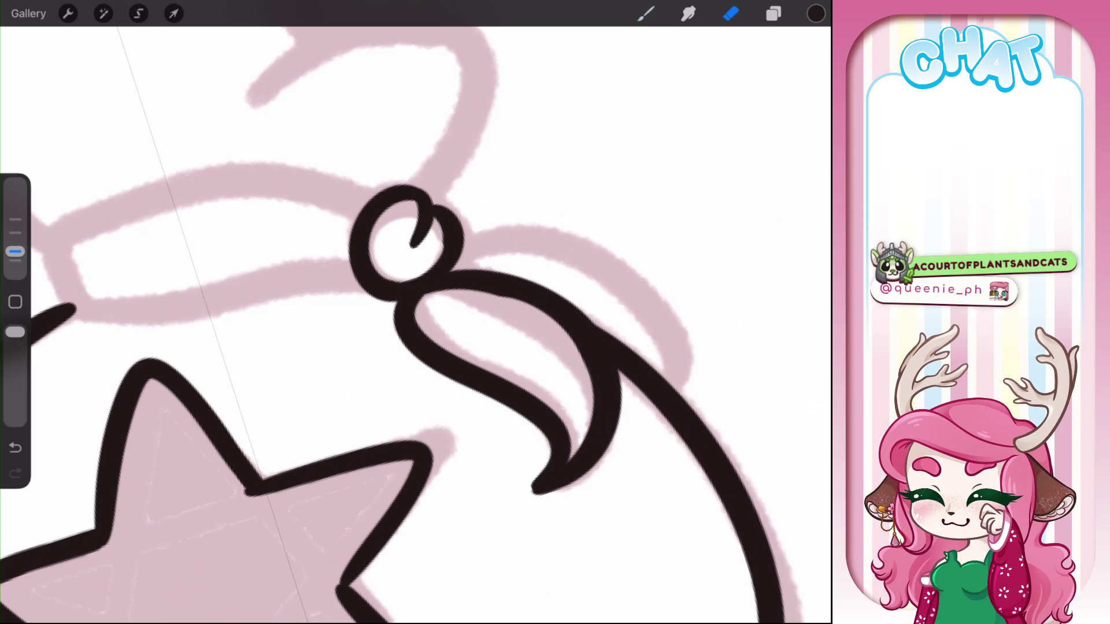
key("b")
Ink an arc over the bag's right side and the neck band from the knot
mouse_move(462, 263)
left_mouse_down()
mouse_move(555, 237)
mouse_move(665, 376)
left_mouse_up()
scroll(417, 313, "down", 5)
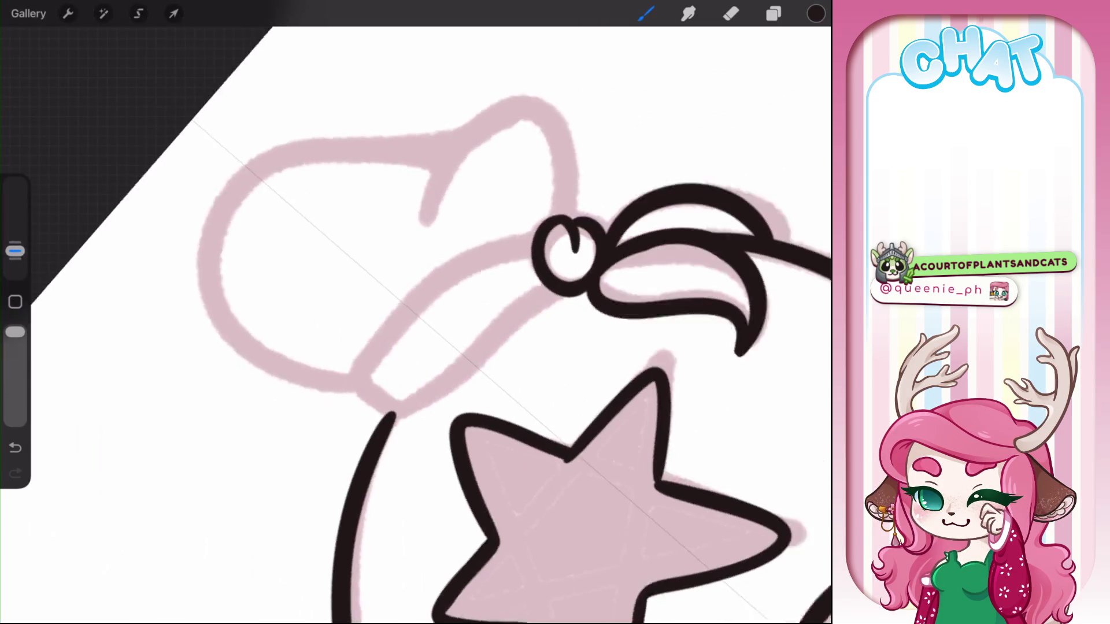
scroll(444, 285, "up", 5)
mouse_move(502, 219)
left_mouse_down()
mouse_move(390, 424)
mouse_move(523, 269)
left_mouse_up()
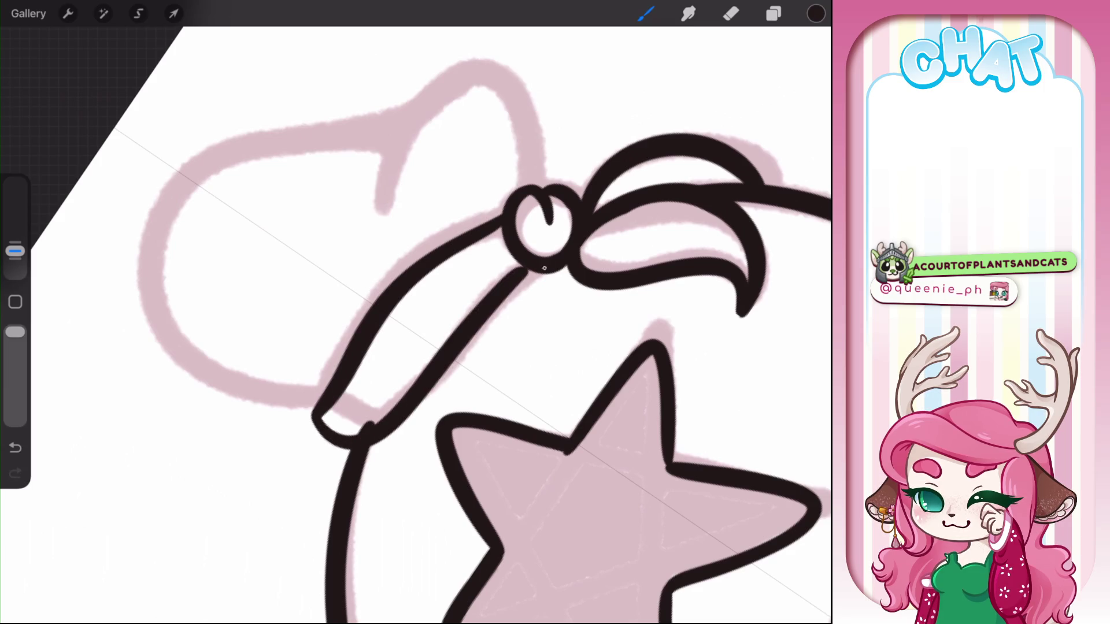
left_click(731, 14)
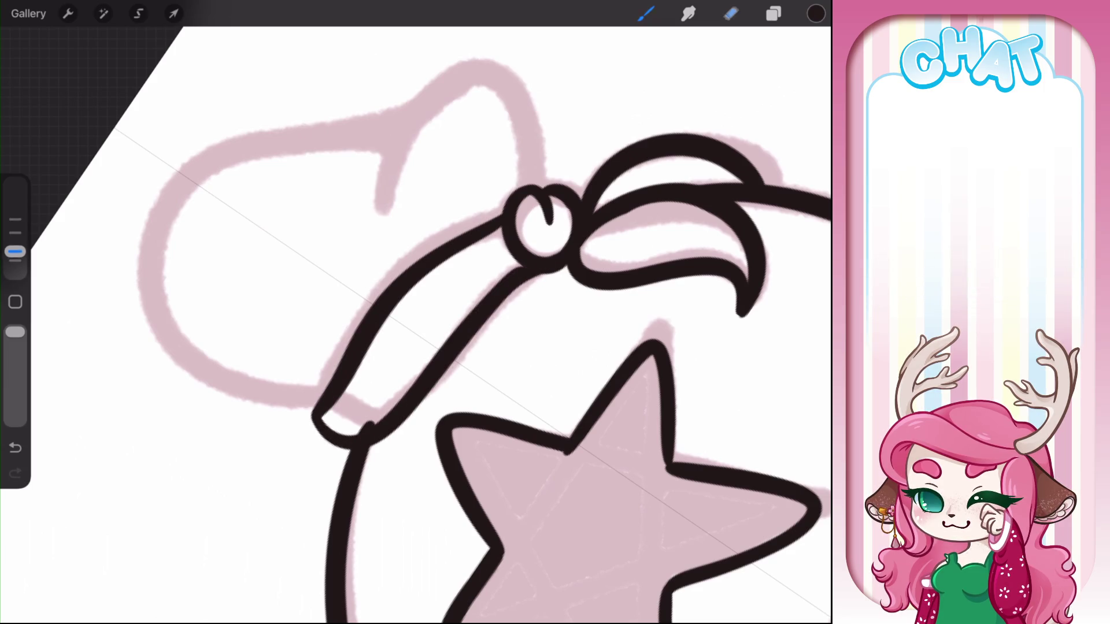
key("e")
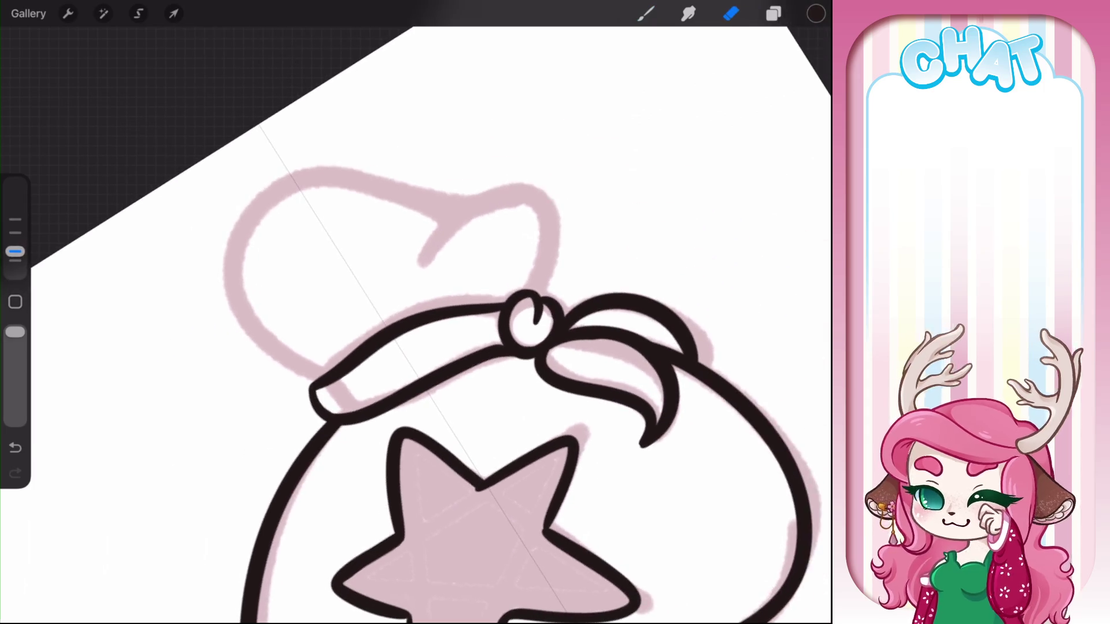
left_click_drag(543, 225, 555, 514)
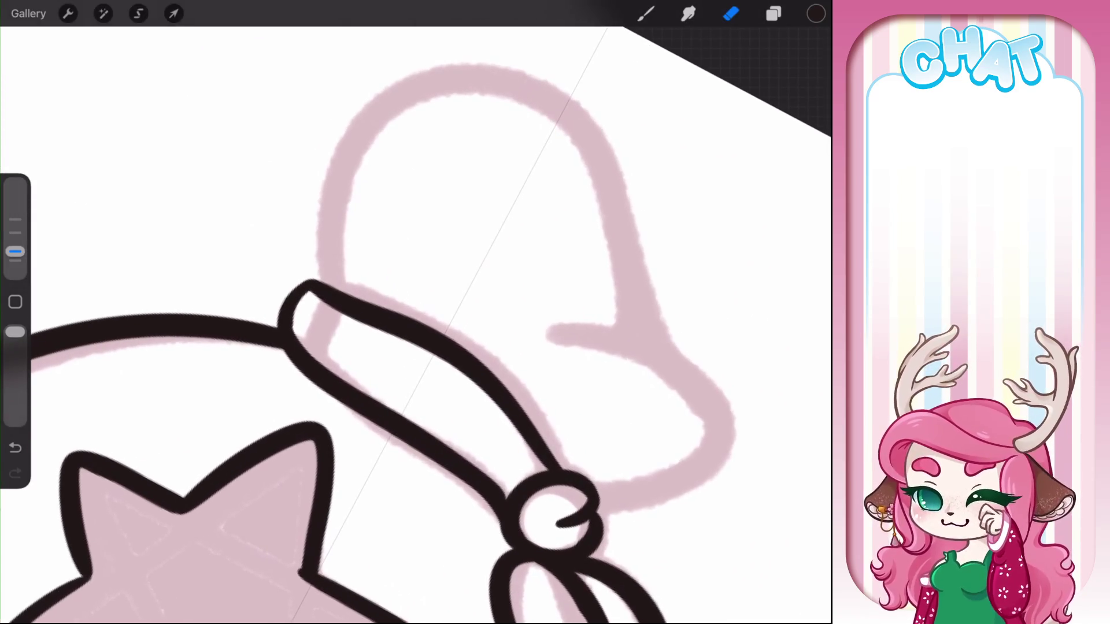
Thicken the left end of the neck band
key("b")
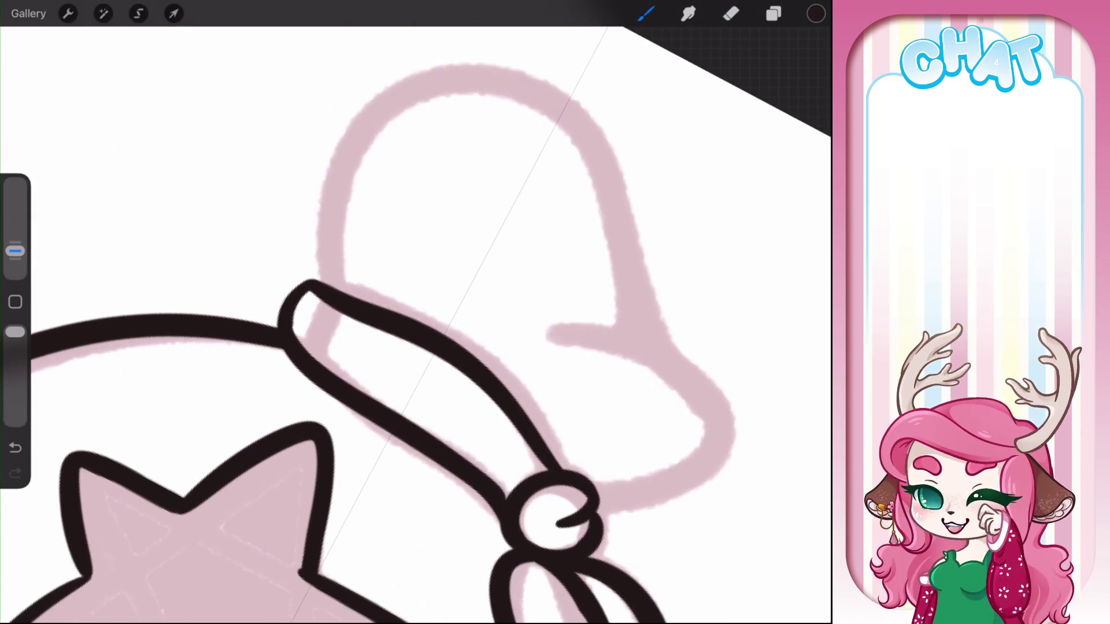
left_click_drag(310, 290, 296, 356)
left_click_drag(521, 290, 486, 318)
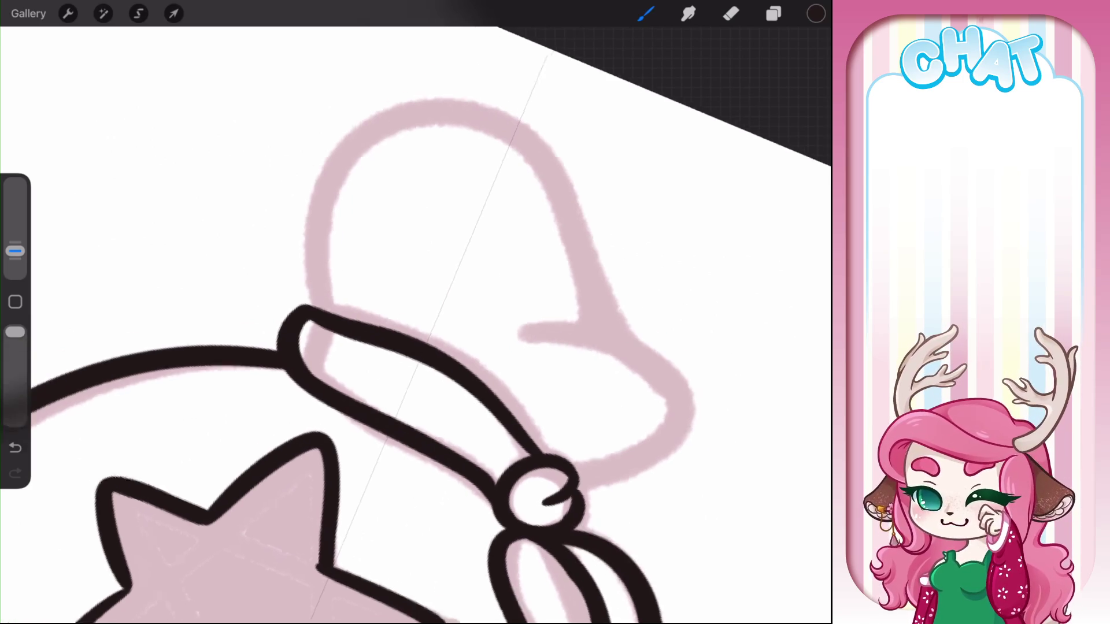
mouse_move(543, 491)
left_mouse_down()
mouse_move(354, 446)
mouse_move(419, 451)
left_mouse_up()
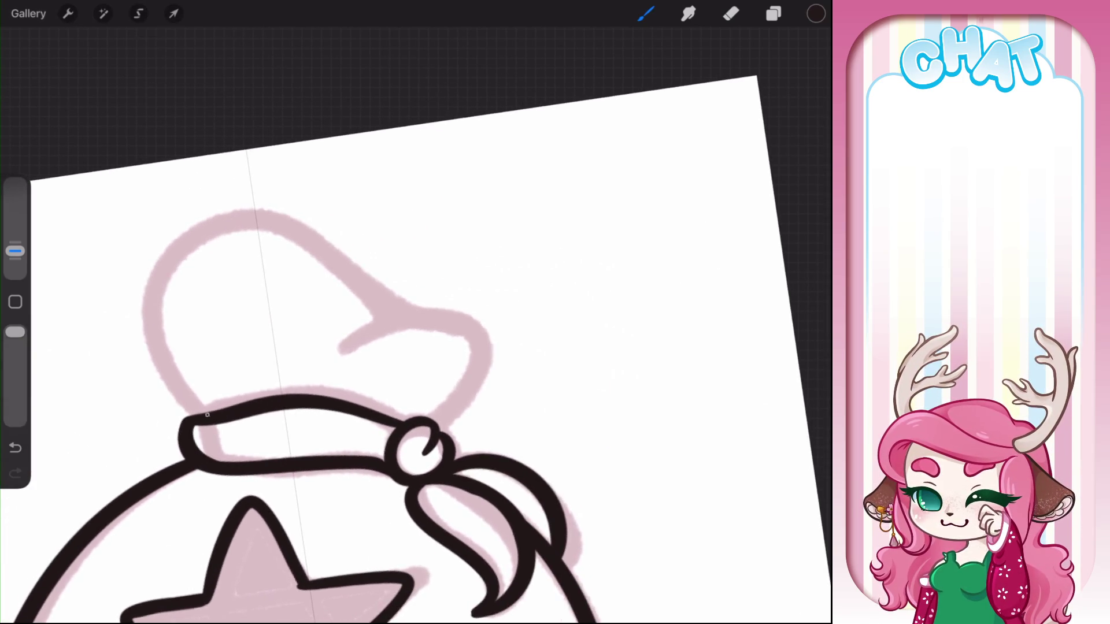
Trace the gathered top's outline and its flopped-over tip in black
mouse_move(207, 414)
left_mouse_down()
mouse_move(152, 257)
mouse_move(367, 316)
left_mouse_up()
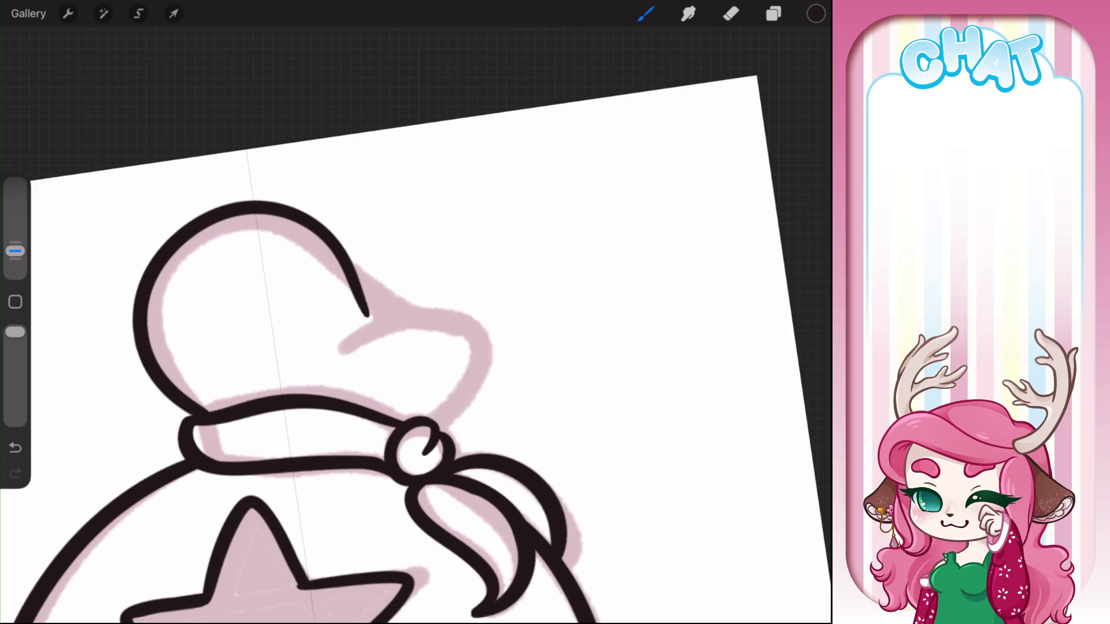
key("ctrl+z")
mouse_move(193, 415)
left_mouse_down()
mouse_move(139, 292)
mouse_move(420, 299)
left_mouse_up()
mouse_move(343, 348)
left_mouse_down()
mouse_move(491, 382)
mouse_move(446, 414)
left_mouse_up()
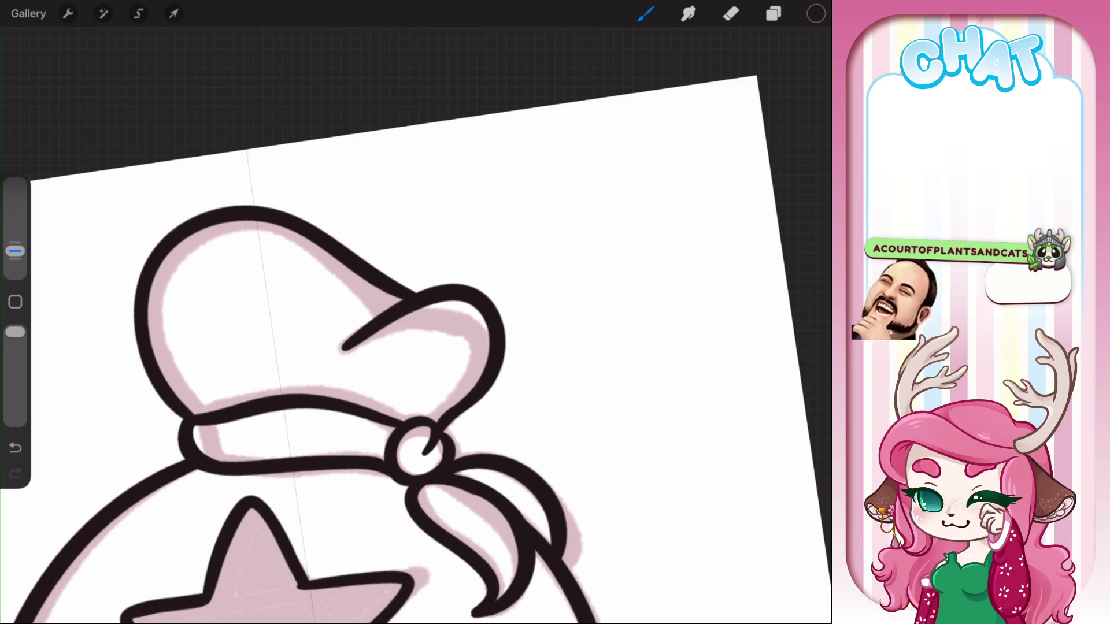
key("ctrl+z")
left_click_drag(433, 359, 410, 387)
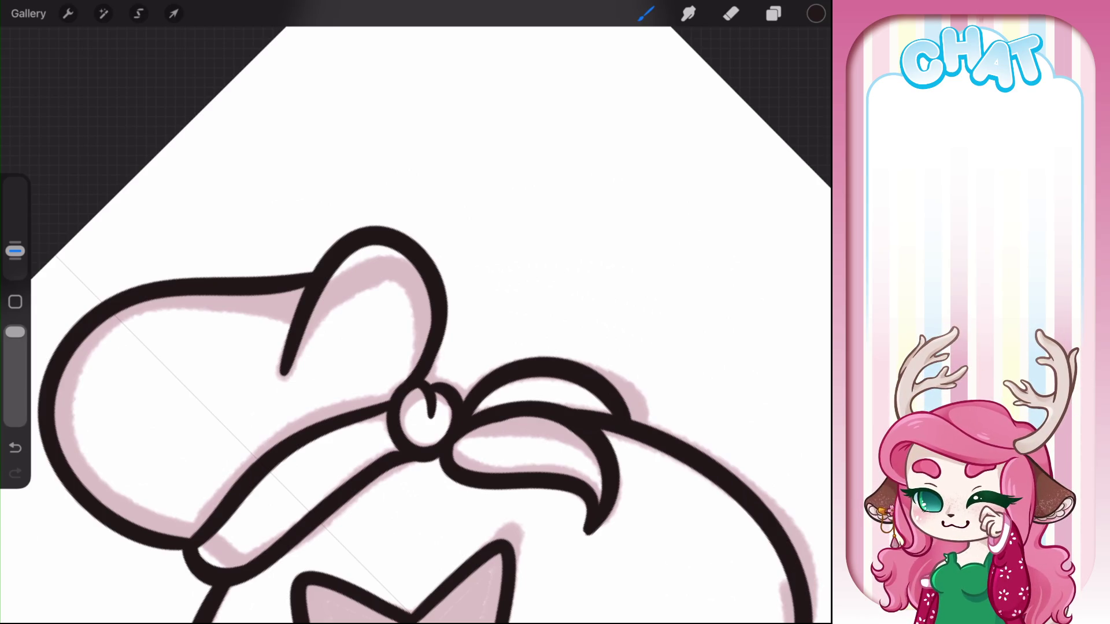
Smooth the join between the bag's top and the neck band
left_click_drag(425, 414, 382, 503)
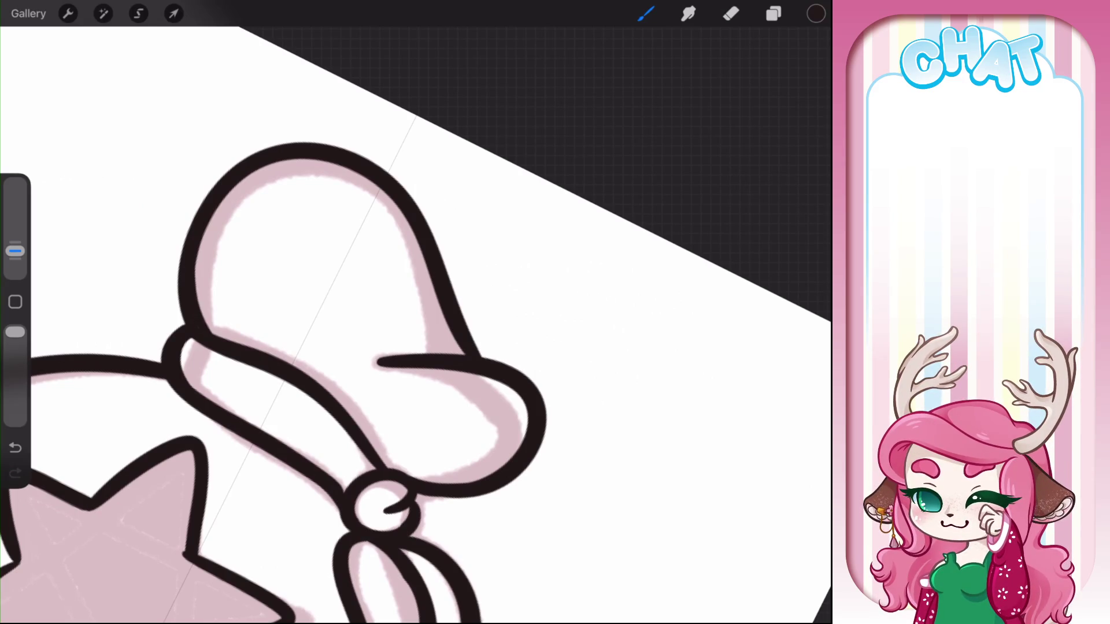
left_click_drag(381, 503, 549, 416)
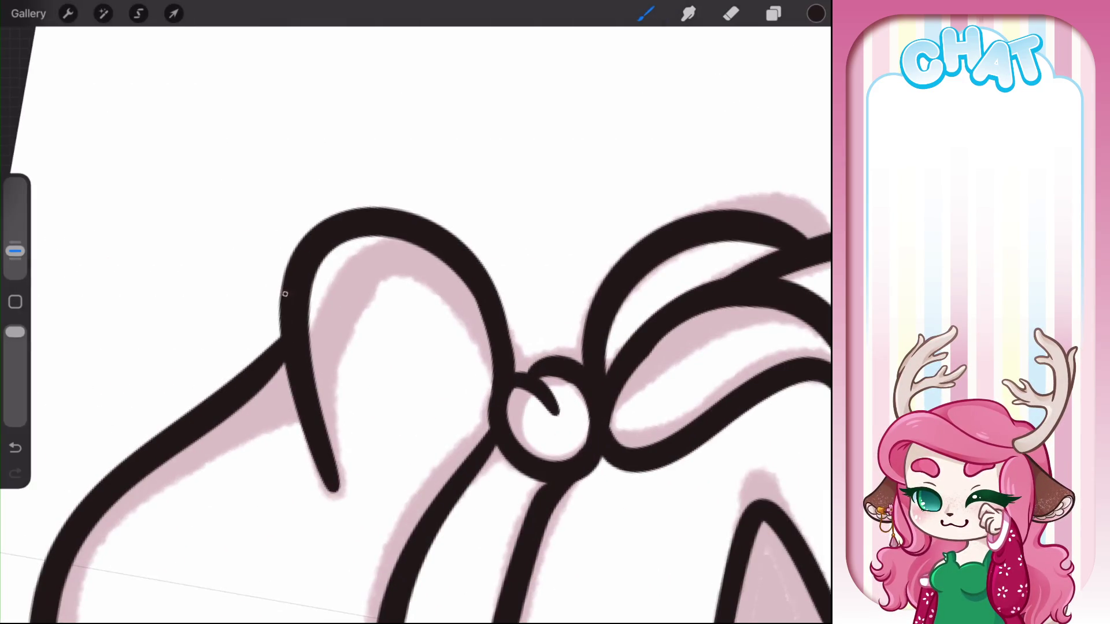
left_click_drag(285, 294, 217, 410)
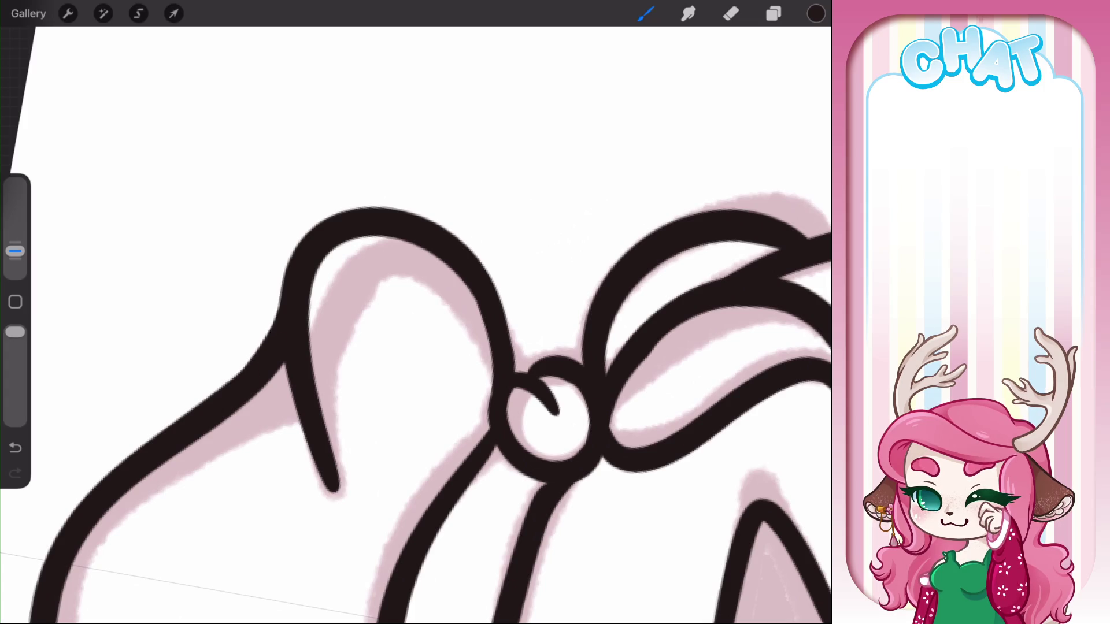
left_click_drag(549, 416, 451, 287)
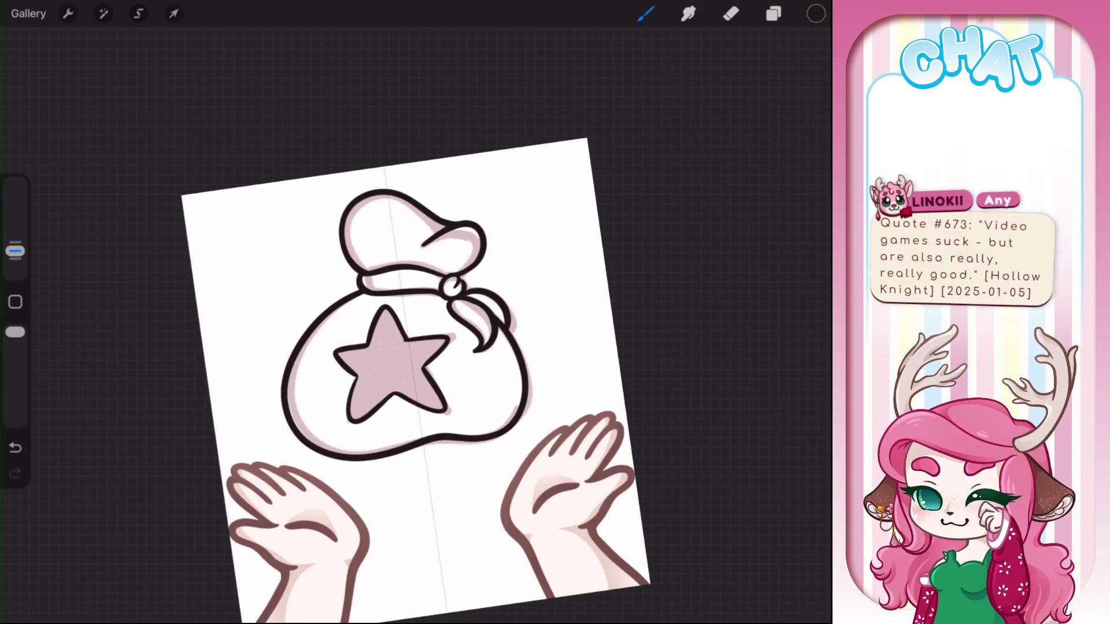
Fill the star bag's star solid black with ColorDrop
left_click_drag(393, 364, 347, 336)
left_click_drag(816, 13, 371, 328)
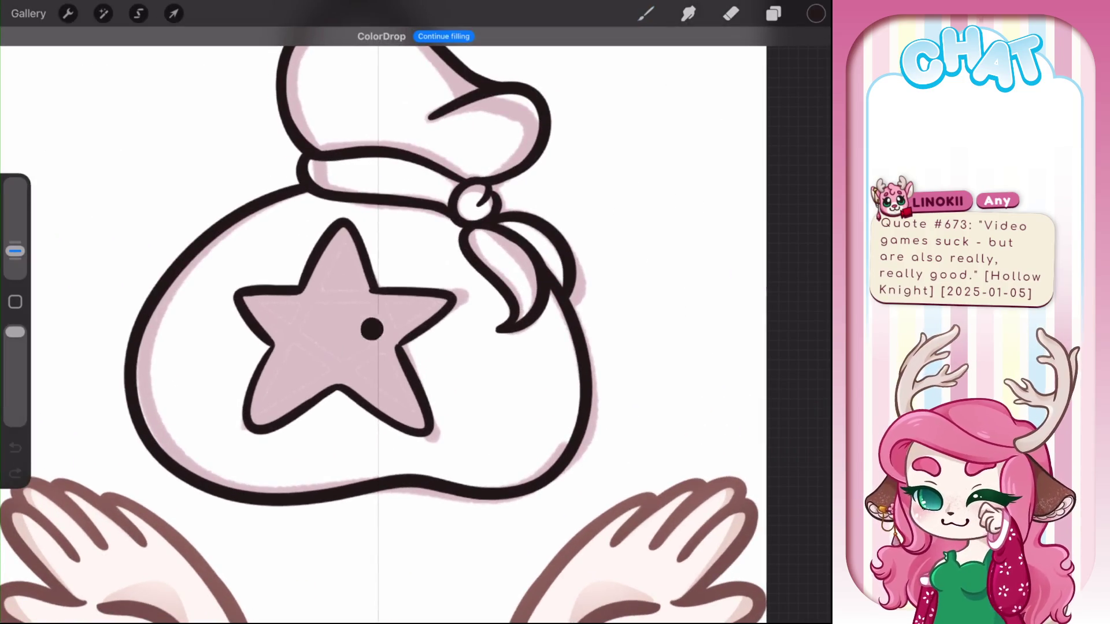
left_click(774, 13)
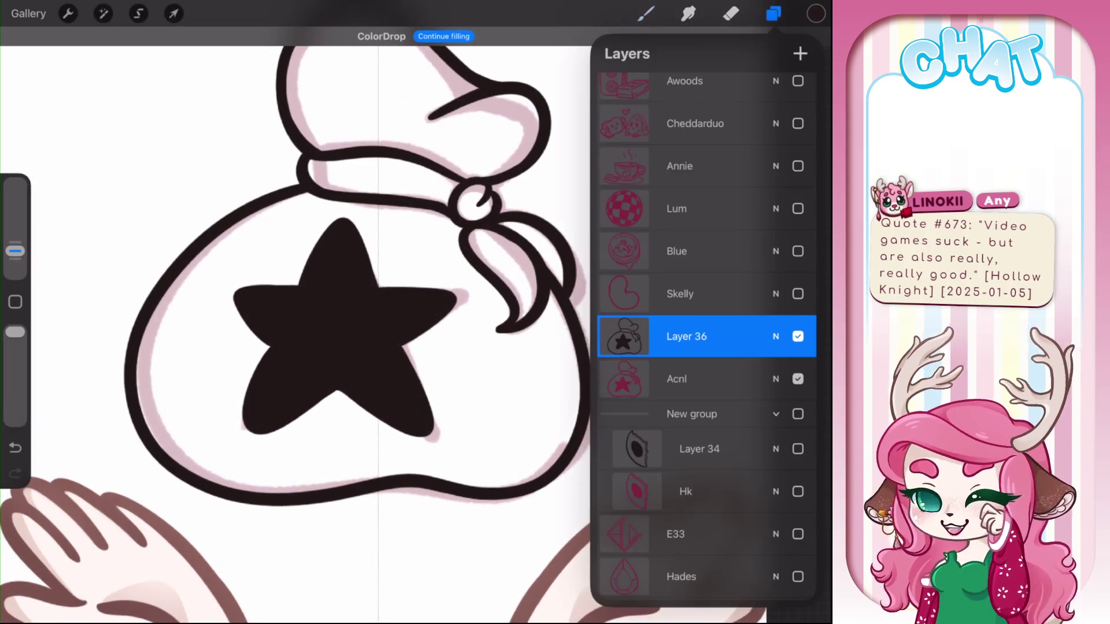
left_click(774, 13)
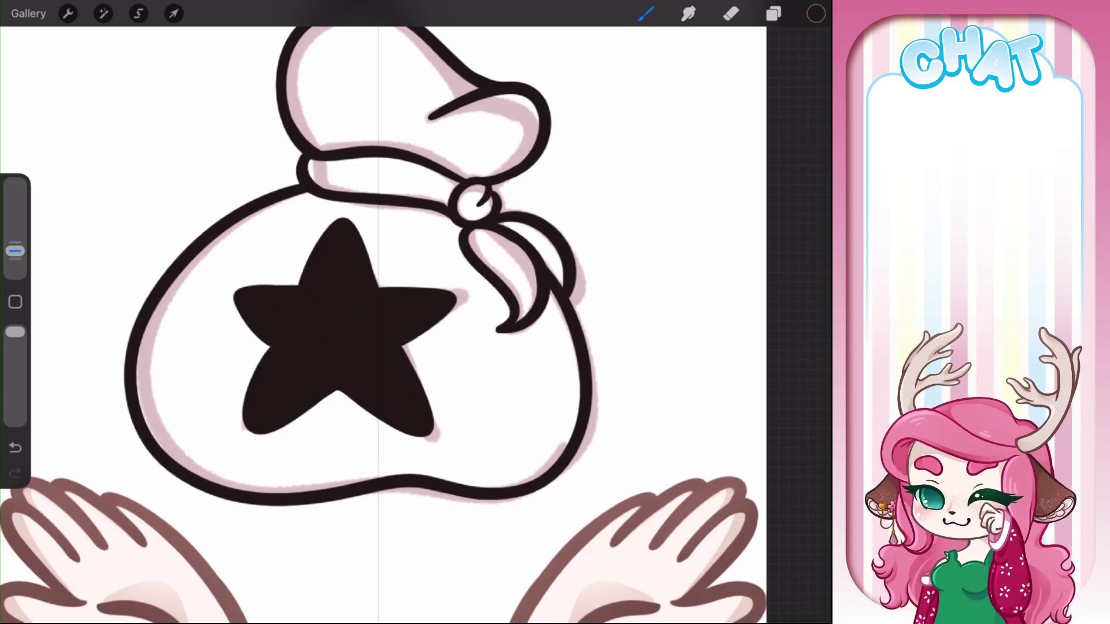
Group Layer 36 with the Acnl sketch, hide and collapse the group, and show the Hades layer
left_click(773, 13)
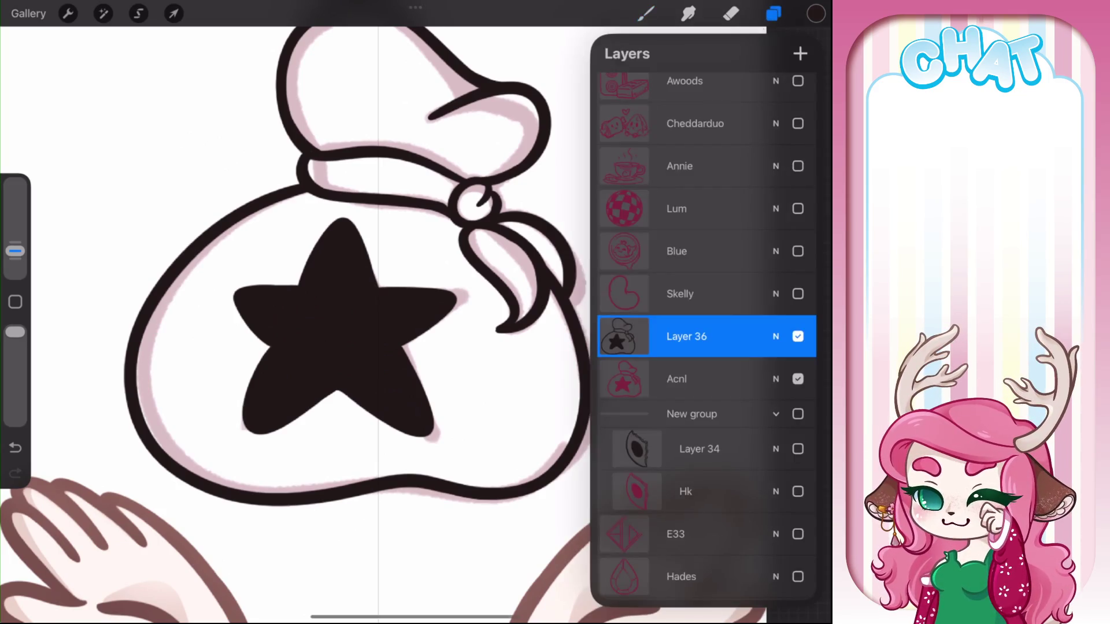
left_click(798, 336)
left_click(798, 337)
left_click_drag(653, 379, 746, 379)
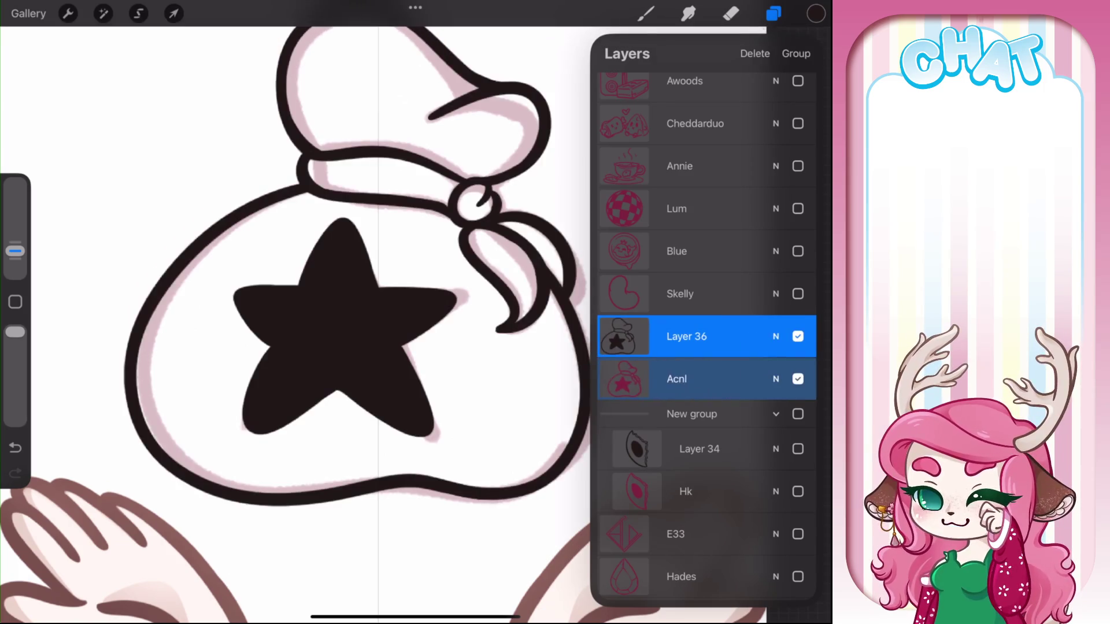
left_click(796, 53)
left_click(798, 328)
left_click(776, 328)
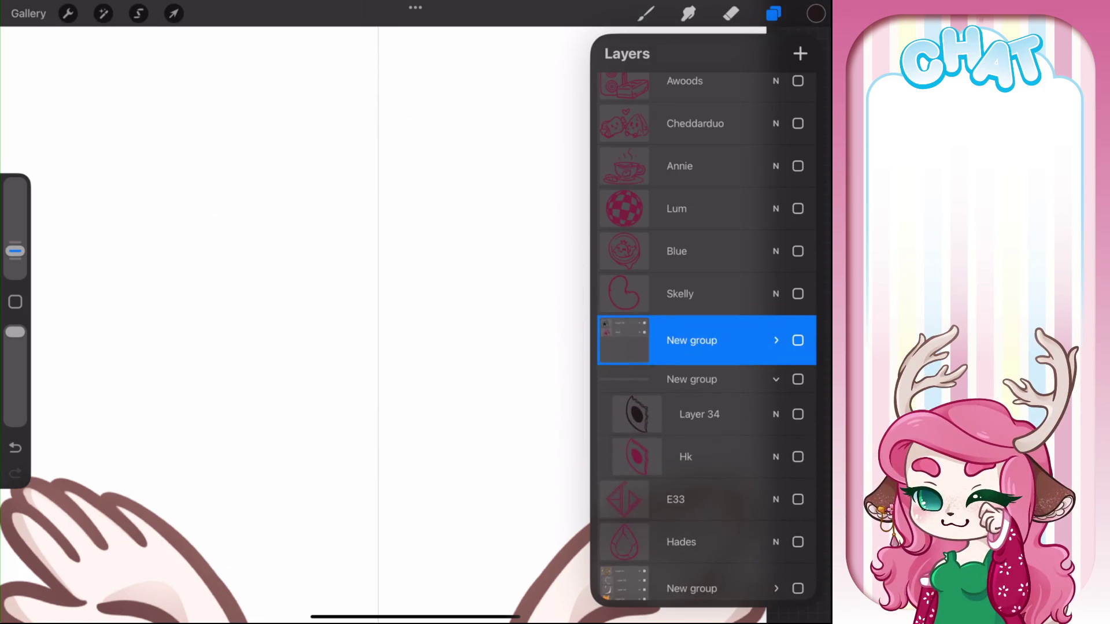
left_click(798, 542)
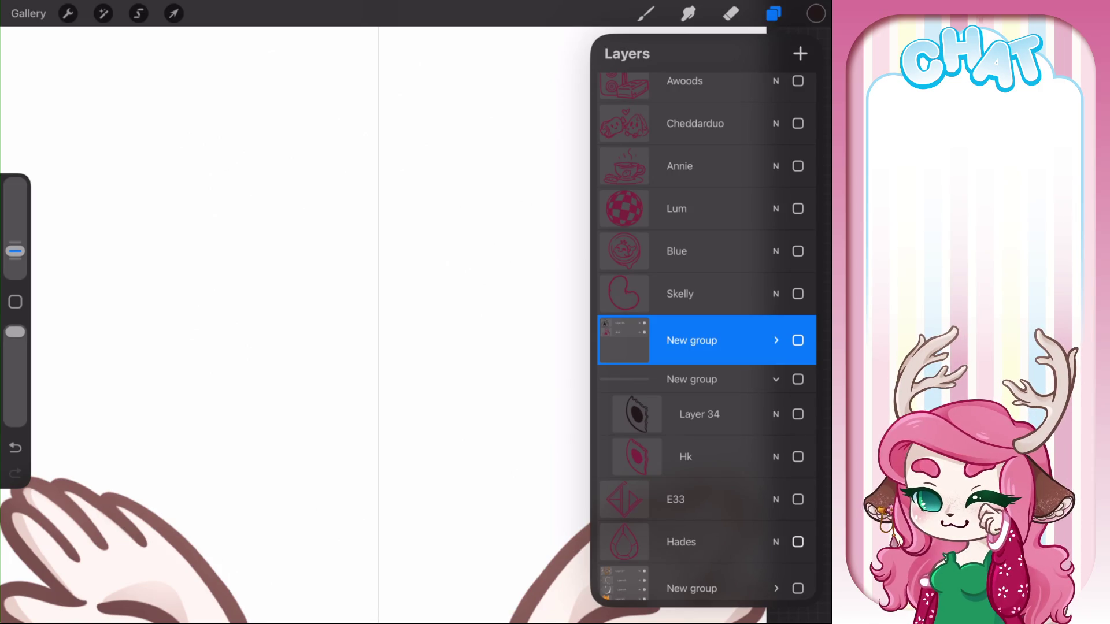
Add a new inking layer above Hades and lower the Hades sketch's opacity
left_click(682, 542)
left_click(800, 53)
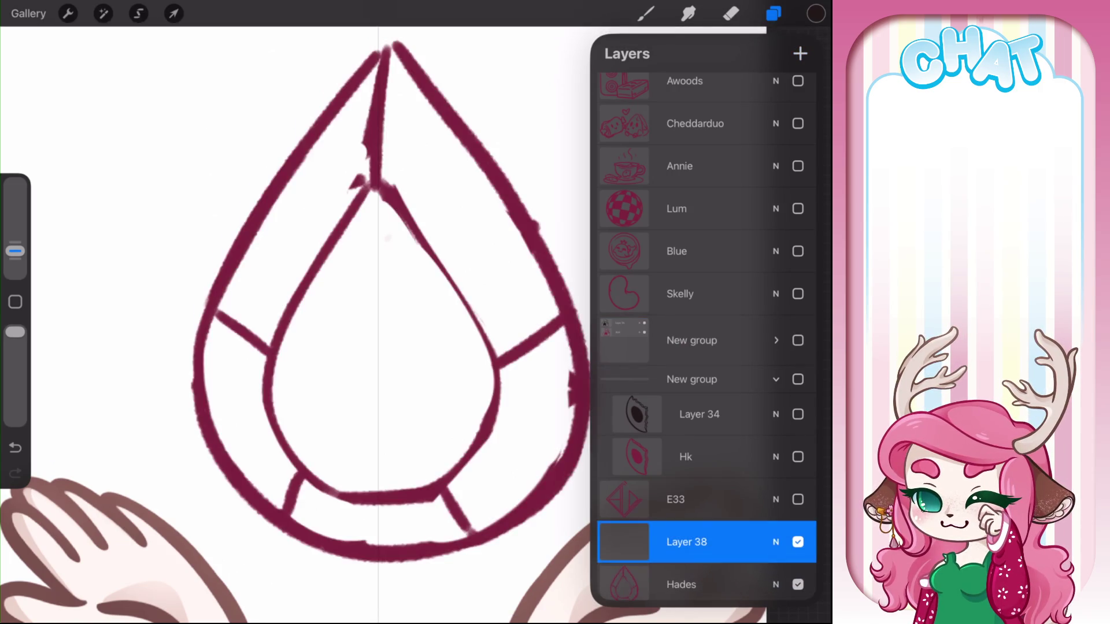
left_click(776, 585)
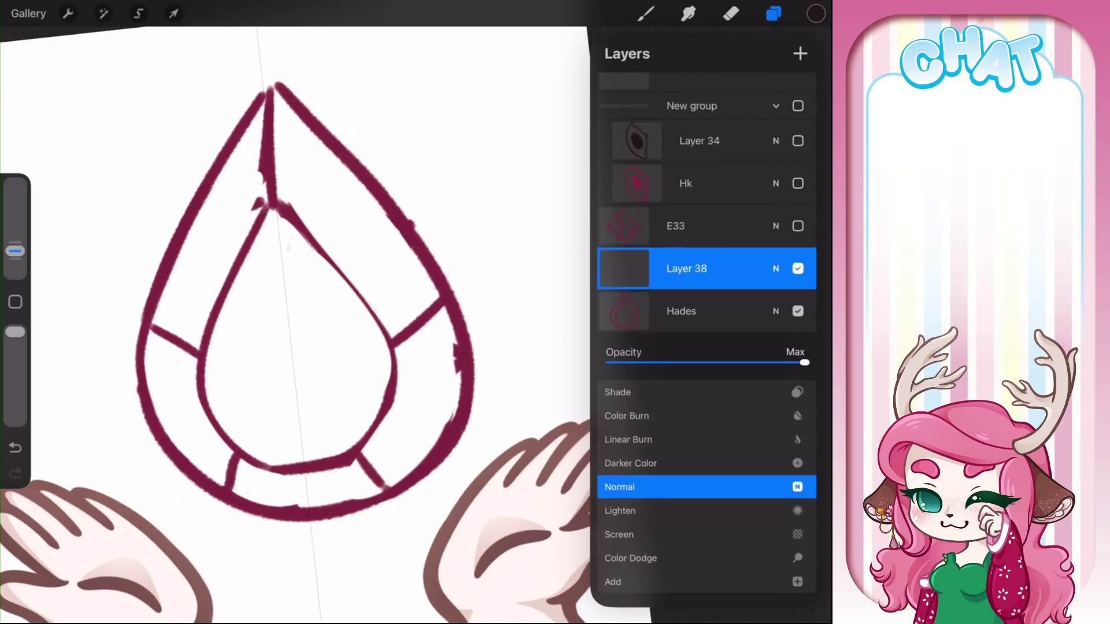
left_click_drag(805, 363, 697, 363)
left_click(776, 311)
left_click(646, 13)
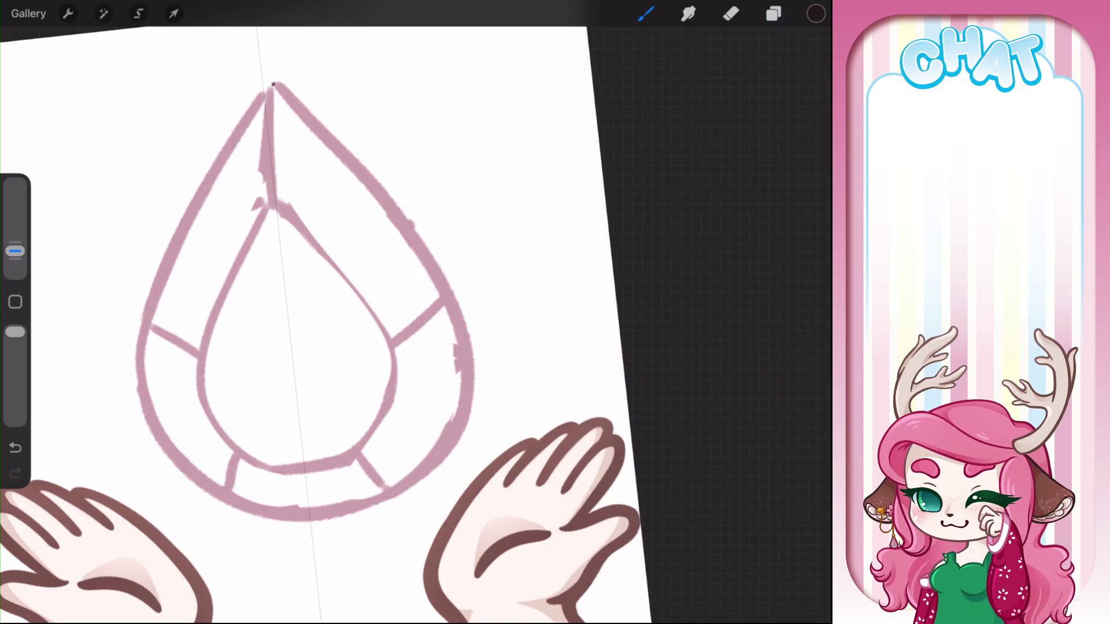
Ink the teardrop outline's left side and top in black
mouse_move(272, 85)
left_mouse_down()
mouse_move(168, 263)
mouse_move(324, 511)
left_mouse_up()
key("ctrl+z")
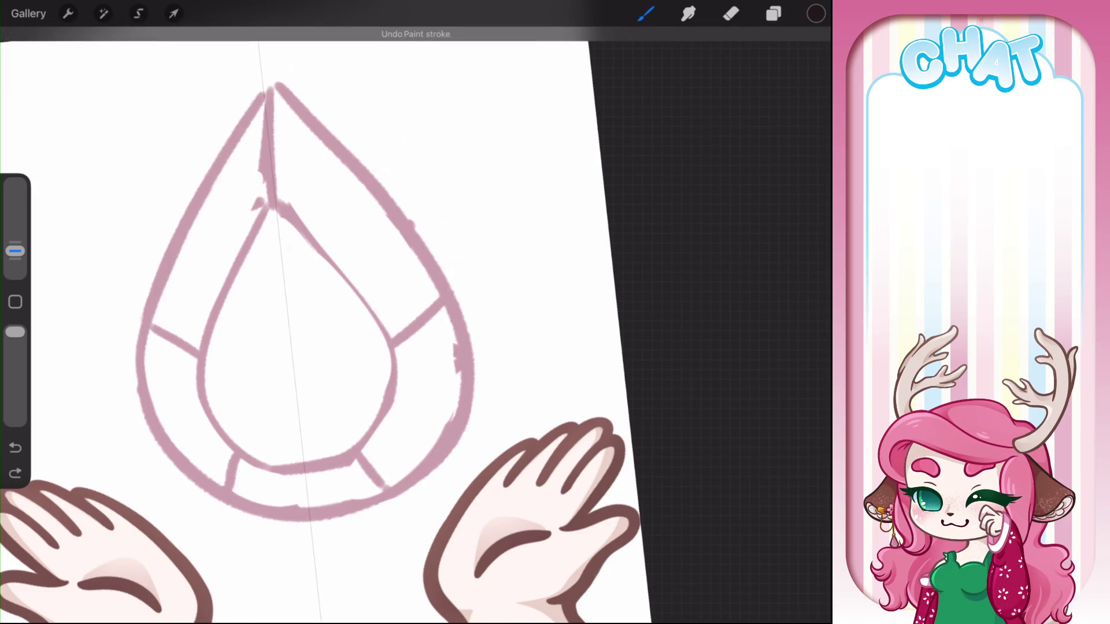
mouse_move(277, 86)
left_mouse_down()
mouse_move(162, 272)
mouse_move(327, 503)
left_mouse_up()
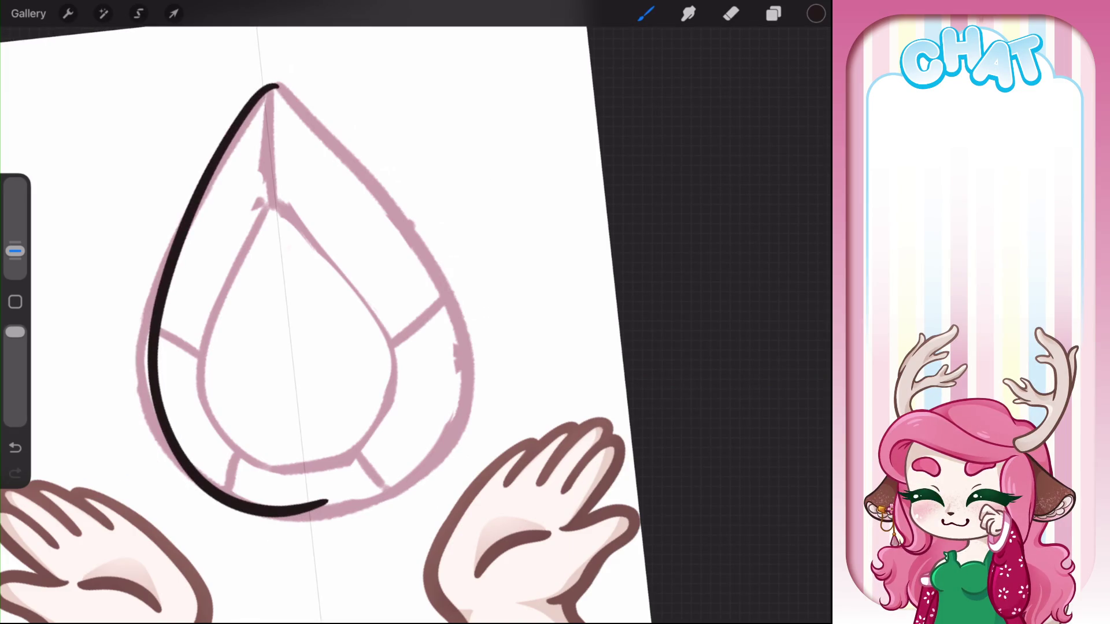
key("ctrl+z")
mouse_move(271, 85)
left_mouse_down()
mouse_move(135, 334)
mouse_move(308, 507)
left_mouse_up()
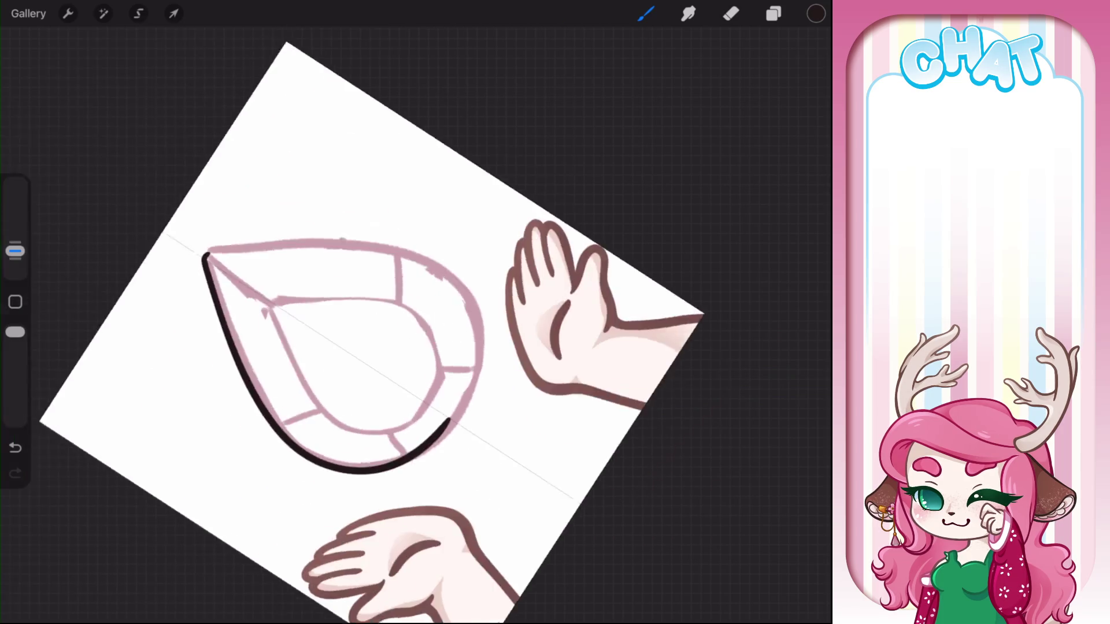
left_click_drag(301, 301, 375, 312)
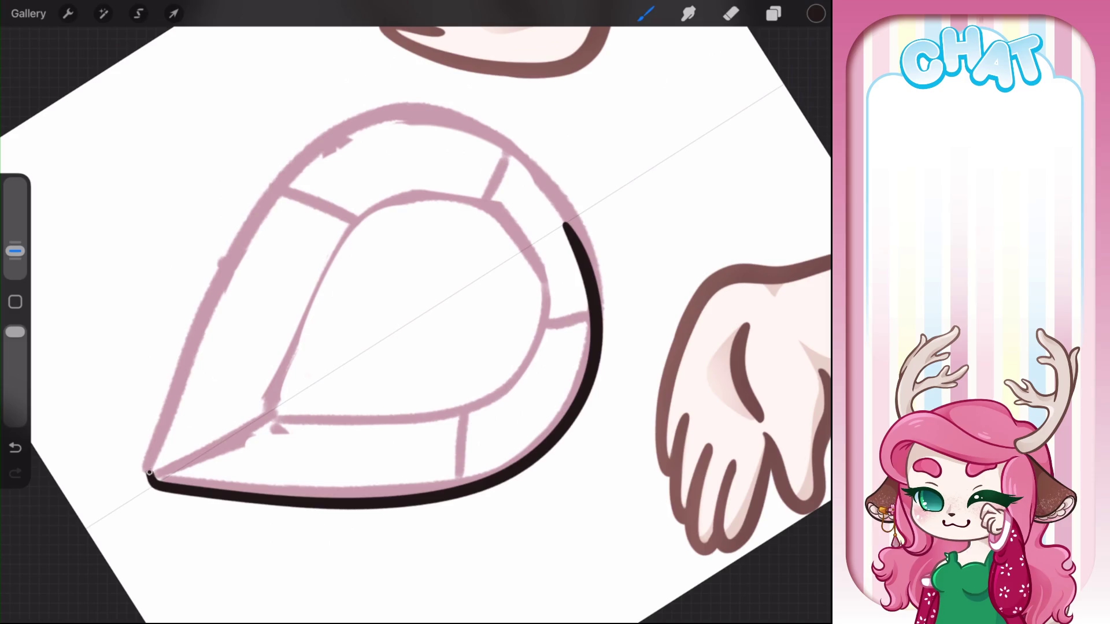
mouse_move(149, 474)
left_mouse_down()
mouse_move(260, 228)
mouse_move(520, 145)
mouse_move(565, 223)
left_mouse_up()
key("ctrl+z")
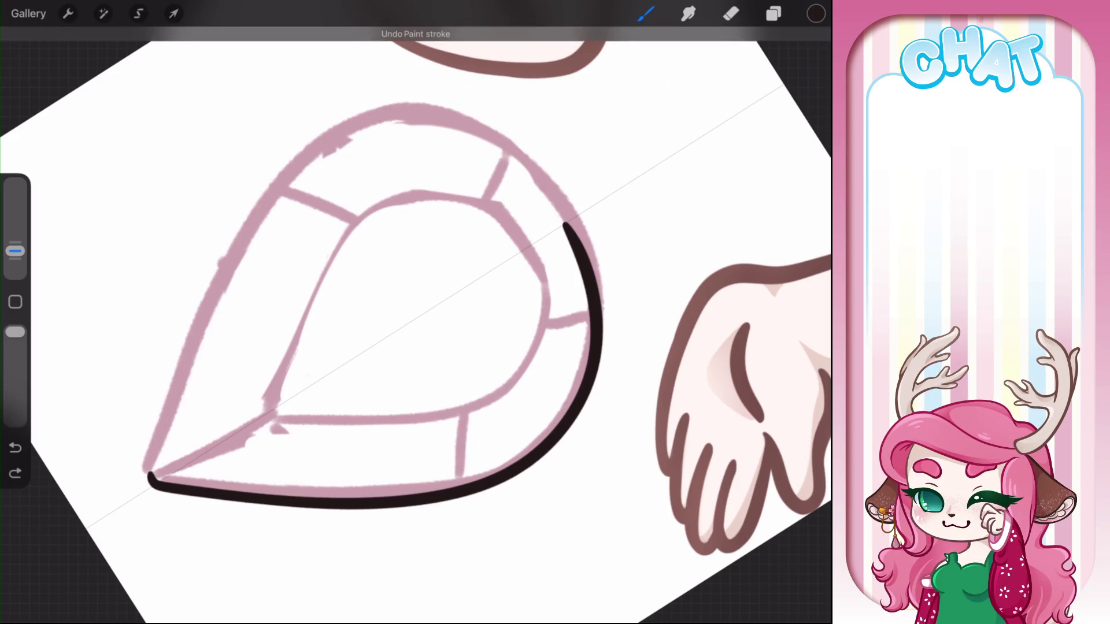
mouse_move(150, 474)
left_mouse_down()
mouse_move(234, 274)
mouse_move(484, 138)
mouse_move(564, 226)
left_mouse_up()
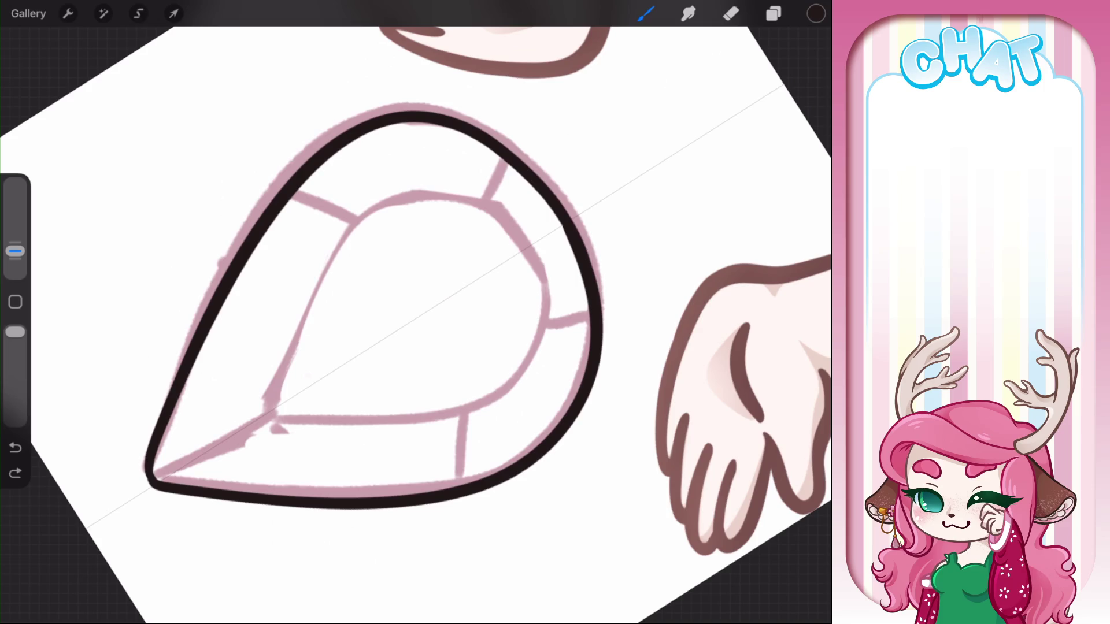
Thicken and retrace the teardrop's left and lower outline in bold black
left_click_drag(376, 306, 491, 358)
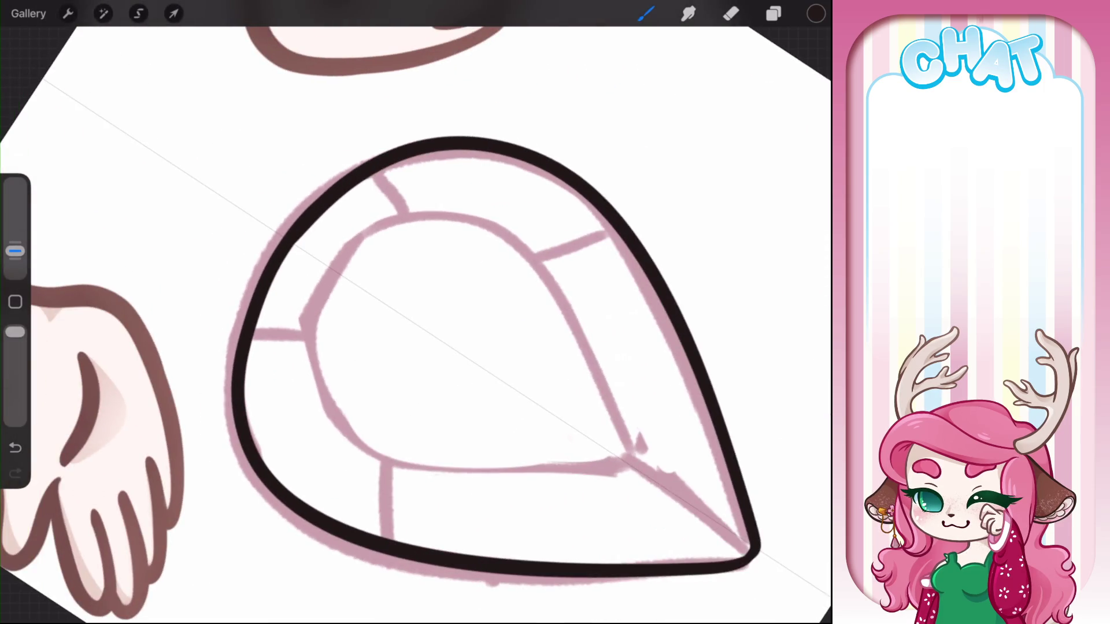
mouse_move(309, 228)
left_mouse_down()
mouse_move(246, 324)
mouse_move(277, 483)
left_mouse_up()
key("ctrl+z")
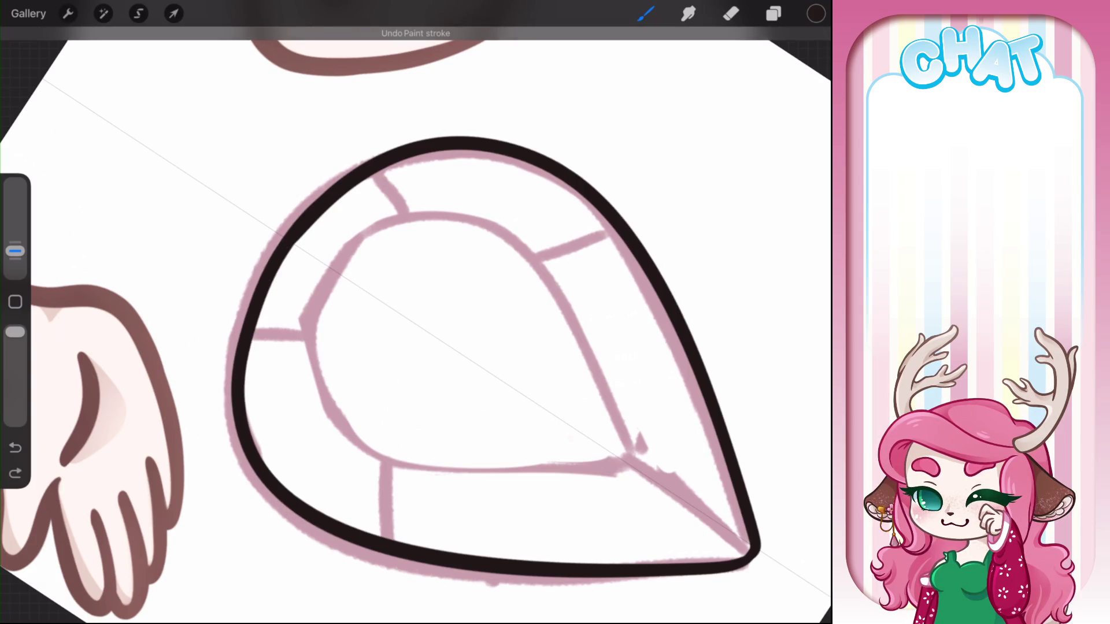
mouse_move(278, 238)
left_mouse_down()
mouse_move(283, 507)
mouse_move(357, 546)
left_mouse_up()
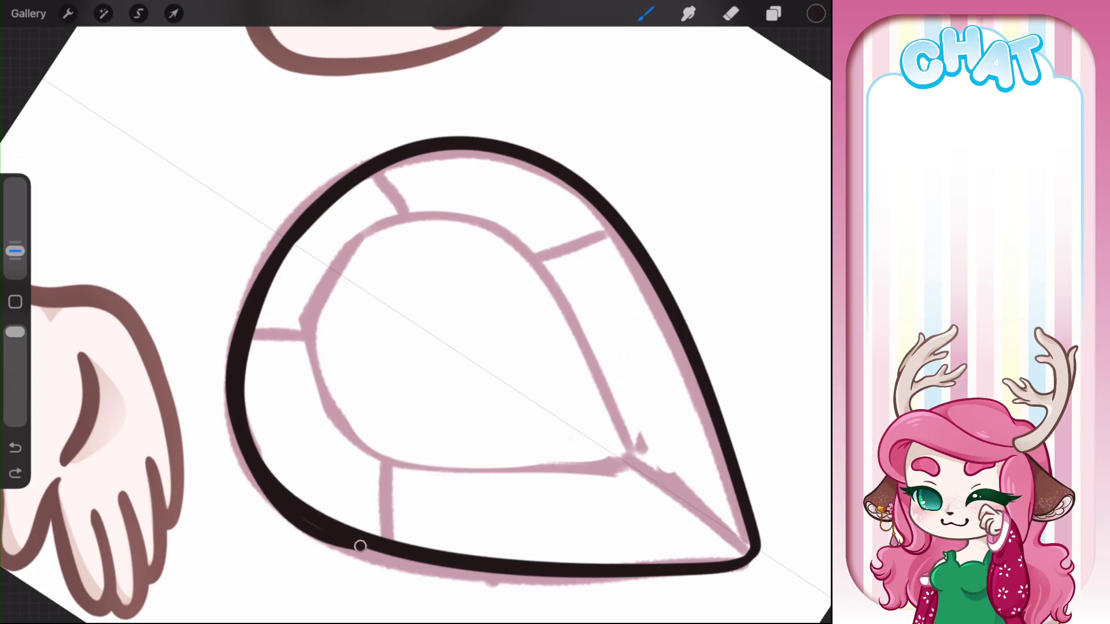
key("ctrl+z")
left_click_drag(277, 231, 355, 543)
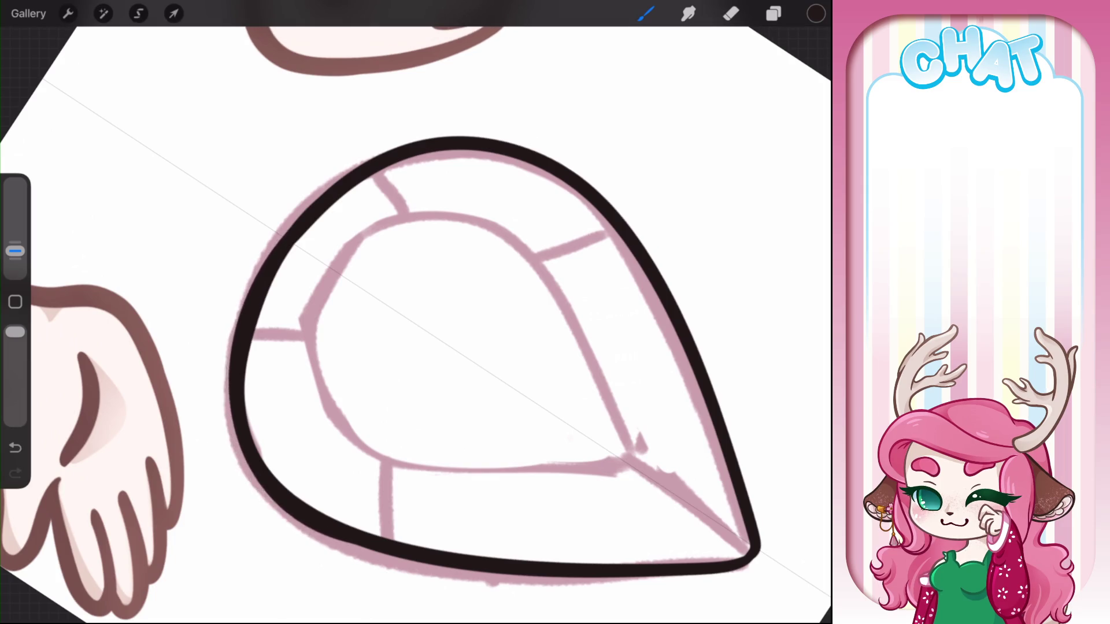
left_click_drag(277, 237, 364, 547)
left_click(16, 447)
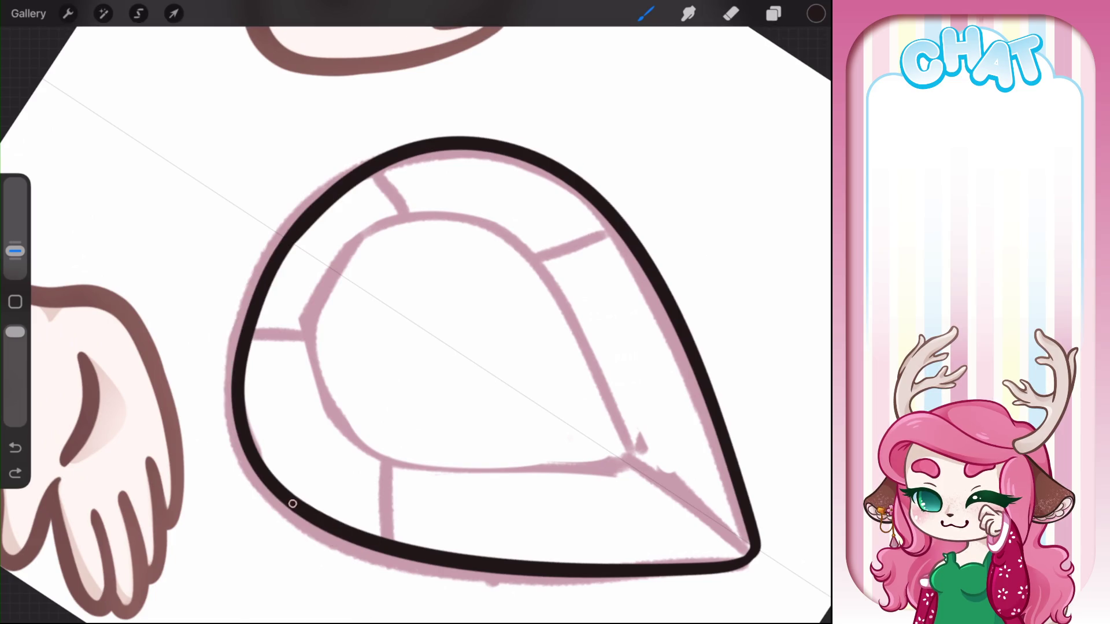
left_click_drag(244, 429, 286, 228)
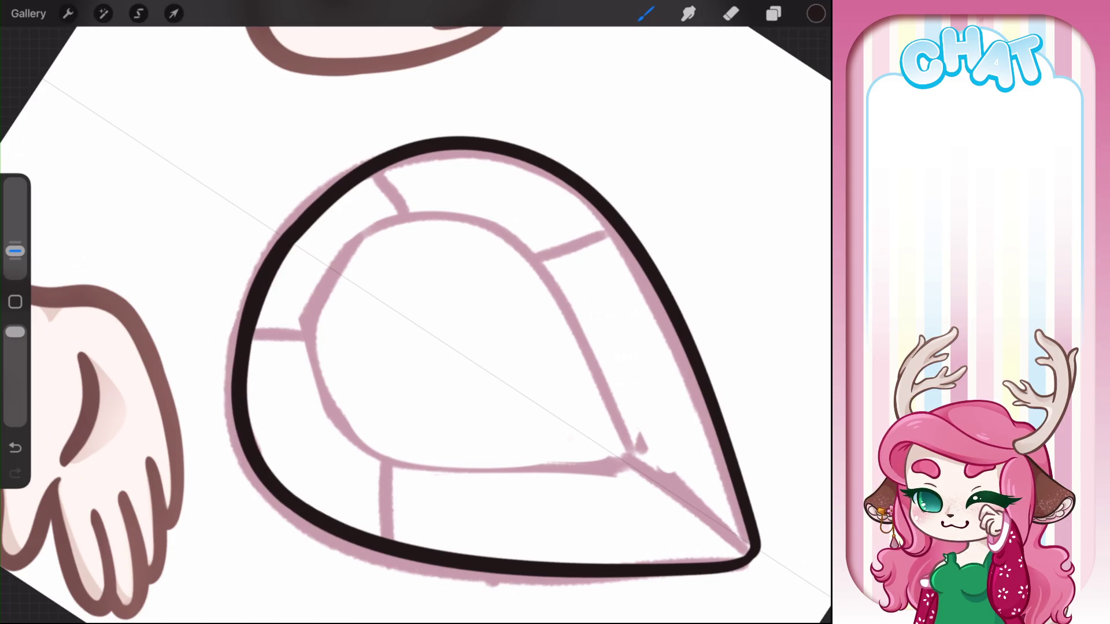
key("ctrl+z")
left_click_drag(254, 477, 249, 312)
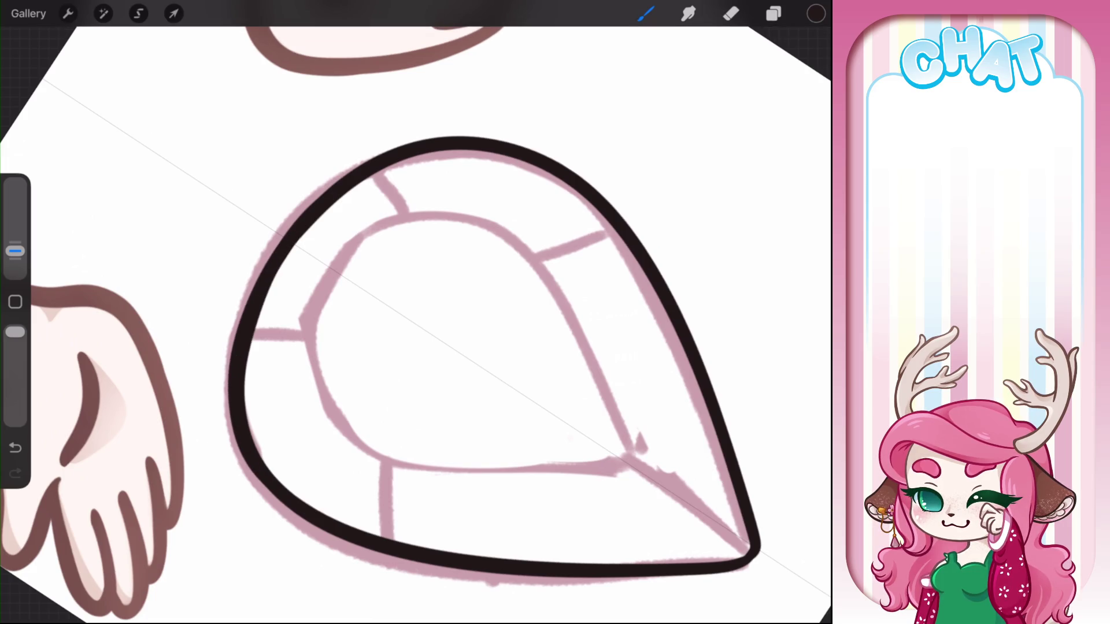
scroll(416, 312, "down", 5)
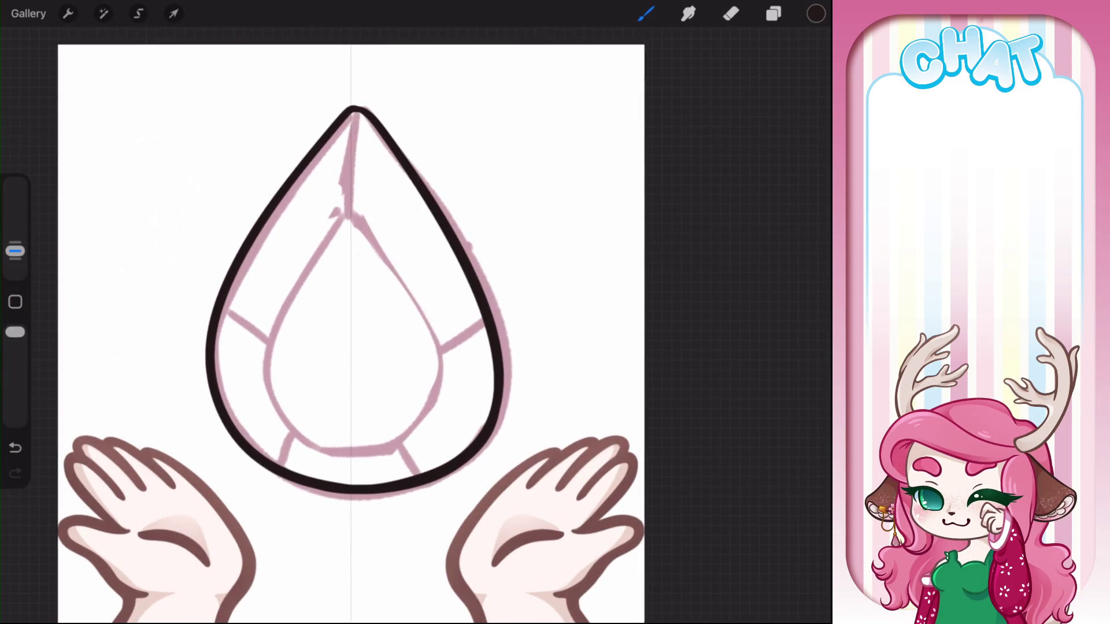
Redraw the outline over the teardrop's top and down its right side
key("ctrl+z")
key("ctrl+z")
key("ctrl+z")
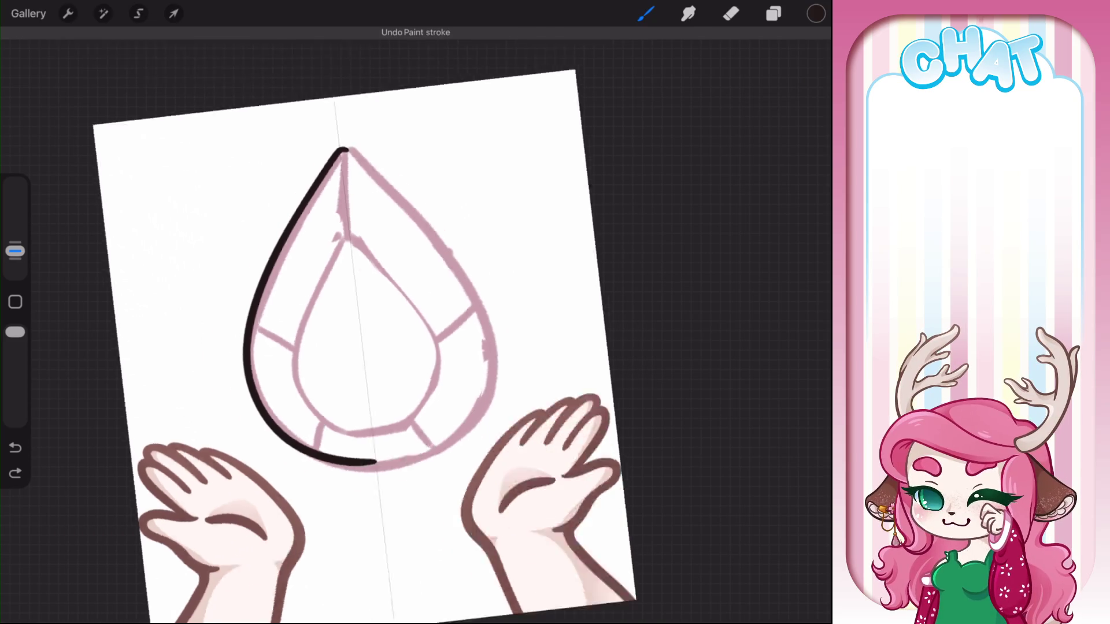
scroll(416, 312, "up", 5)
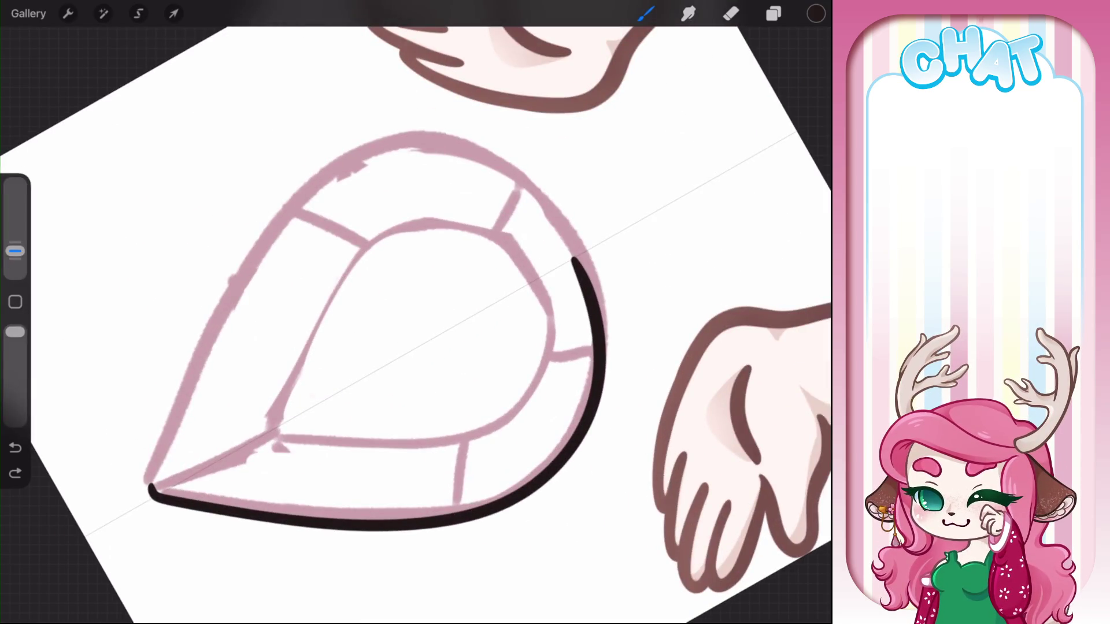
mouse_move(150, 488)
left_mouse_down()
mouse_move(219, 336)
mouse_move(437, 141)
mouse_move(586, 263)
mouse_move(607, 396)
left_mouse_up()
scroll(417, 312, "down", 3)
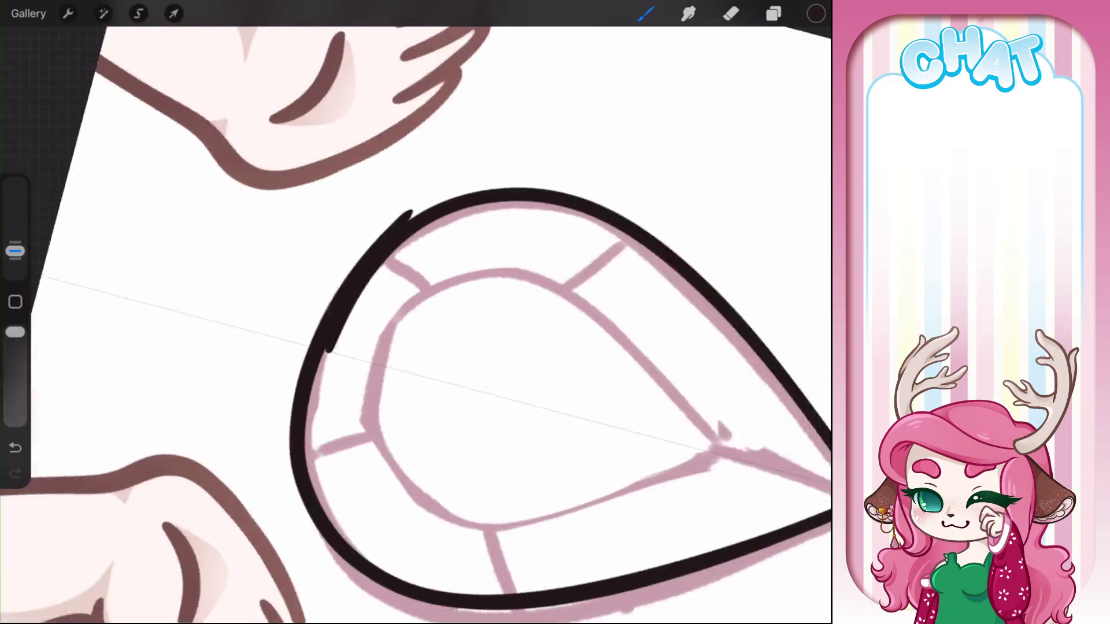
scroll(416, 312, "up", 5)
scroll(416, 312, "down", 2)
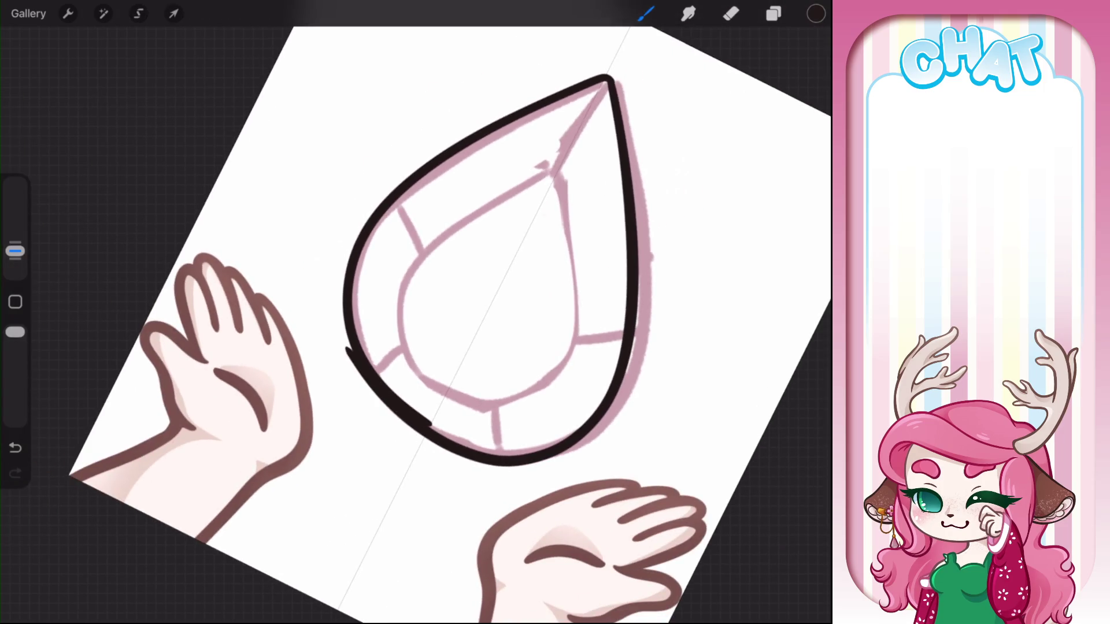
scroll(381, 347, "up", 3)
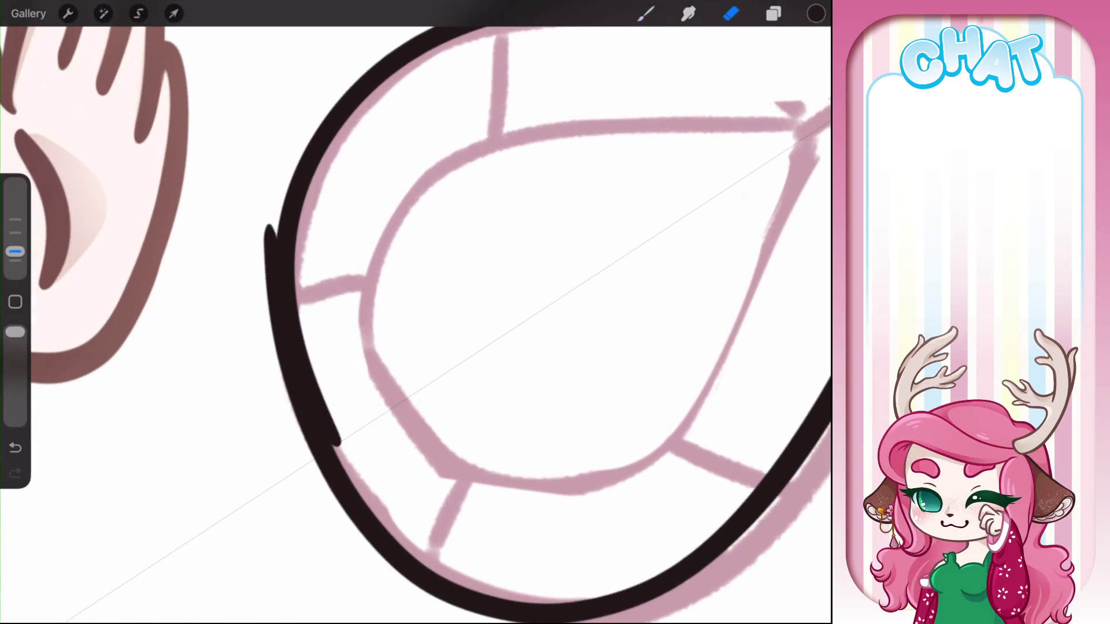
Erase the doubled stroke and smooth the outline's left edge
left_click_drag(300, 315, 340, 445)
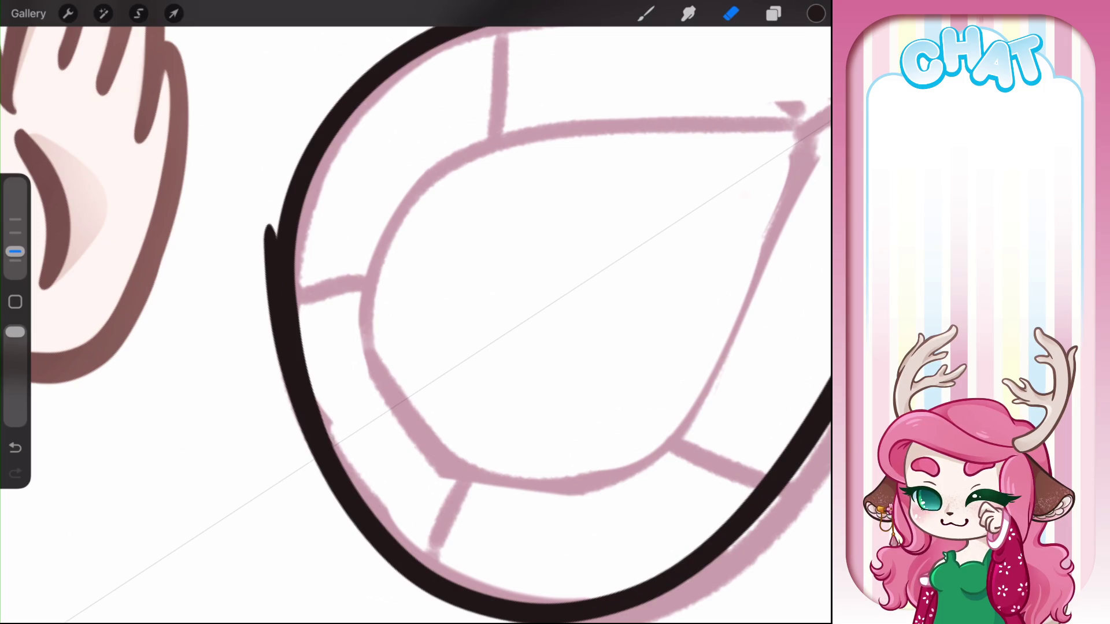
left_click_drag(267, 227, 279, 355)
left_click_drag(276, 232, 296, 422)
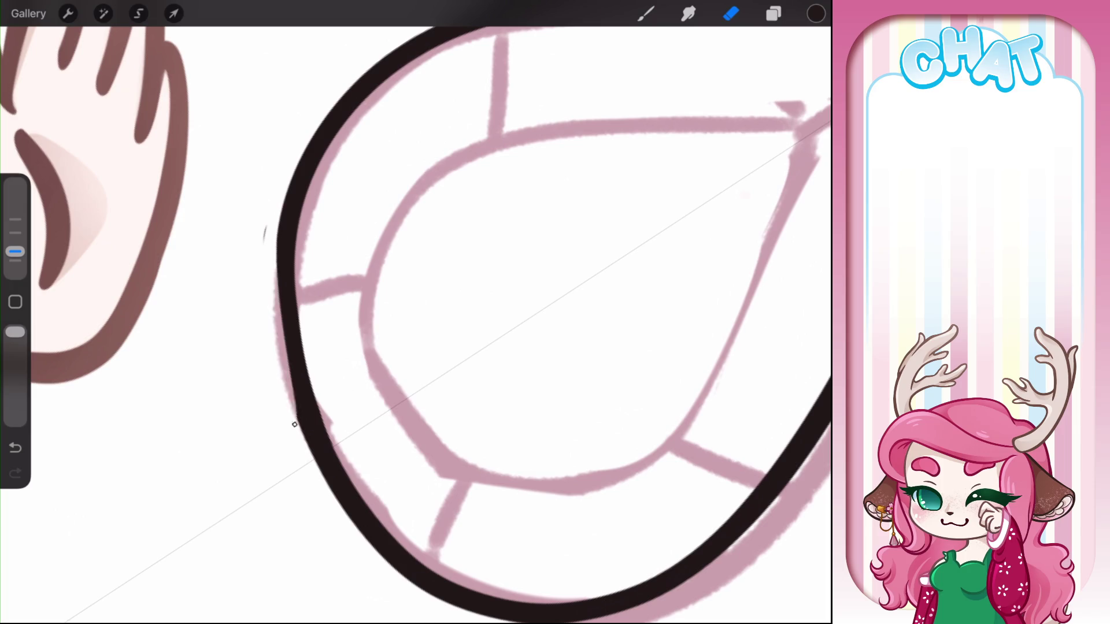
left_click_drag(286, 344, 321, 472)
key("ctrl+z")
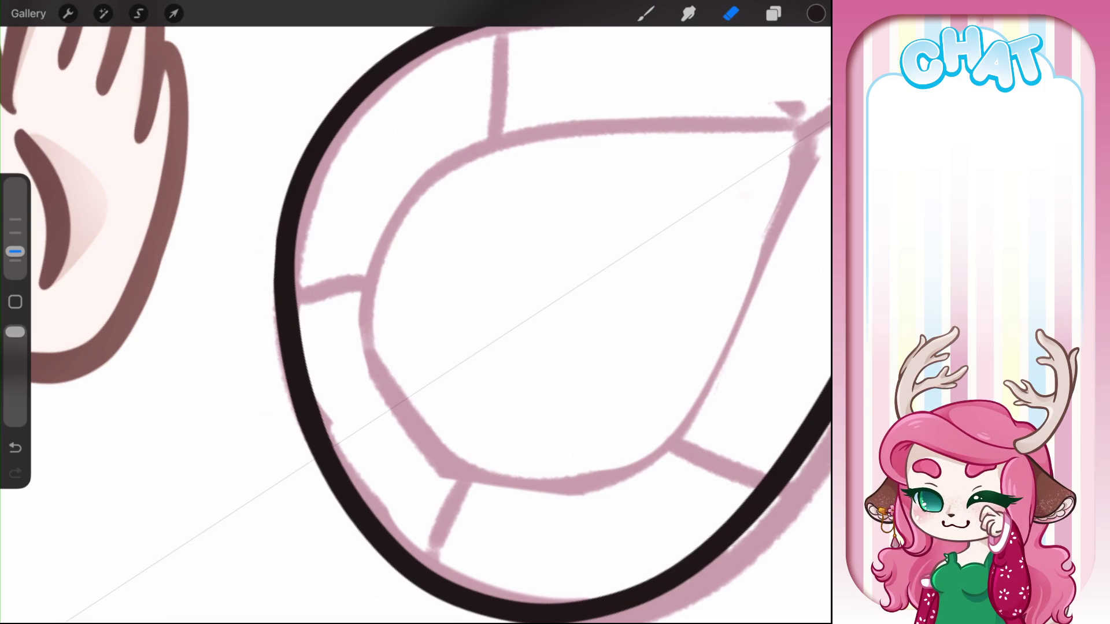
scroll(415, 312, "down", 5)
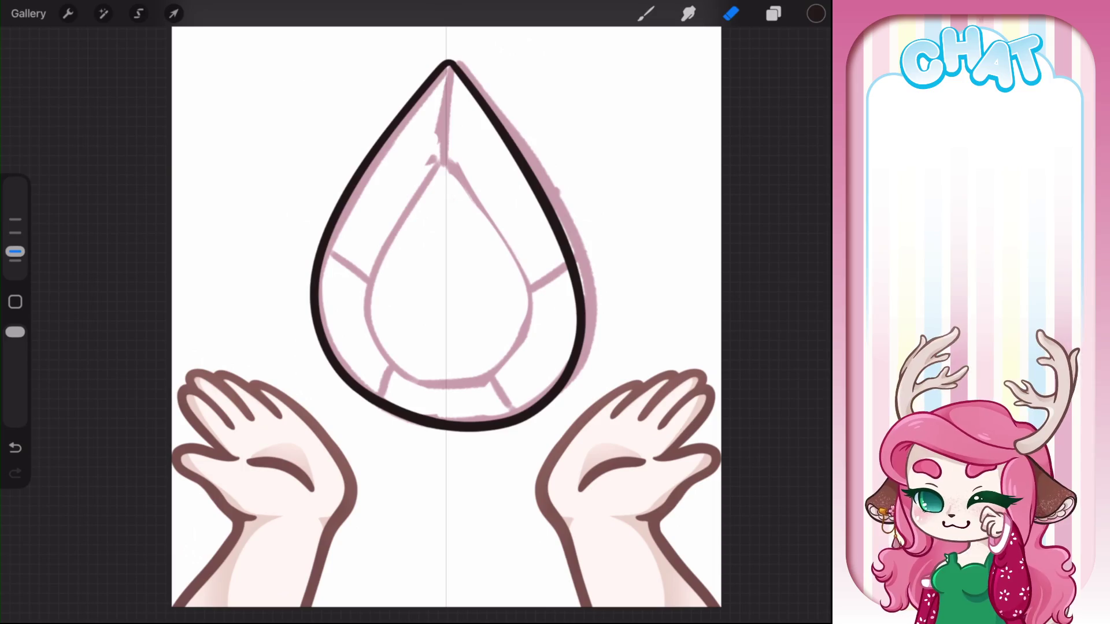
Ink a smaller inner teardrop inside the gem with its left and right curves
key("b")
left_click_drag(449, 65, 430, 179)
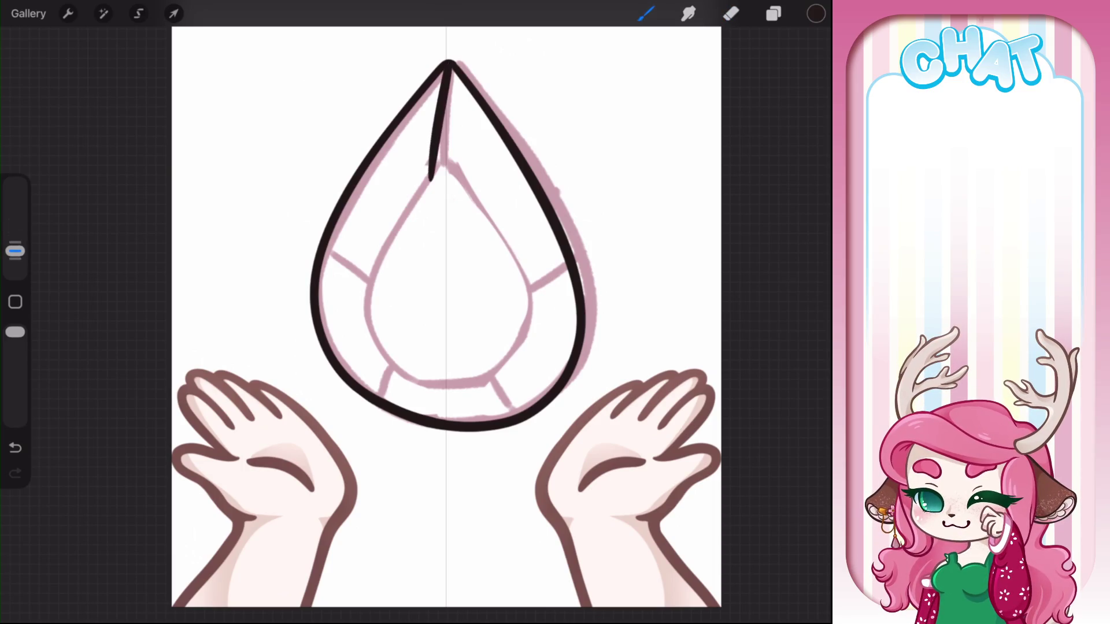
key("ctrl+z")
mouse_move(438, 141)
left_mouse_down()
mouse_move(430, 384)
mouse_move(517, 356)
left_mouse_up()
left_click_drag(449, 154, 510, 327)
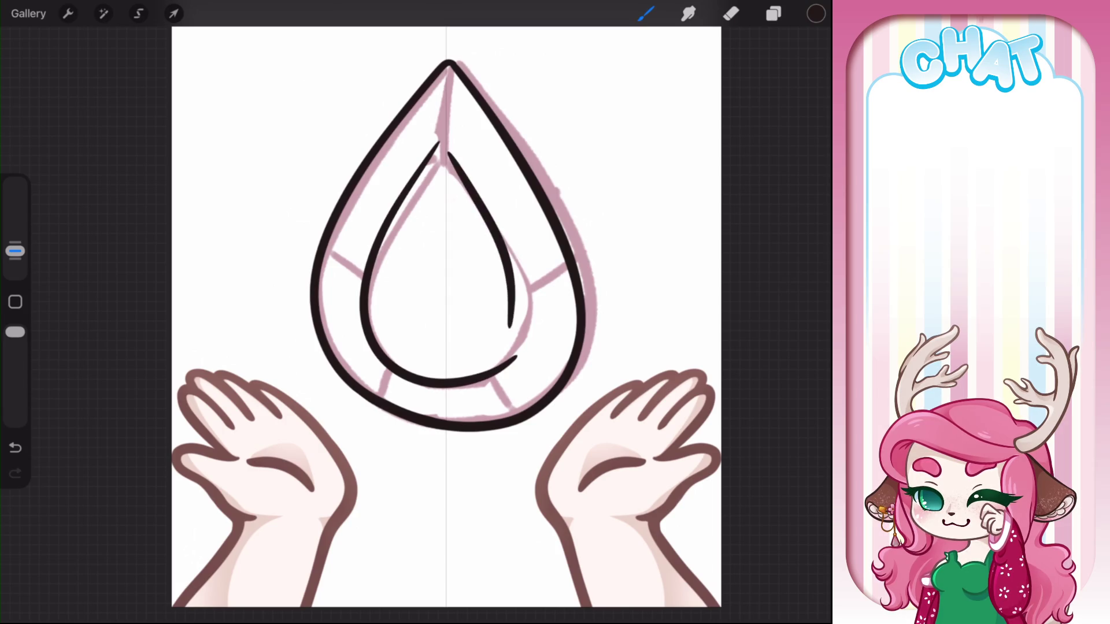
key("ctrl+z")
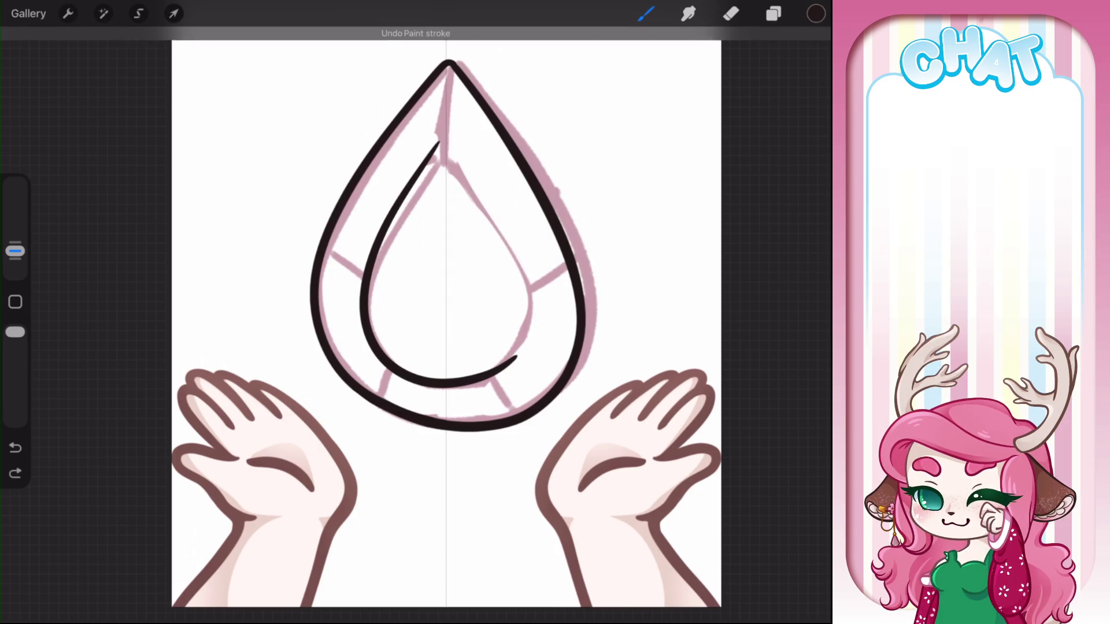
left_click_drag(446, 150, 523, 328)
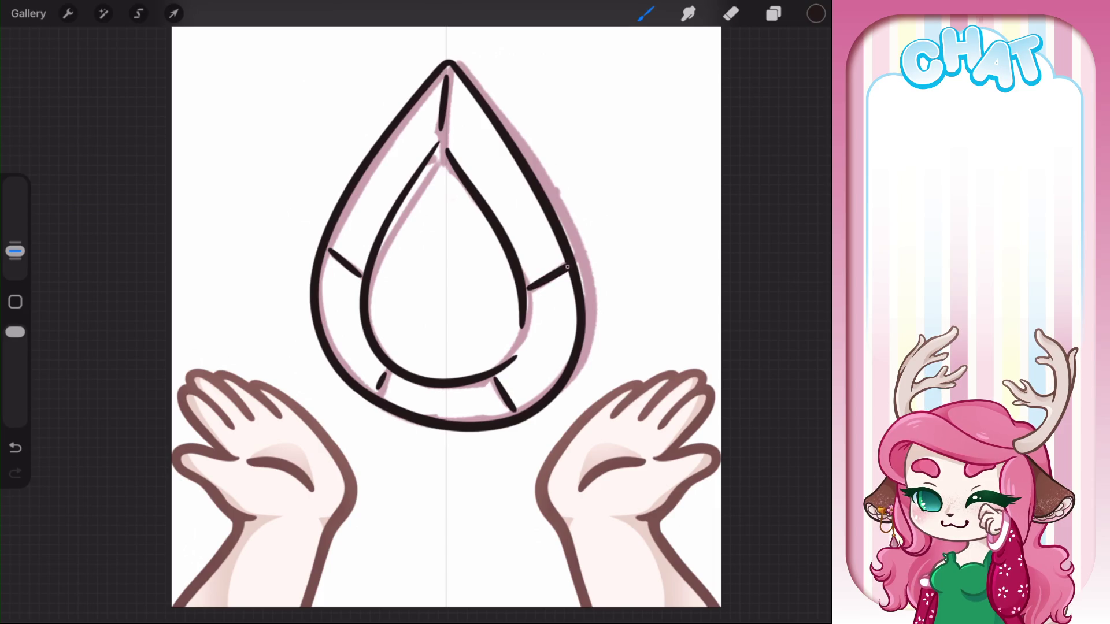
scroll(496, 305, "down", 5)
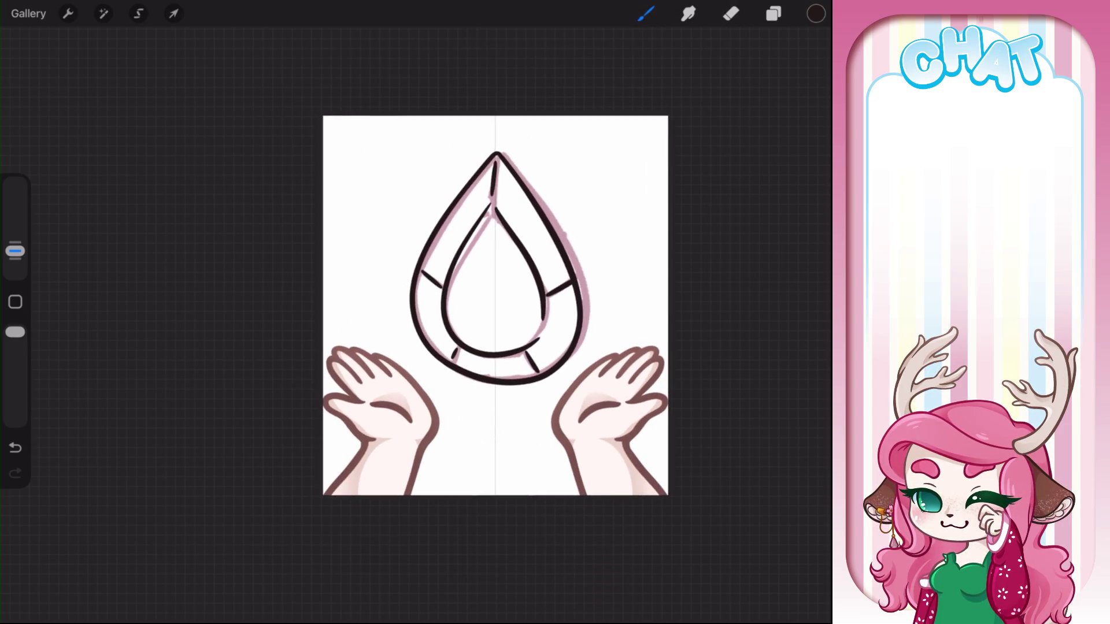
Group Layer 38 with Hades, hide and collapse that group, and show the E33 sketch
left_click(773, 14)
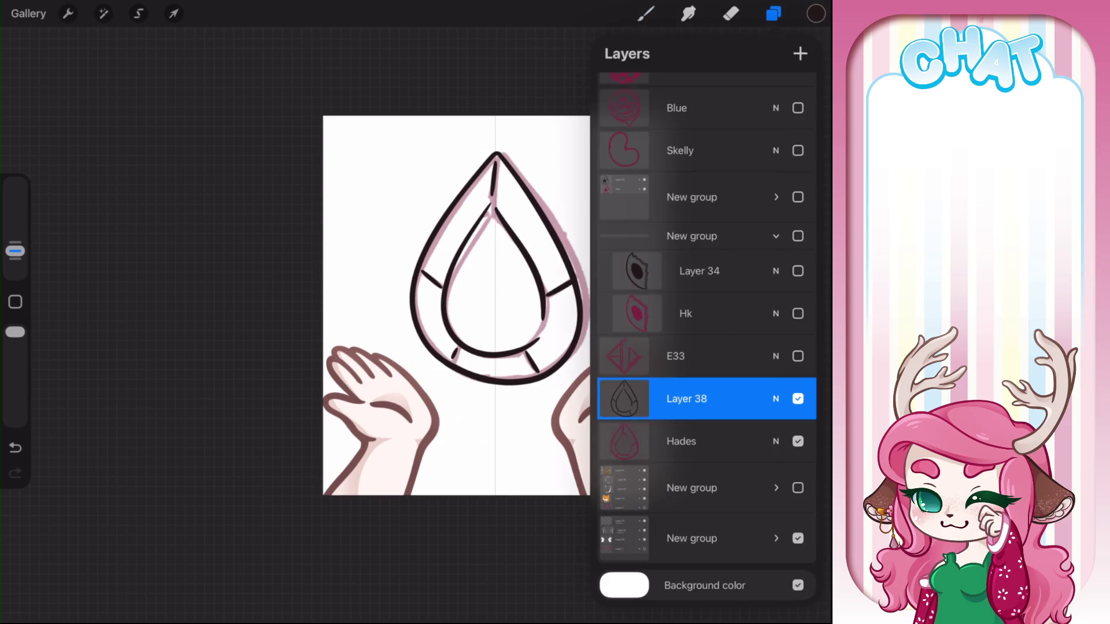
left_click_drag(665, 441, 752, 441)
left_click(796, 53)
left_click(798, 391)
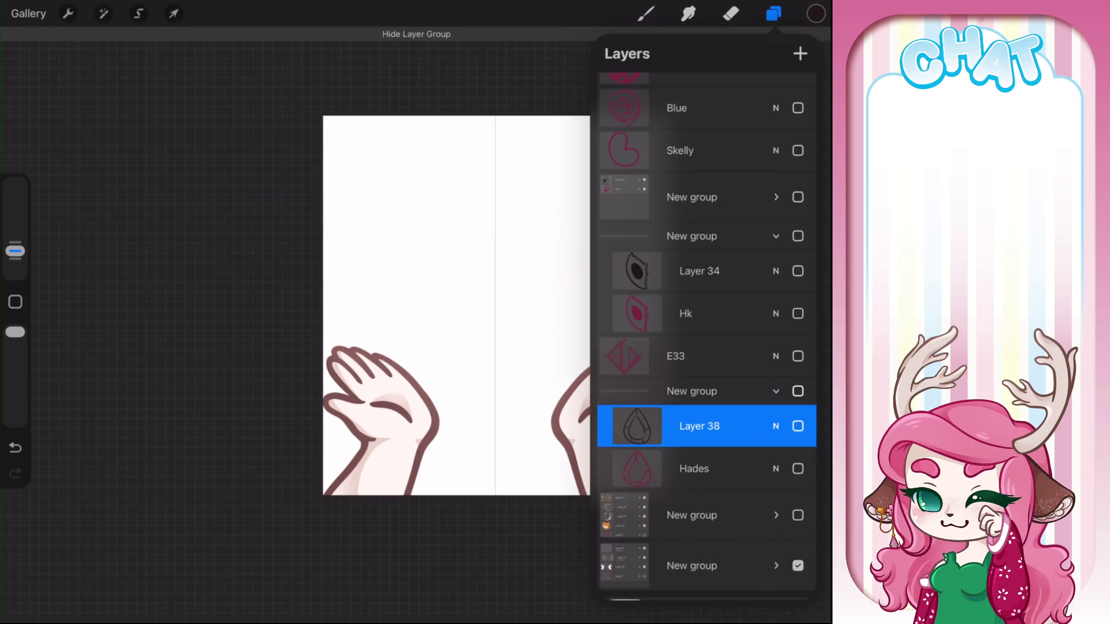
left_click(776, 391)
left_click(798, 391)
Add Layer 40 above E33 and group the two layers together
left_click(676, 391)
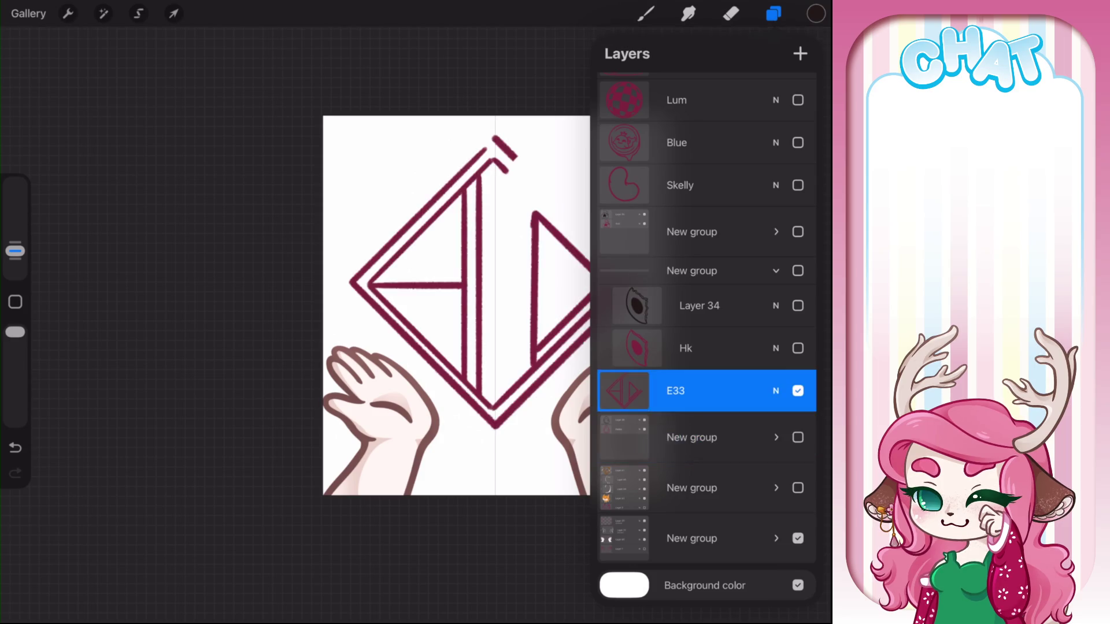
left_click(801, 53)
left_click_drag(665, 433, 752, 433)
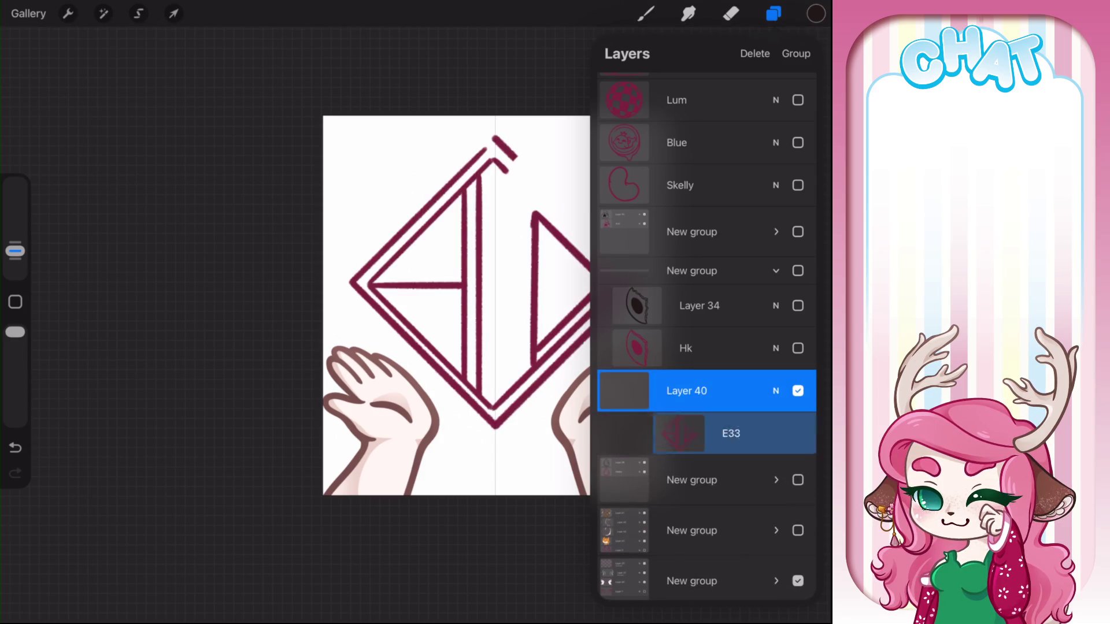
left_click(795, 52)
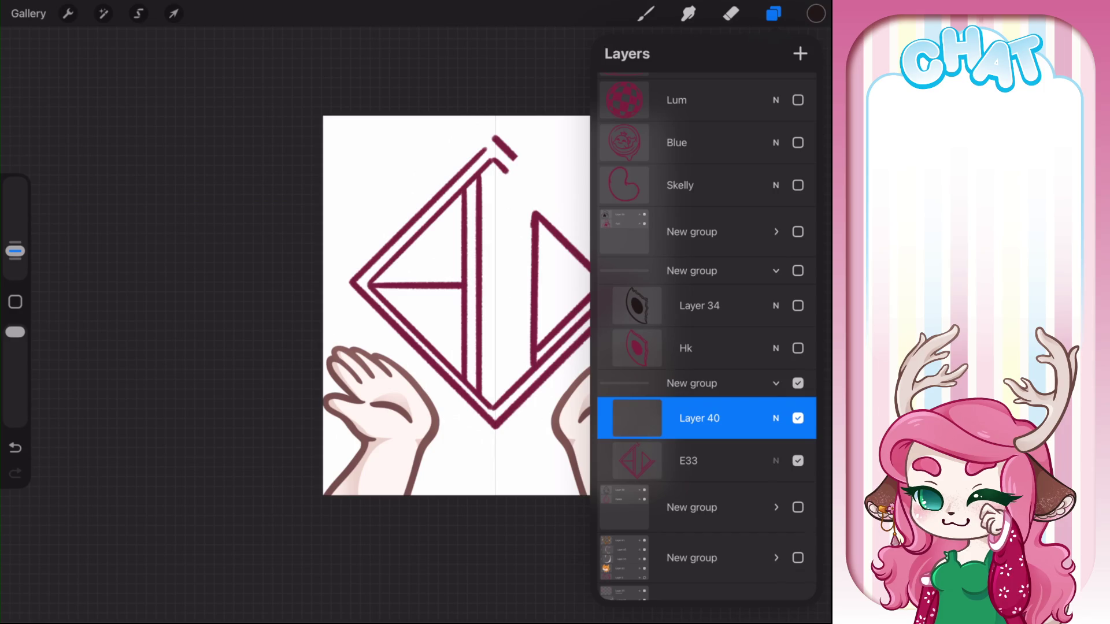
Lower the E33 sketch's opacity, then undo the fade
left_click(776, 461)
left_click_drag(807, 353, 654, 354)
left_click(776, 310)
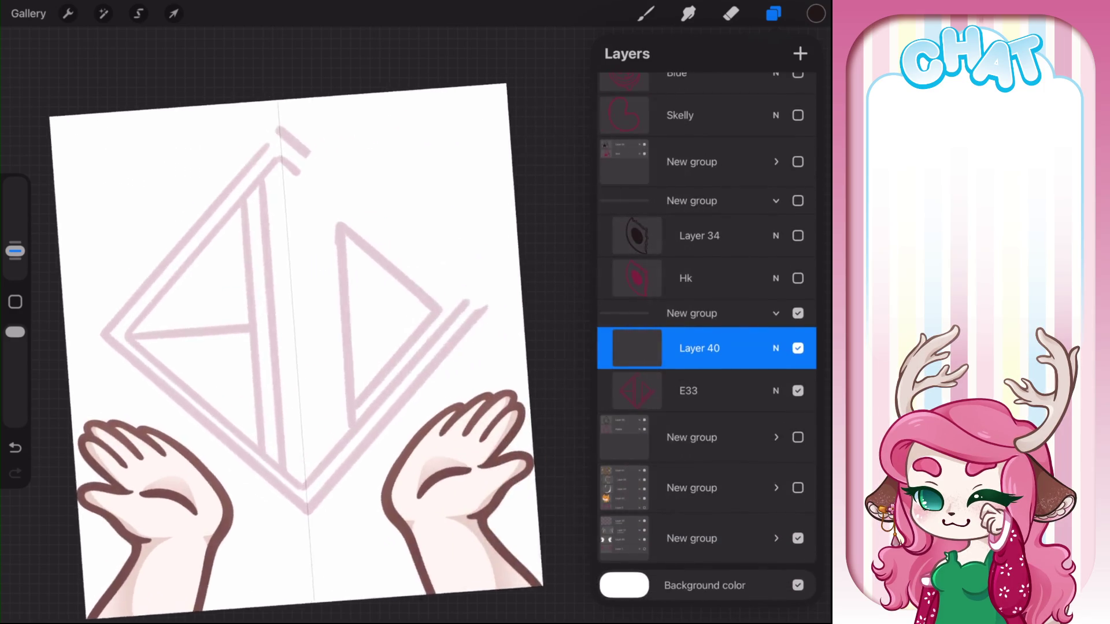
key("ctrl+z")
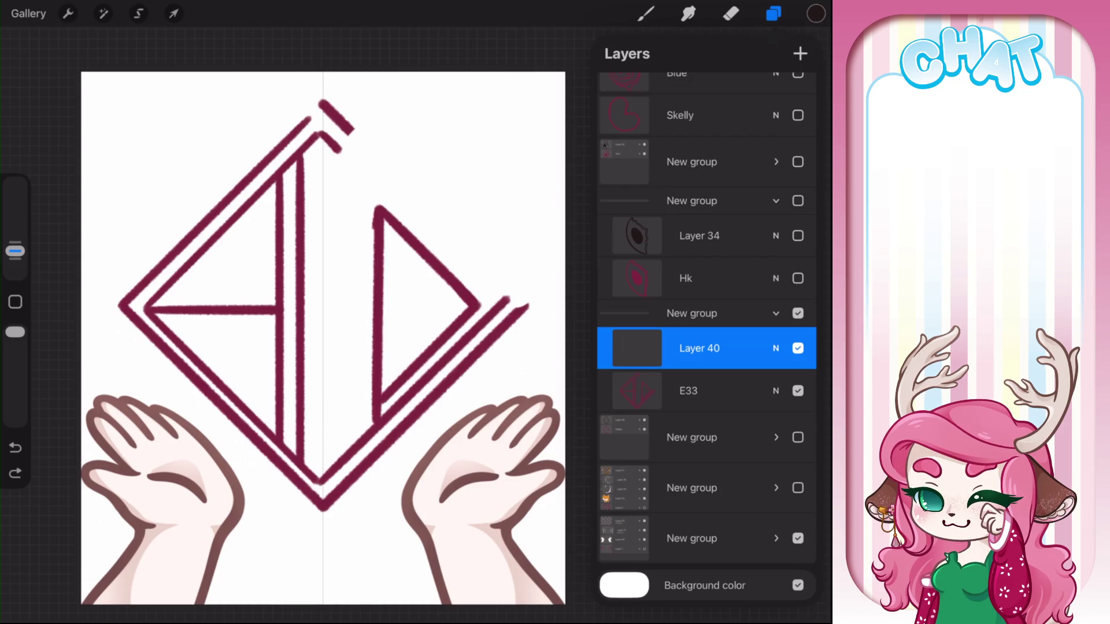
Try a black stroke along the diamond's upper-left edge, then undo it
left_click_drag(361, 166, 147, 294)
left_click(410, 161)
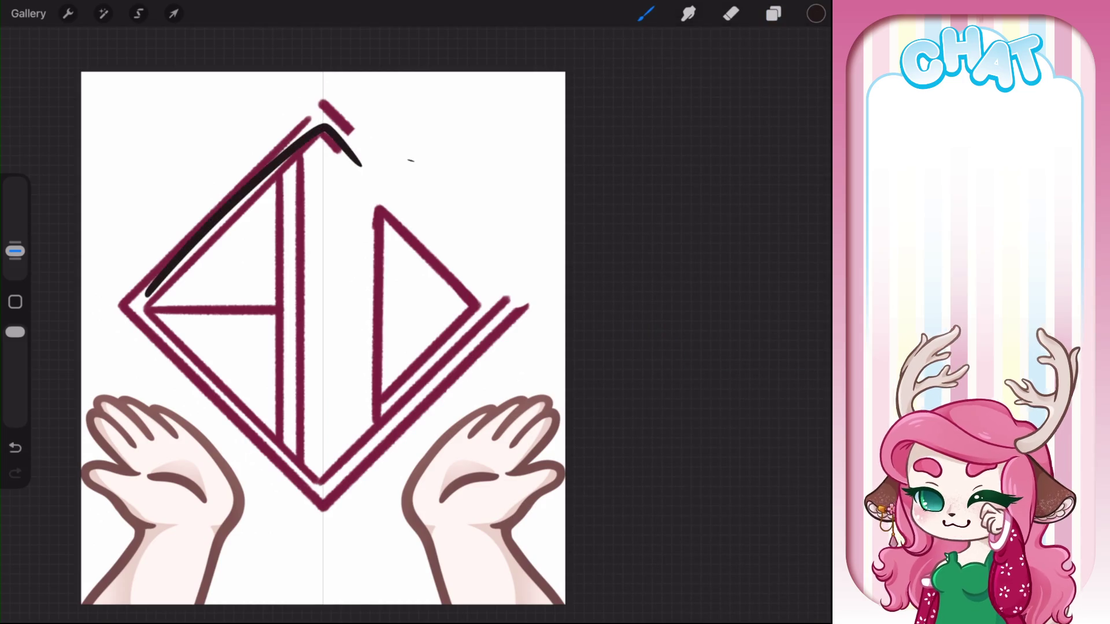
key("ctrl+z")
key("ctrl+z")
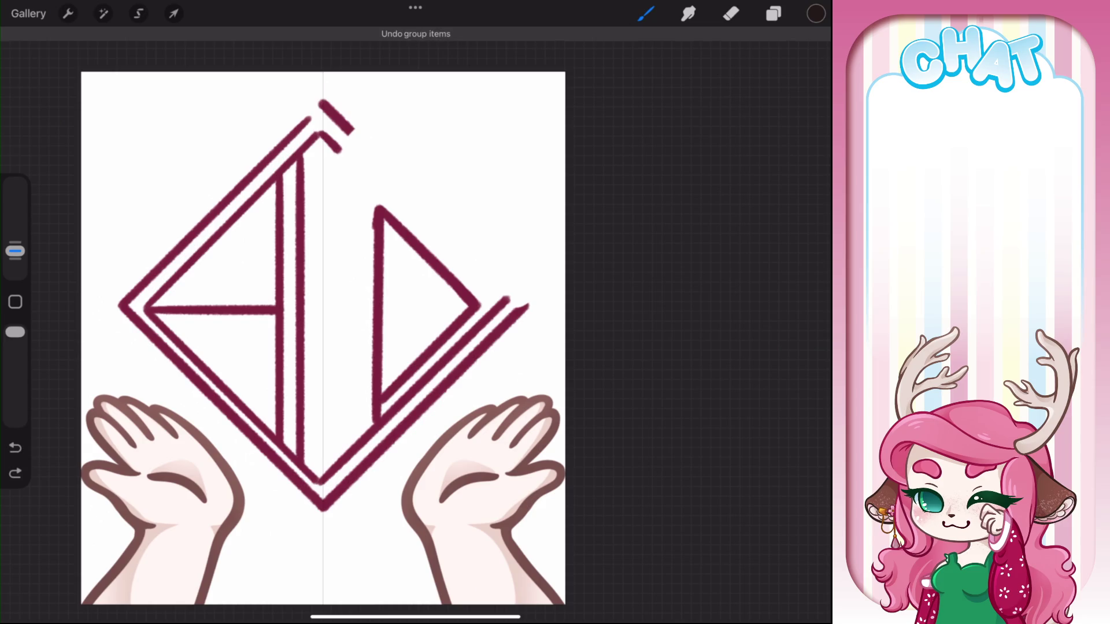
key("ctrl+shift+z")
key("ctrl+shift+z")
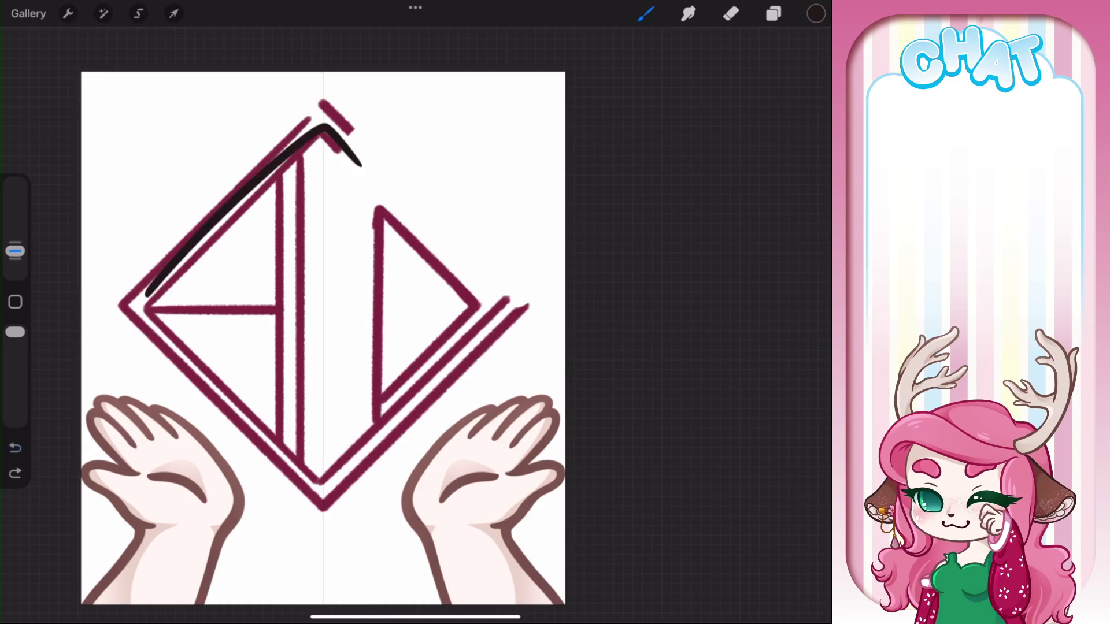
key("ctrl+z")
Fade the E33 sketch to about 41% opacity and begin the inner black diamond
key("l")
left_click_drag(804, 355, 660, 354)
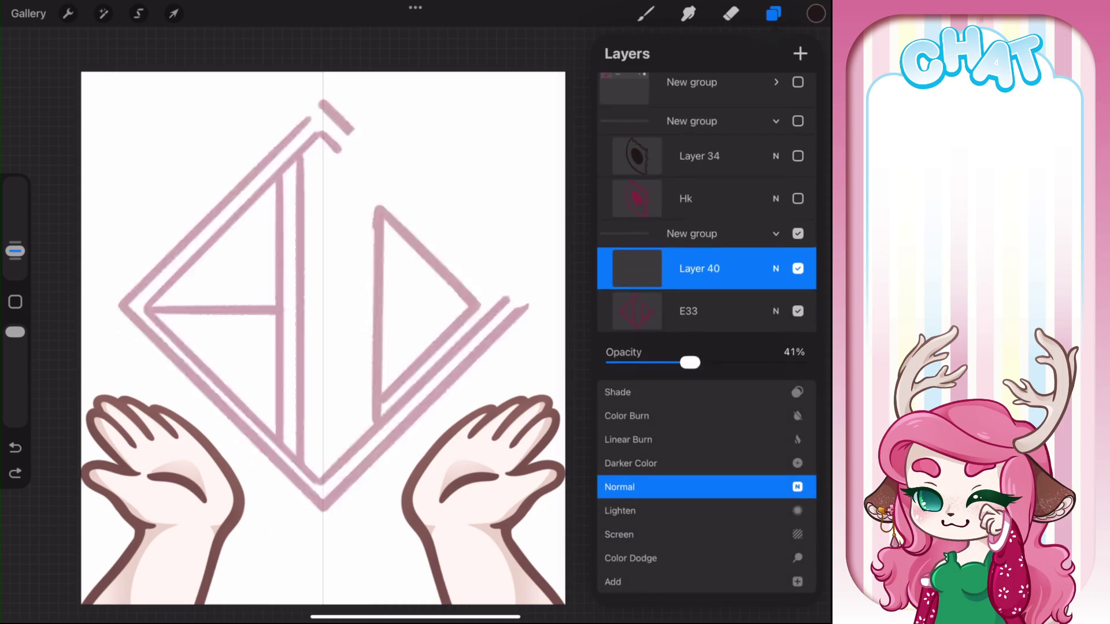
left_click(776, 328)
left_click(646, 14)
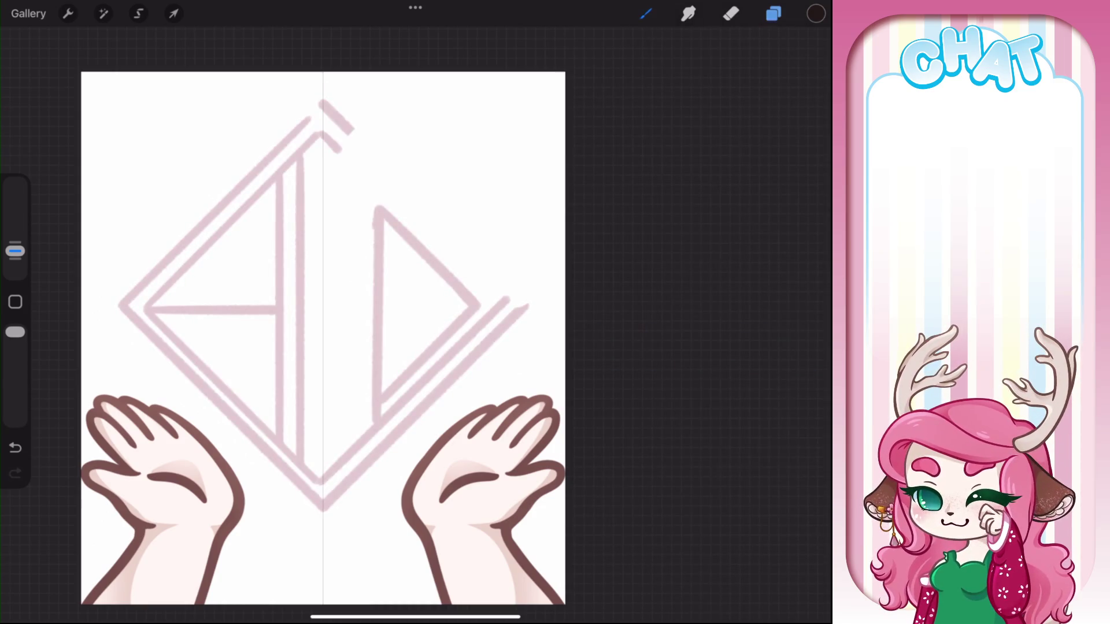
mouse_move(321, 132)
left_mouse_down()
mouse_move(470, 297)
mouse_move(355, 416)
mouse_move(284, 466)
mouse_move(137, 306)
mouse_move(327, 133)
left_mouse_up()
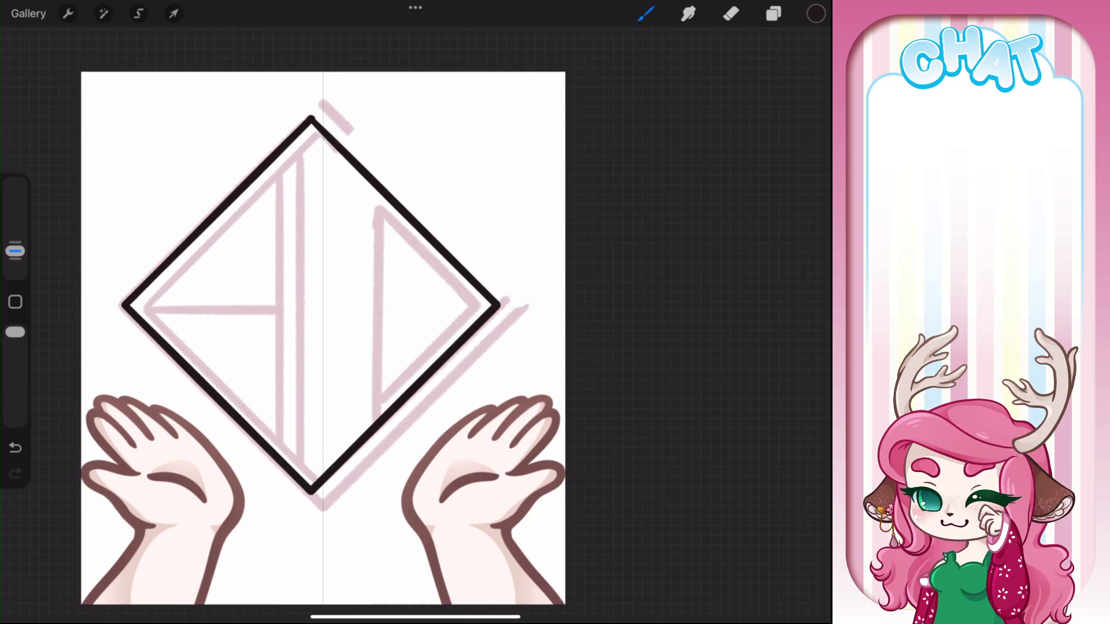
Snap the inner diamond to a square, nudge it right, and draw a larger outer square diamond
left_click(413, 37)
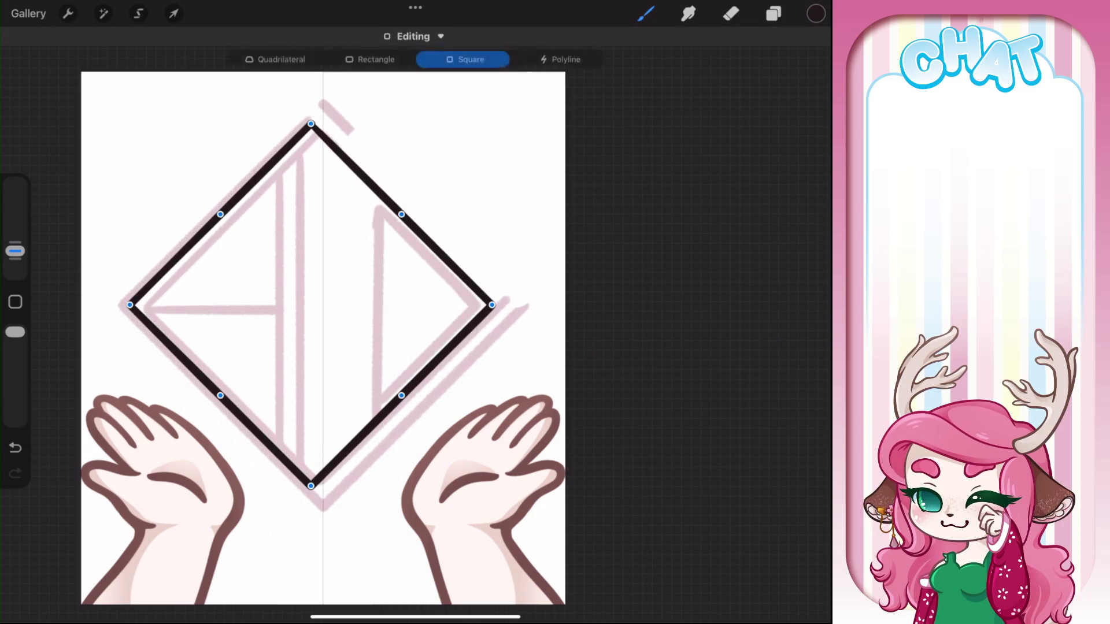
left_click_drag(311, 305, 321, 304)
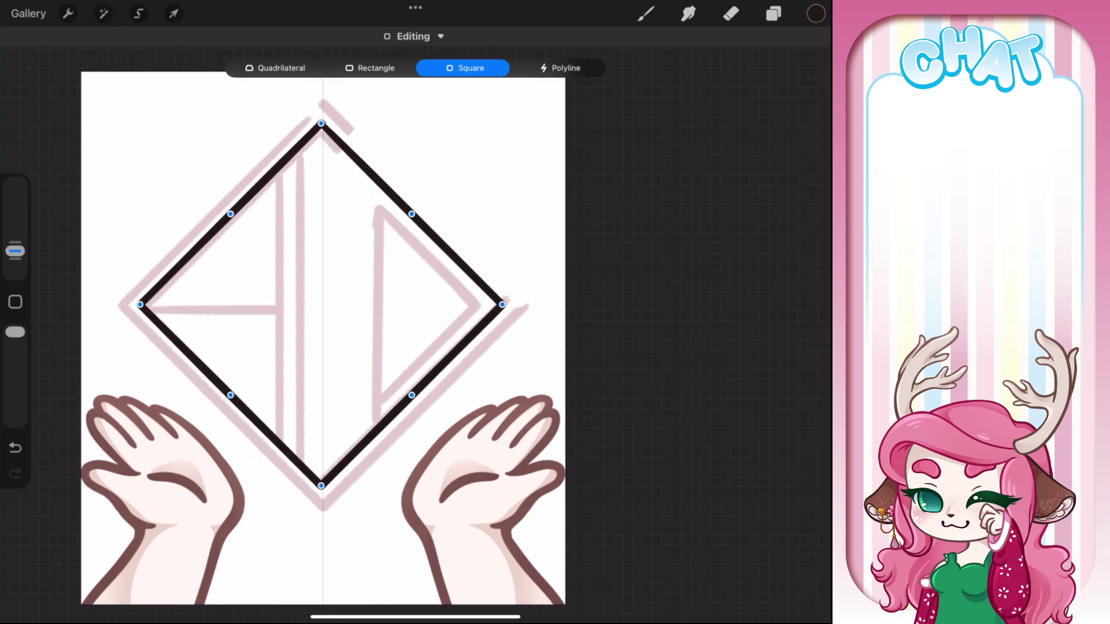
mouse_move(354, 129)
left_mouse_down()
mouse_move(183, 405)
mouse_move(324, 90)
left_mouse_up()
left_click(414, 35)
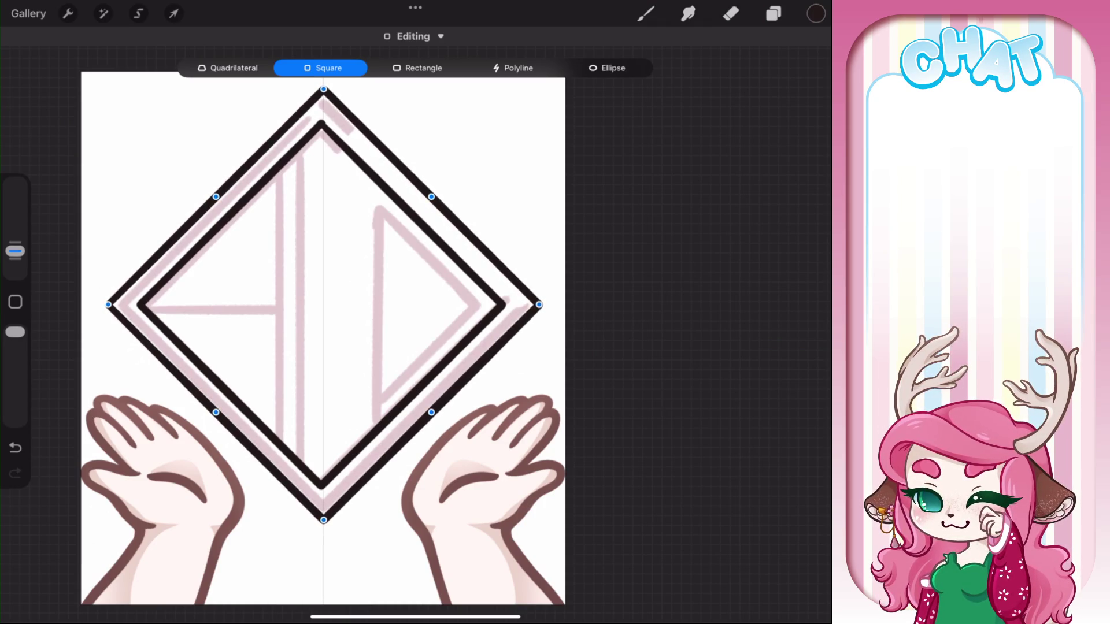
Erase the upper-right sides of both diamonds with a slightly smaller eraser
key("e")
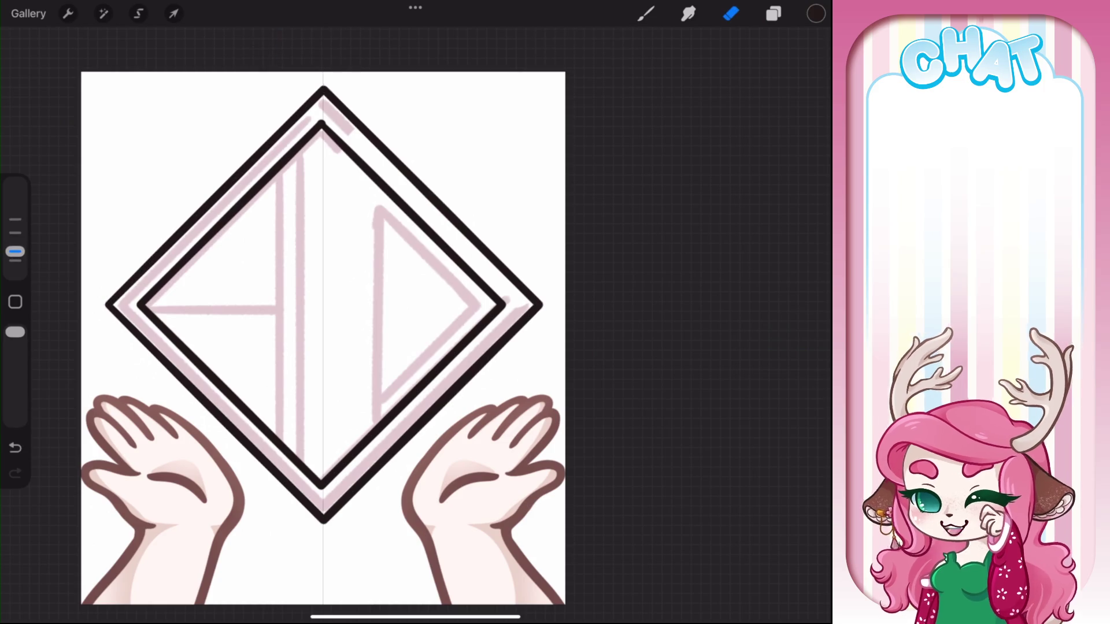
left_click_drag(358, 133, 368, 124)
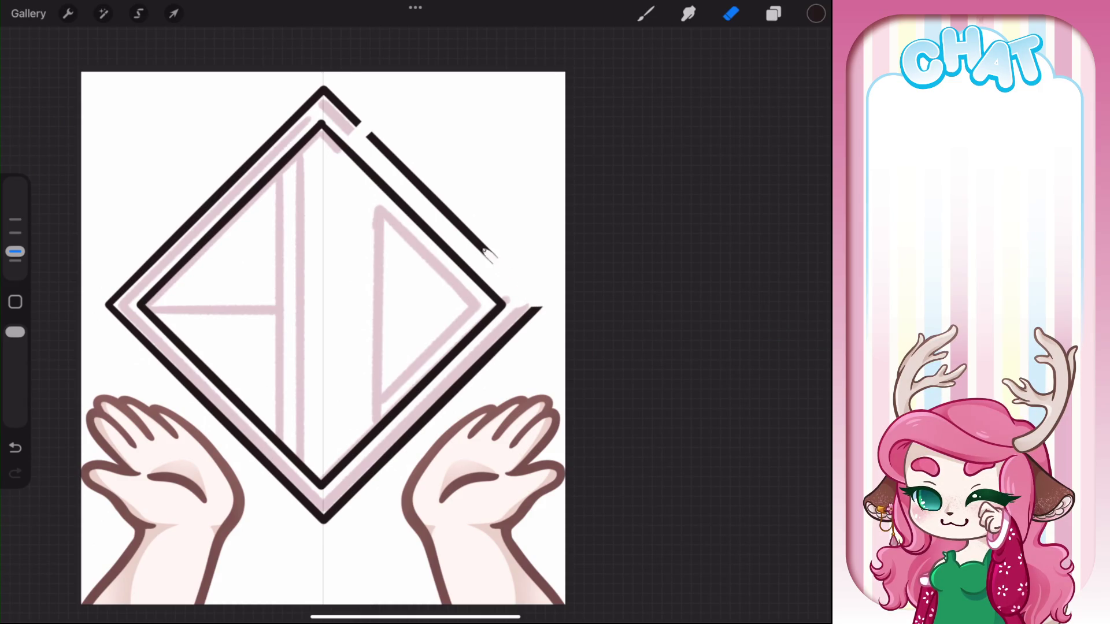
left_click_drag(16, 252, 16, 232)
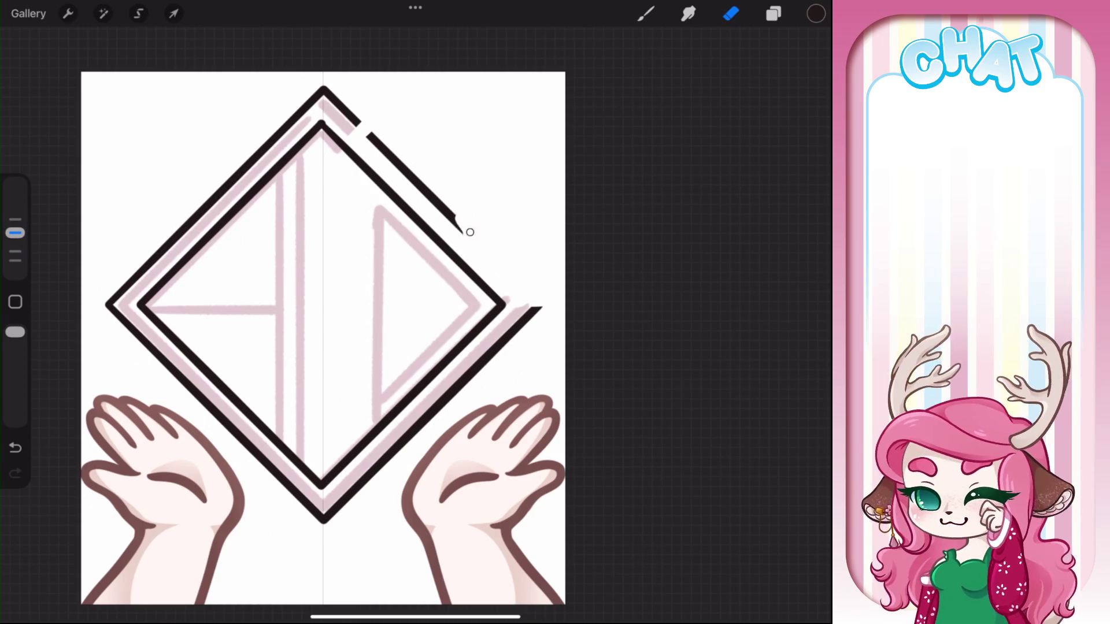
left_click_drag(471, 237, 397, 155)
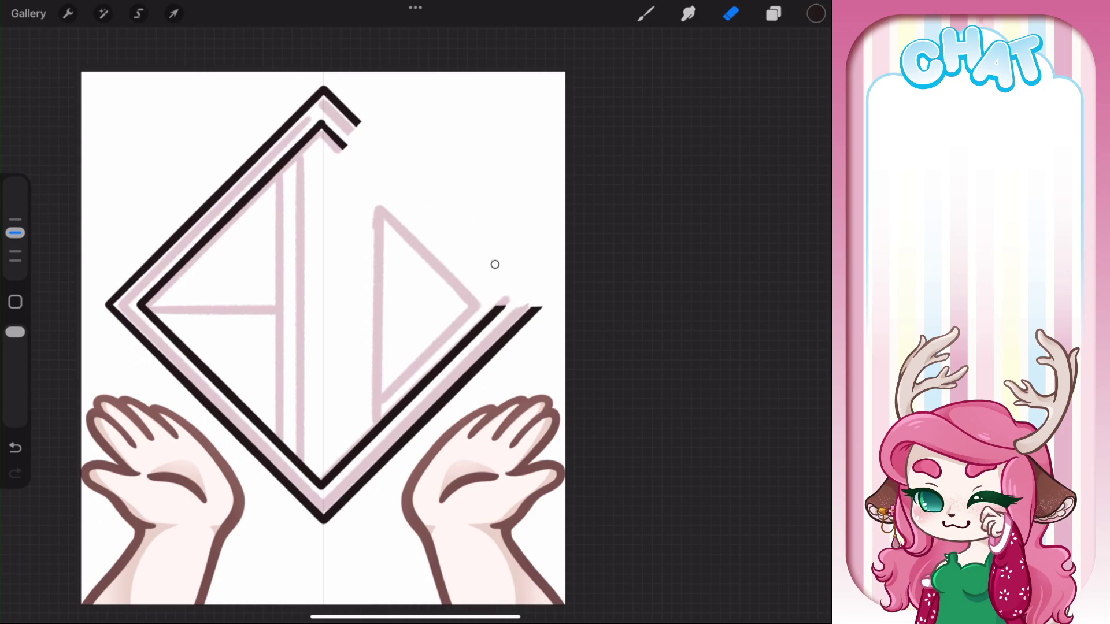
scroll(347, 335, "up", 2)
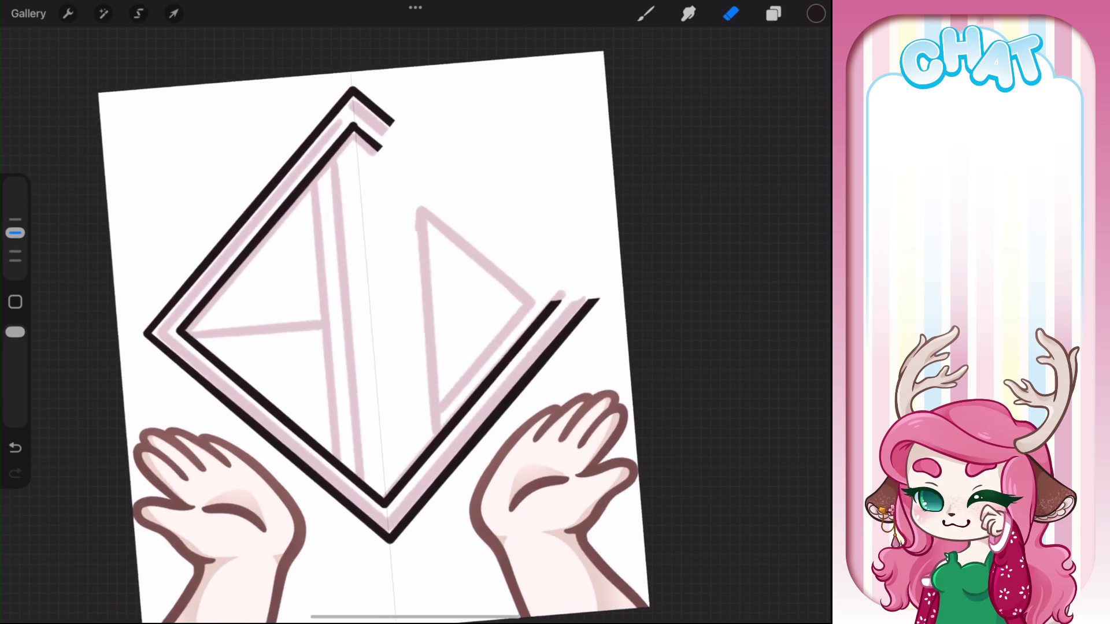
Draw two parallel straight vertical black lines inside the diamond, extending the first to the top
key("b")
left_click_drag(350, 149, 354, 480)
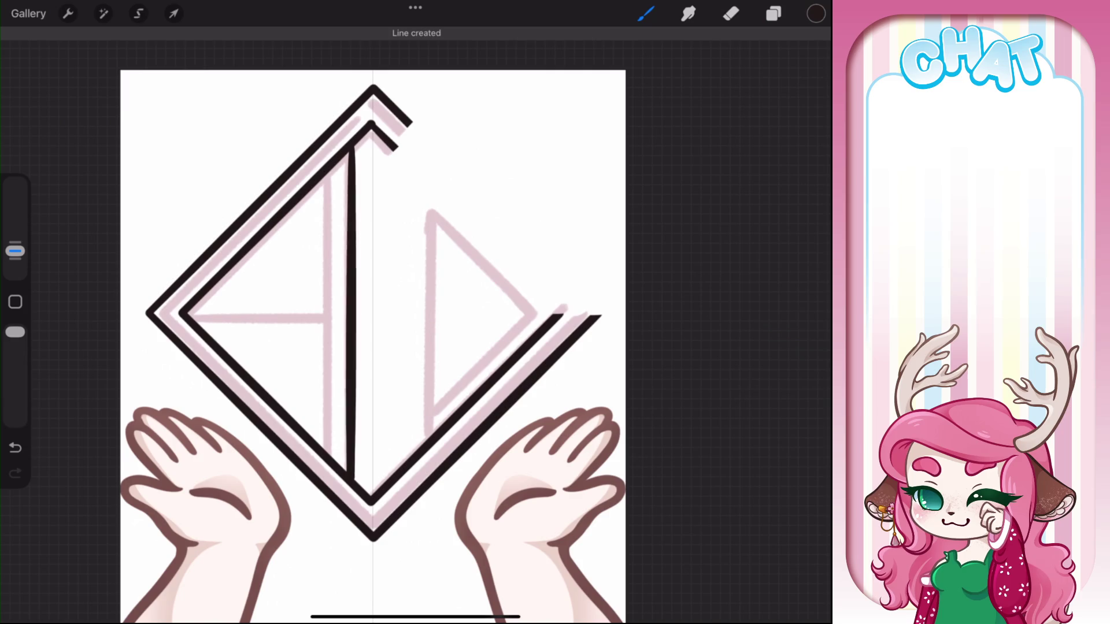
left_click(416, 36)
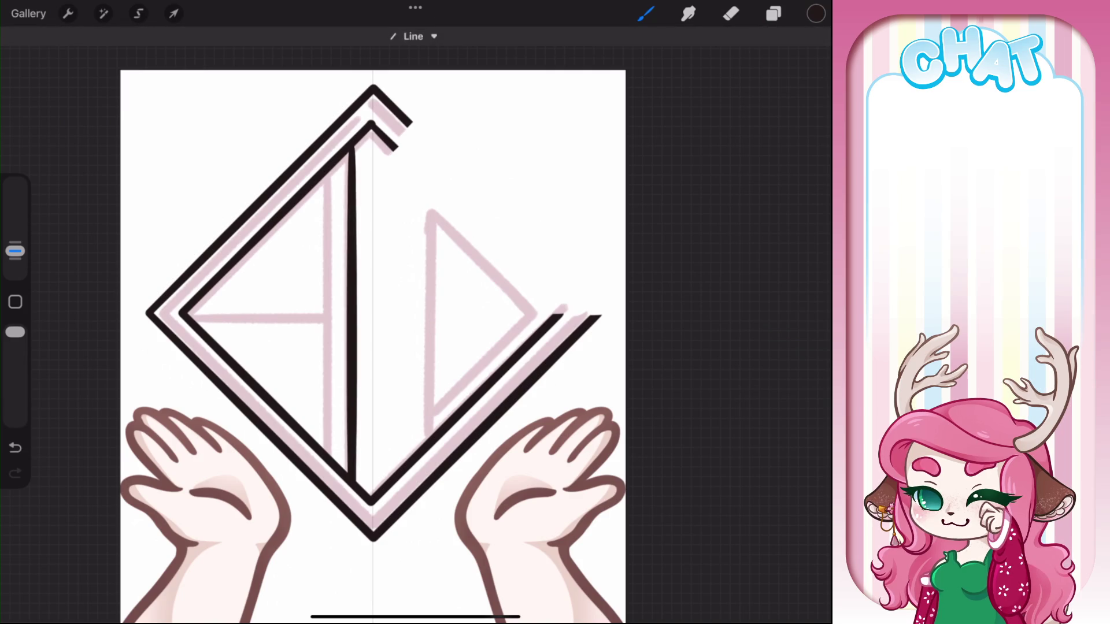
left_click_drag(354, 179, 354, 137)
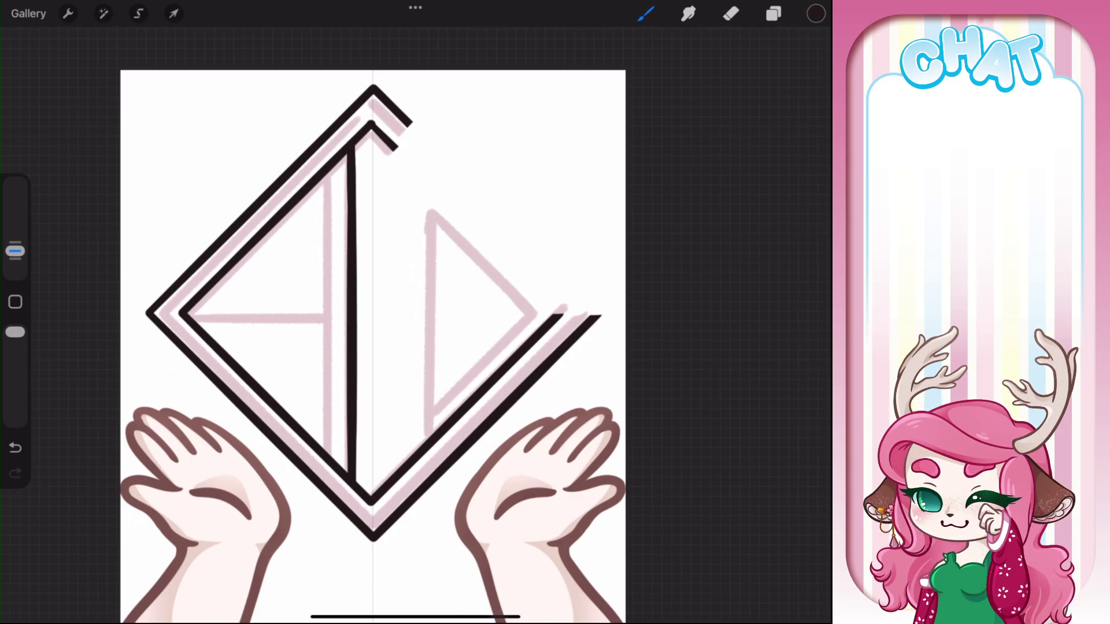
left_click(327, 168)
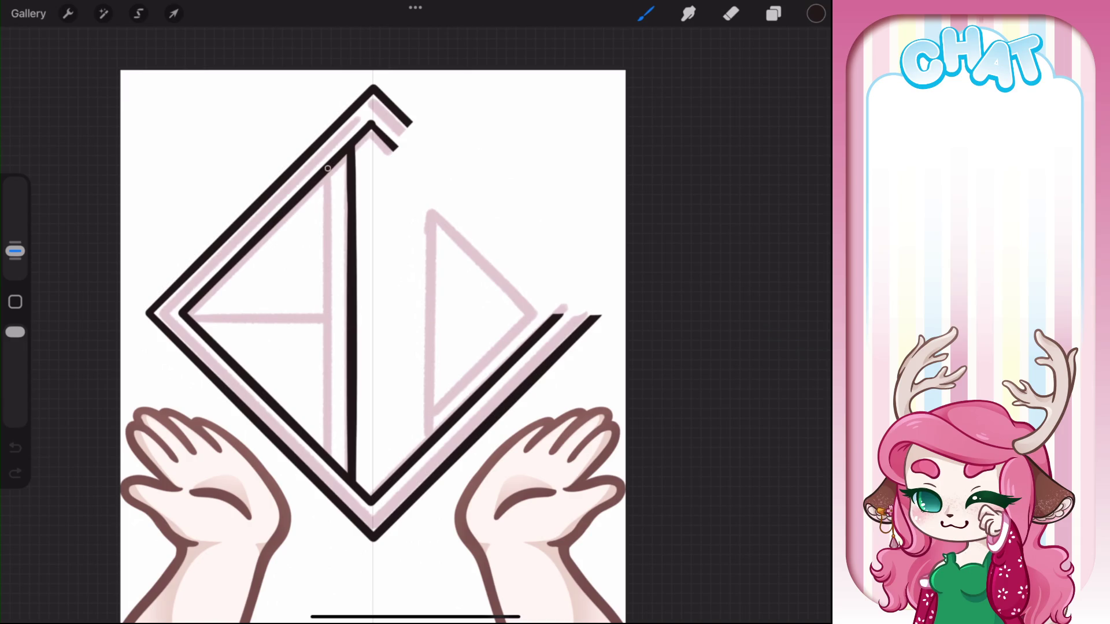
left_click_drag(327, 204, 327, 448)
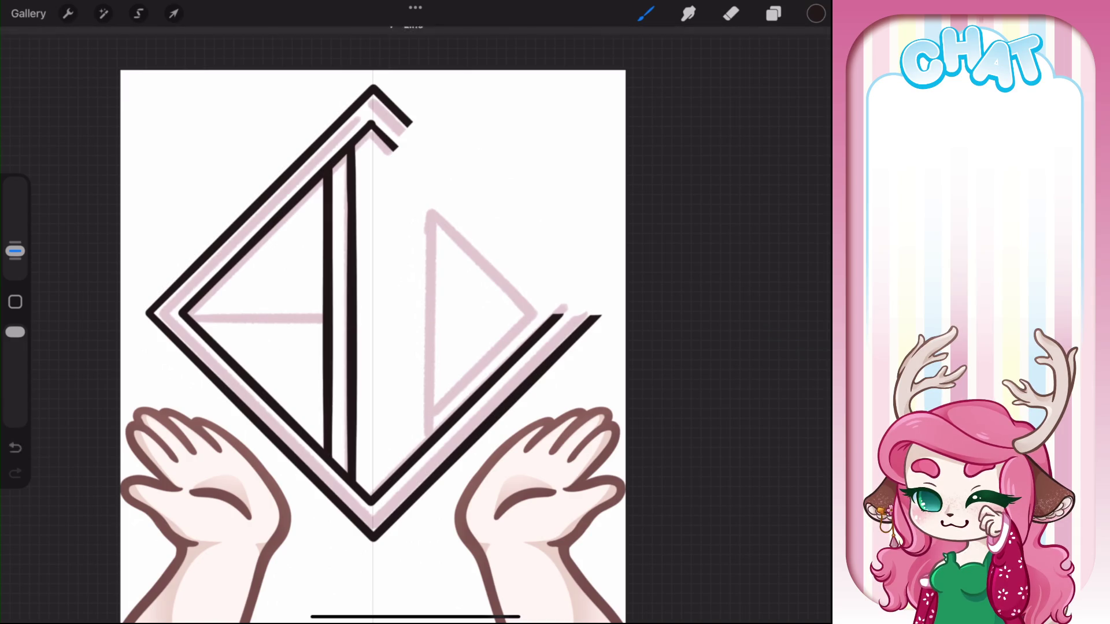
Ink a diagonal along the pink sketch line, undoing the stroke that overshot the junction
left_click_drag(520, 174, 405, 115)
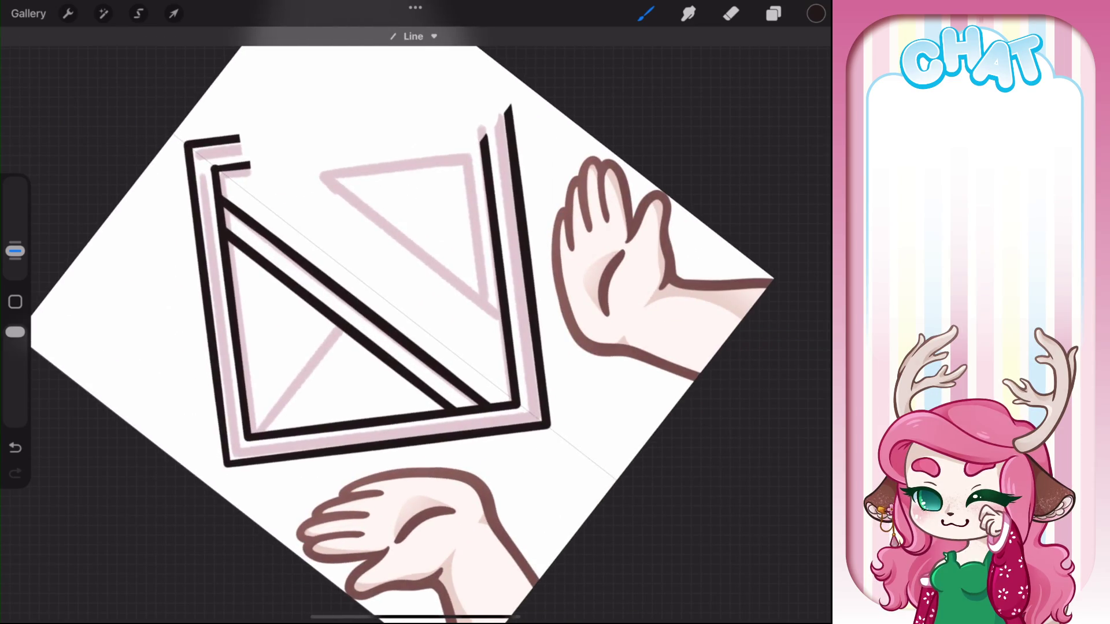
left_click_drag(254, 431, 338, 328)
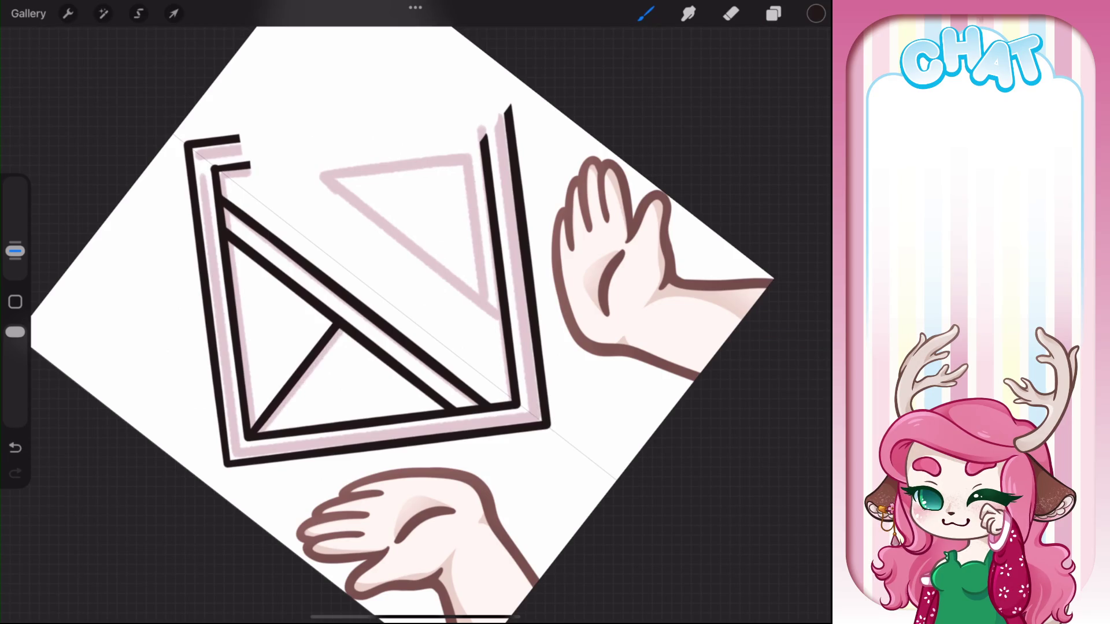
scroll(339, 324, "up", 5)
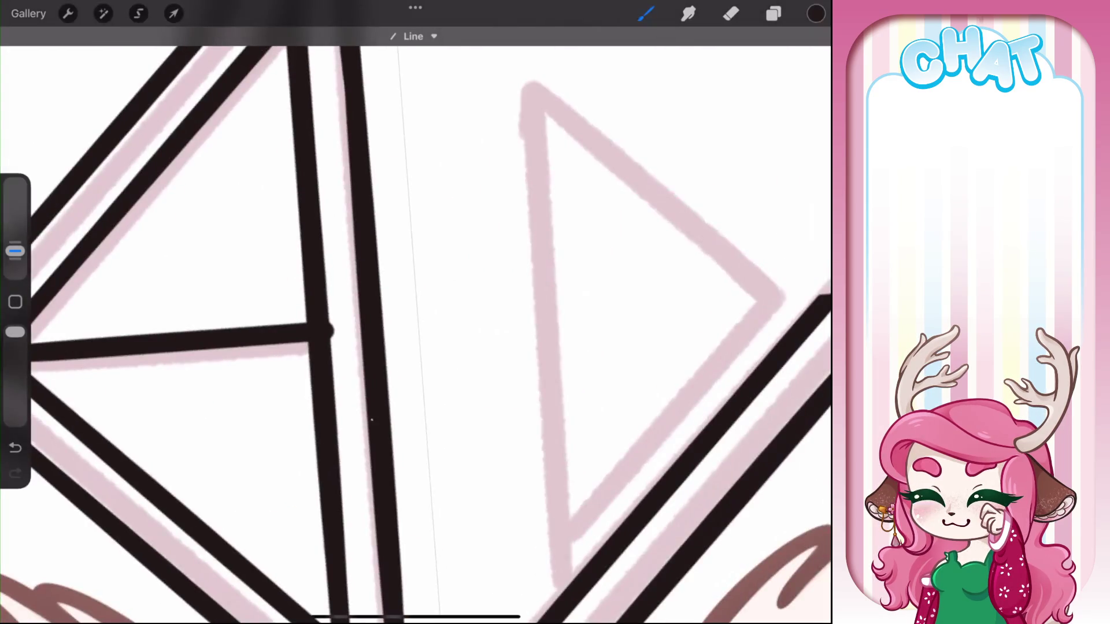
key("ctrl+z")
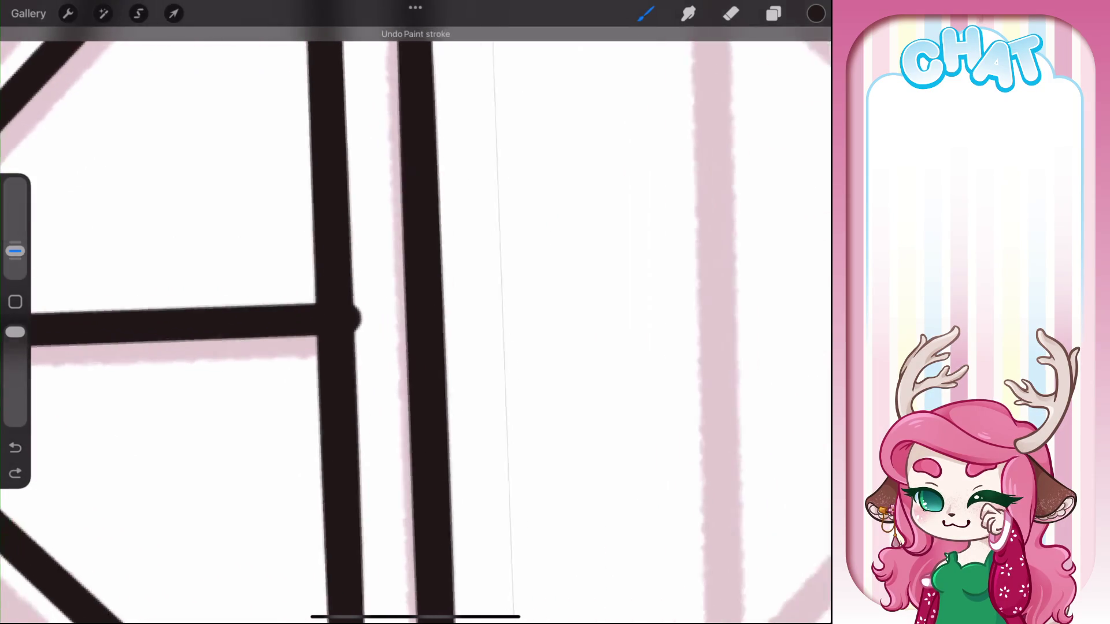
scroll(341, 324, "up", 3)
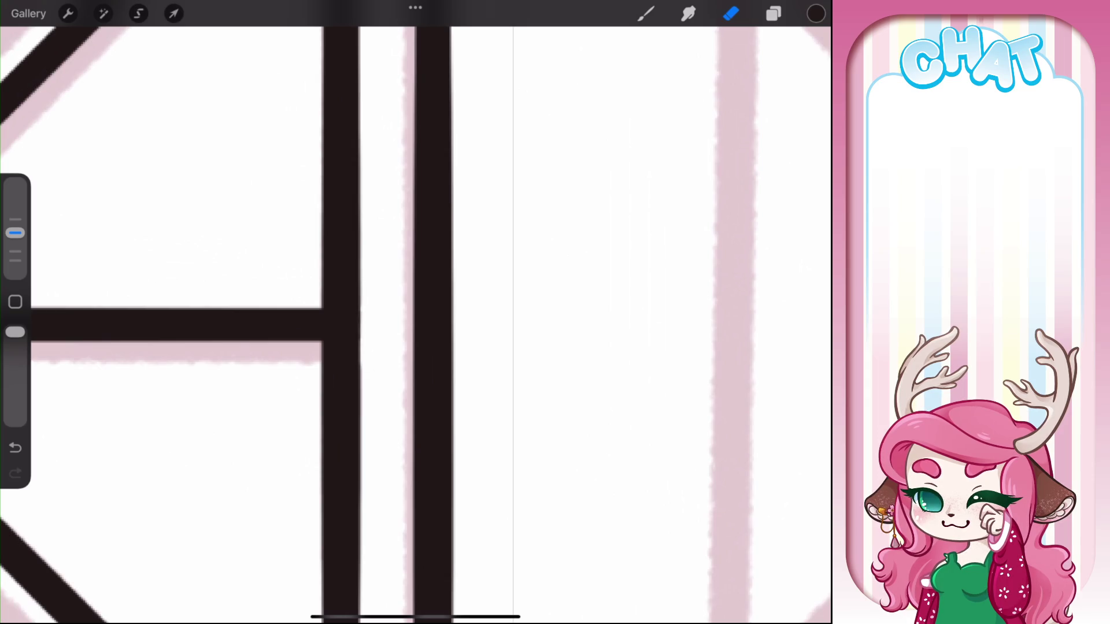
scroll(324, 324, "down", 5)
Ink the right triangle's vertical edge and both diagonal edges as straight black lines
key("b")
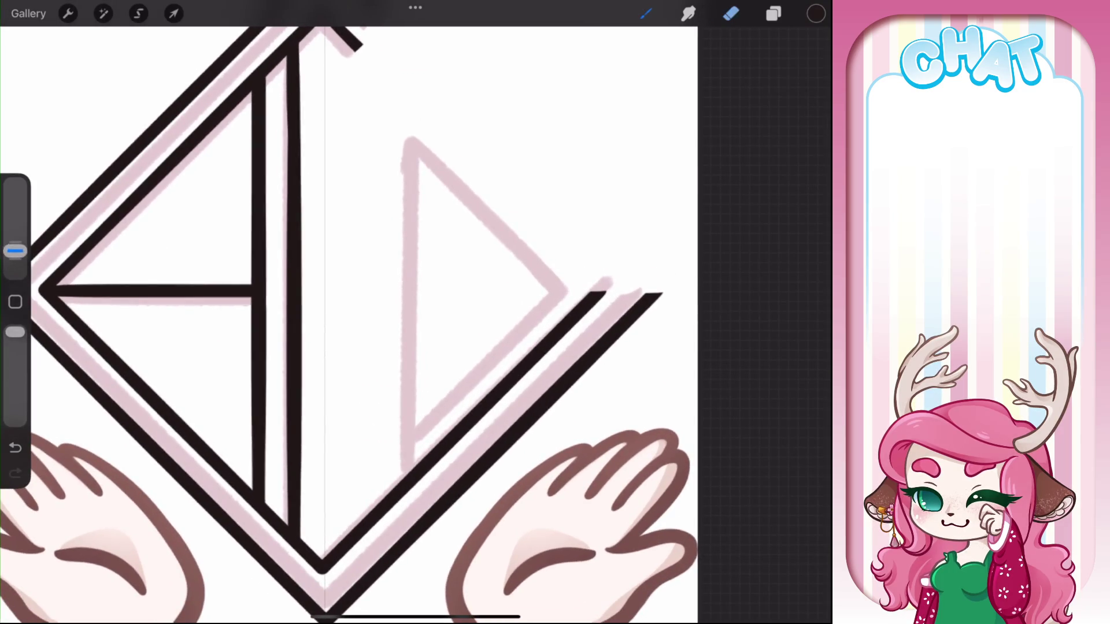
left_click_drag(407, 482, 408, 139)
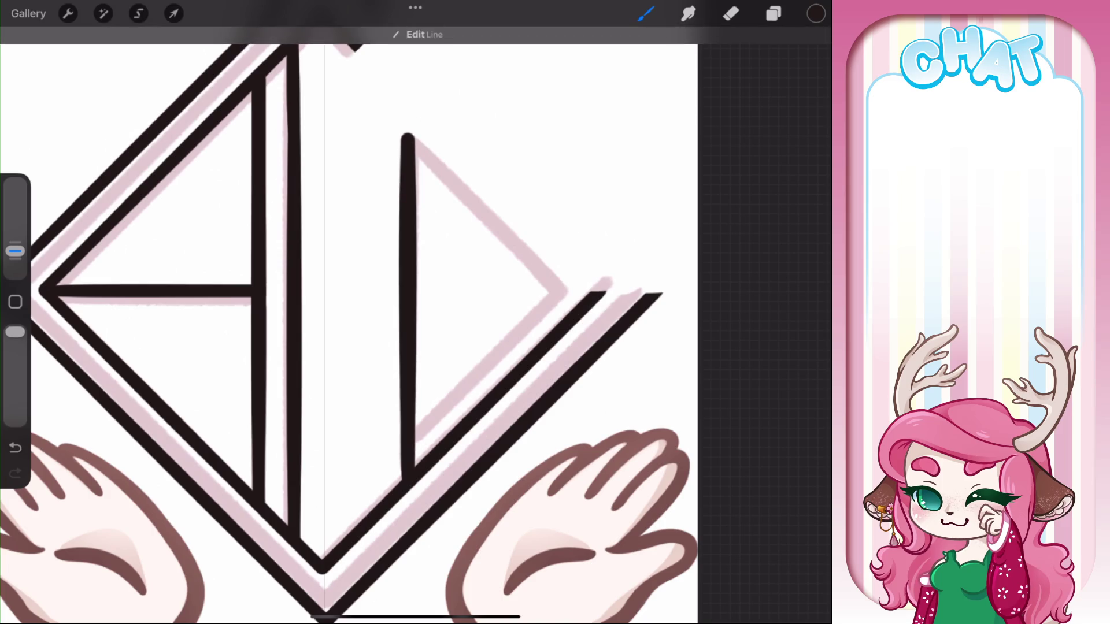
left_click_drag(408, 138, 558, 296)
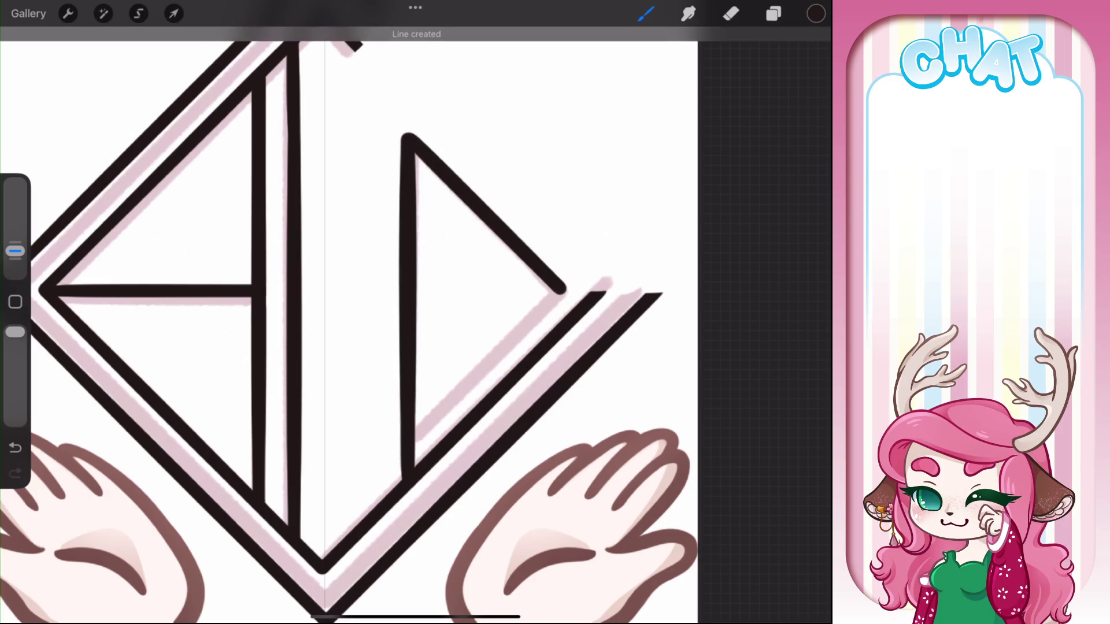
left_click_drag(412, 442, 560, 290)
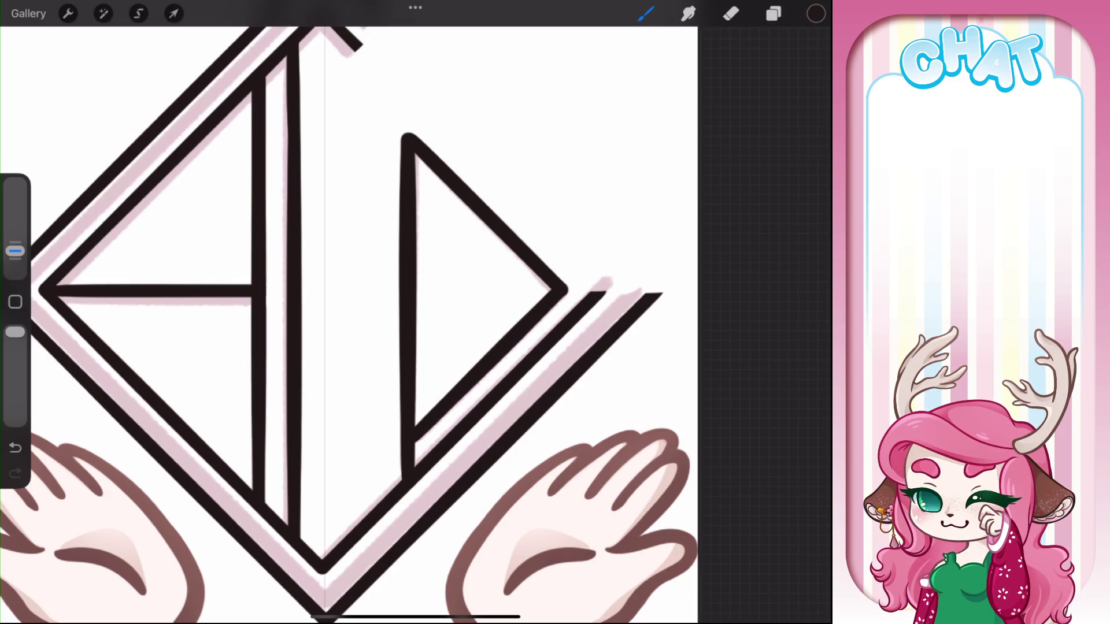
Zoom in on the triangle's corners to clean them, undoing the last erase stroke
scroll(347, 312, "up", 2)
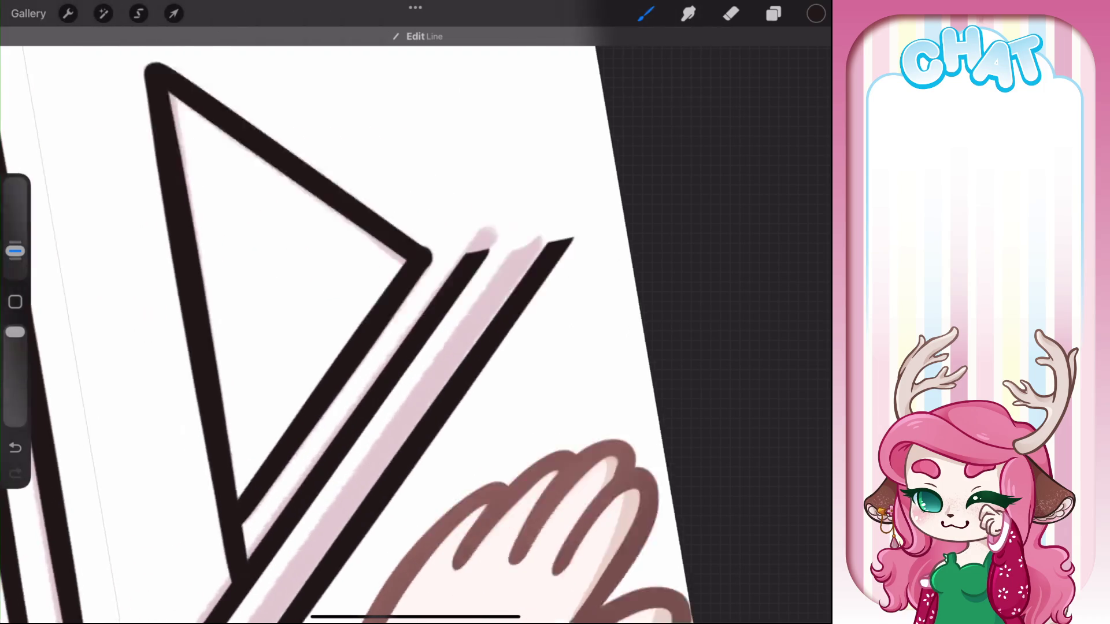
scroll(404, 312, "up", 2)
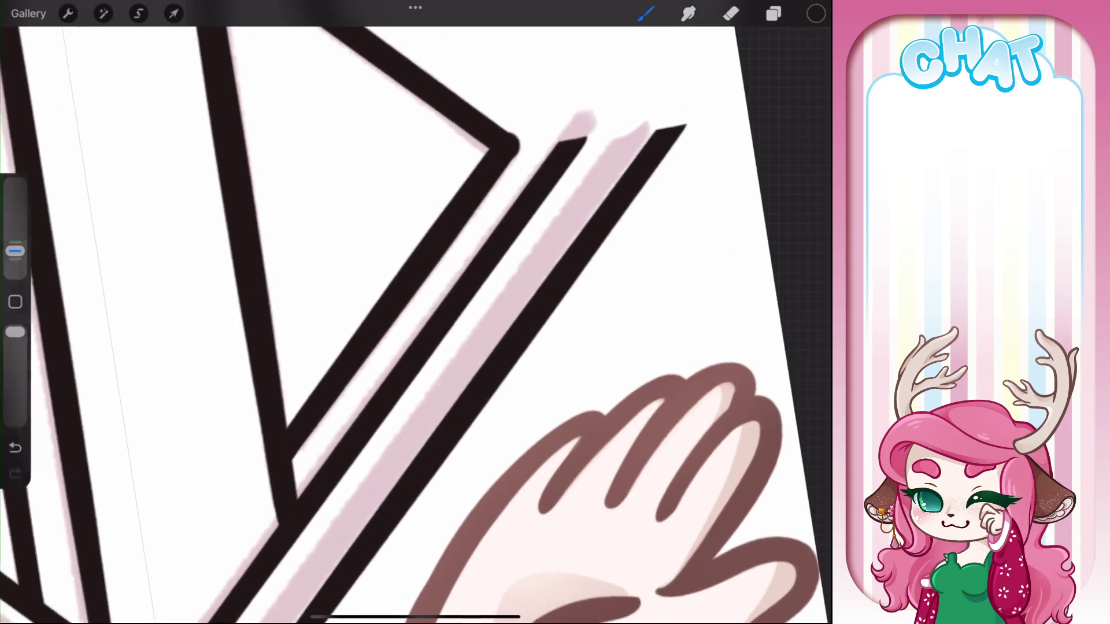
scroll(404, 312, "up", 2)
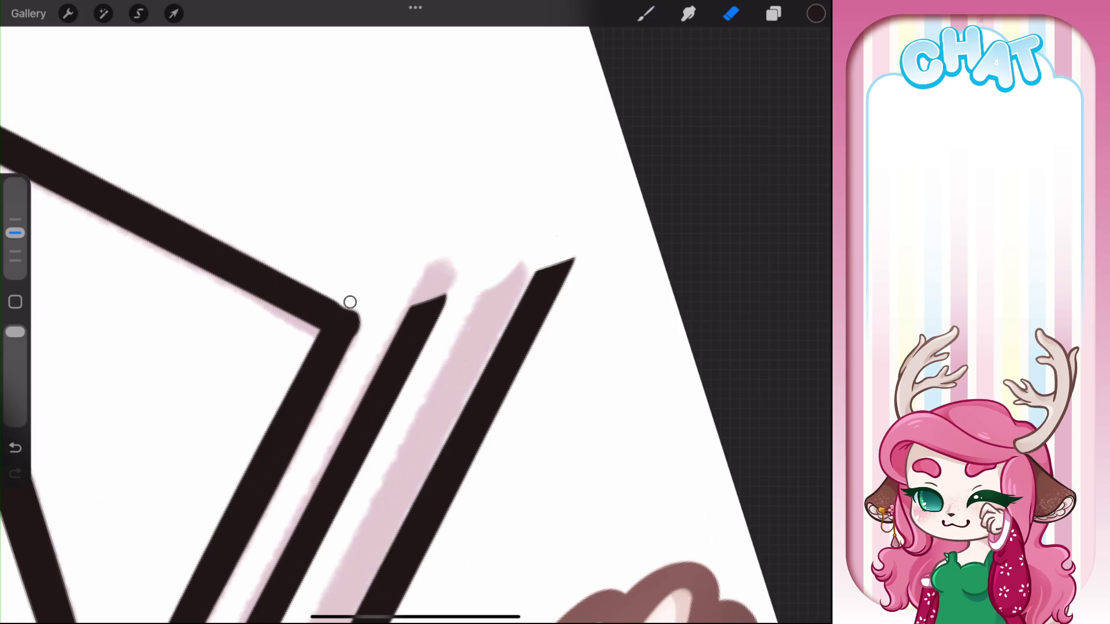
key("ctrl+z")
scroll(405, 312, "up", 2)
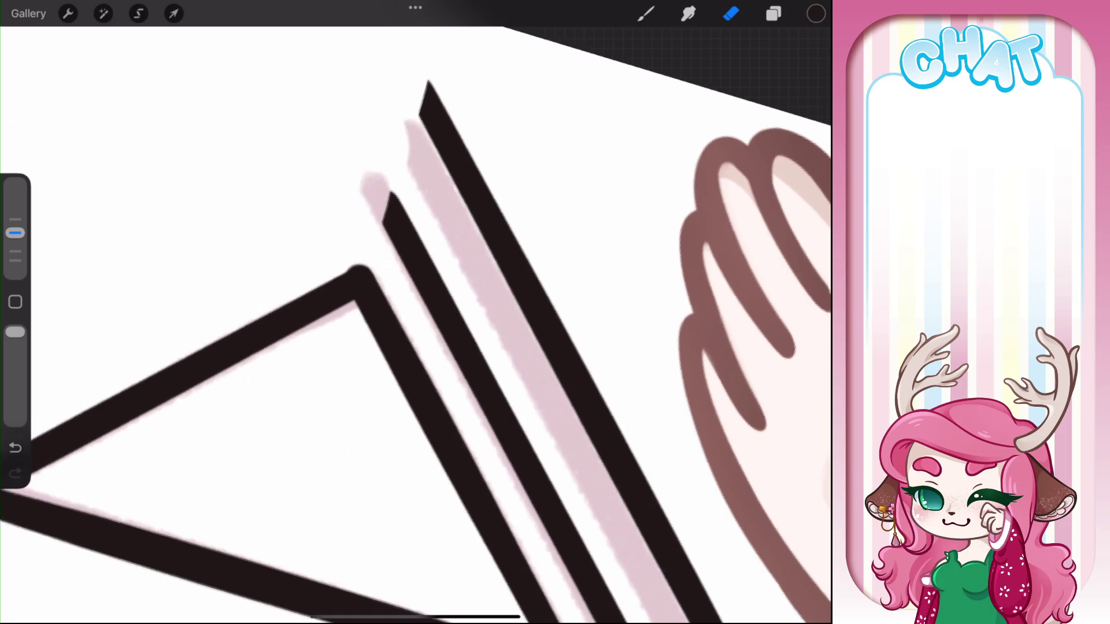
scroll(405, 313, "up", 2)
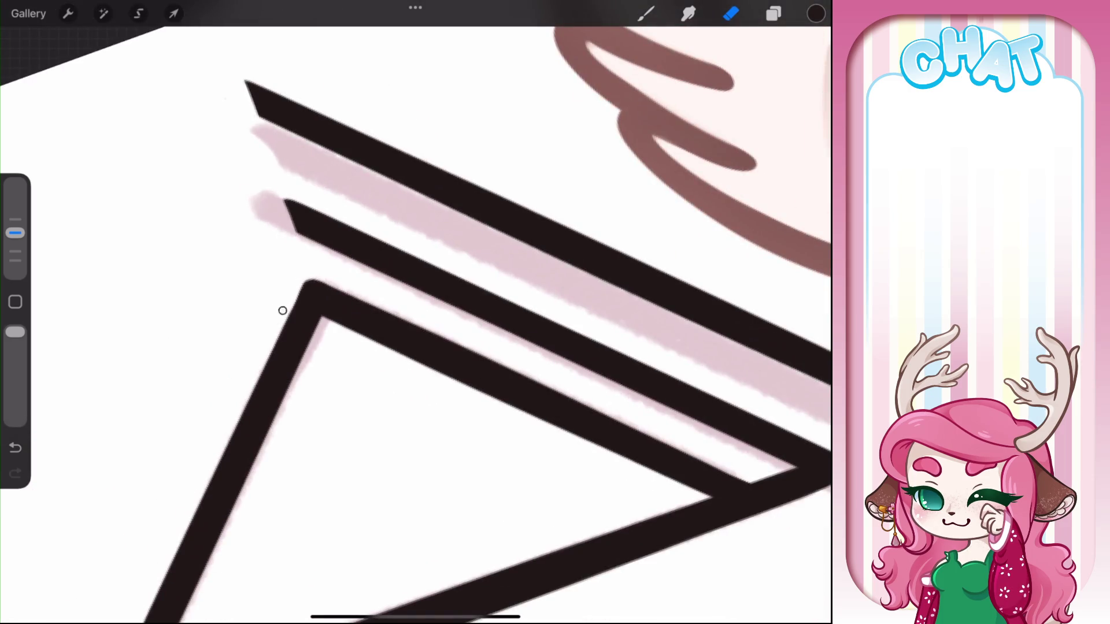
scroll(404, 312, "down", 5)
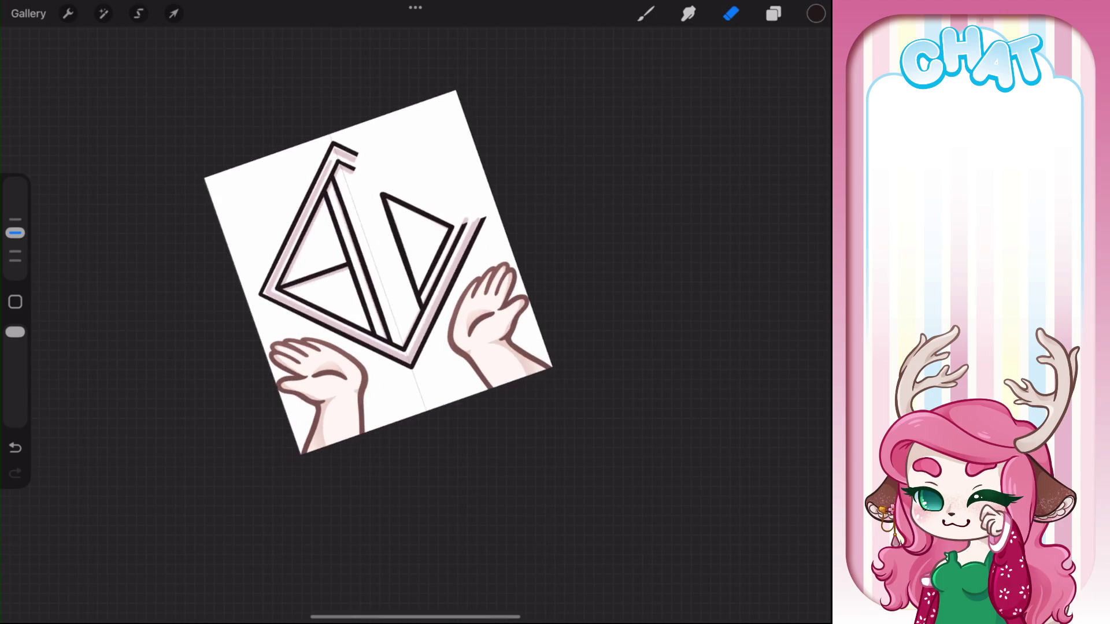
Hide the E33 diamond logo line-art layer and collapse its group
left_click(774, 13)
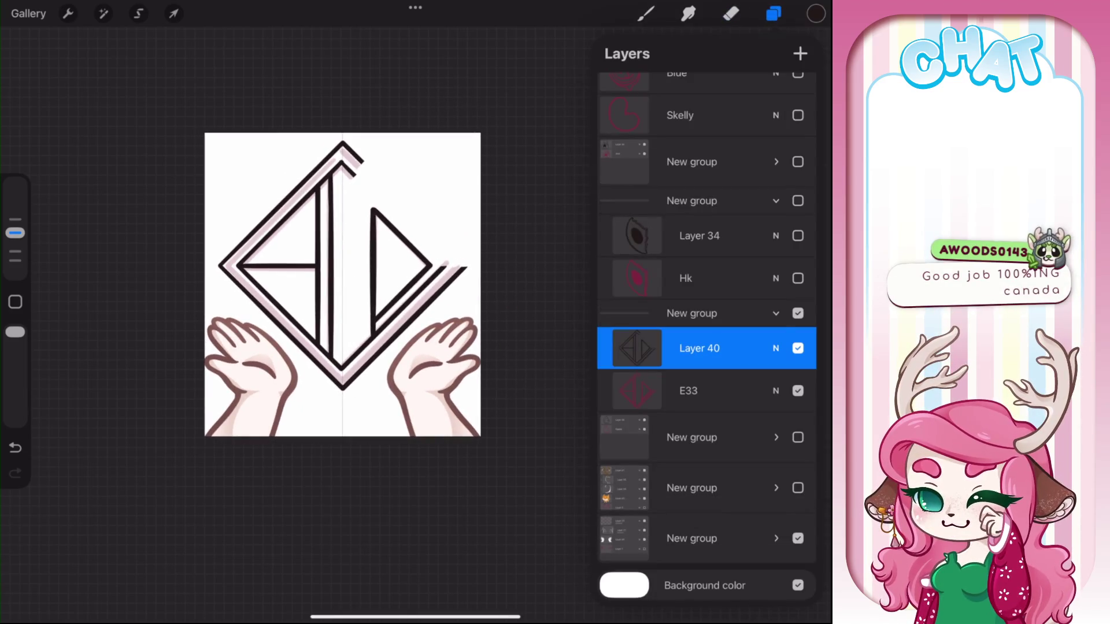
left_click(798, 348)
left_click(776, 313)
scroll(706, 318, "up", 2)
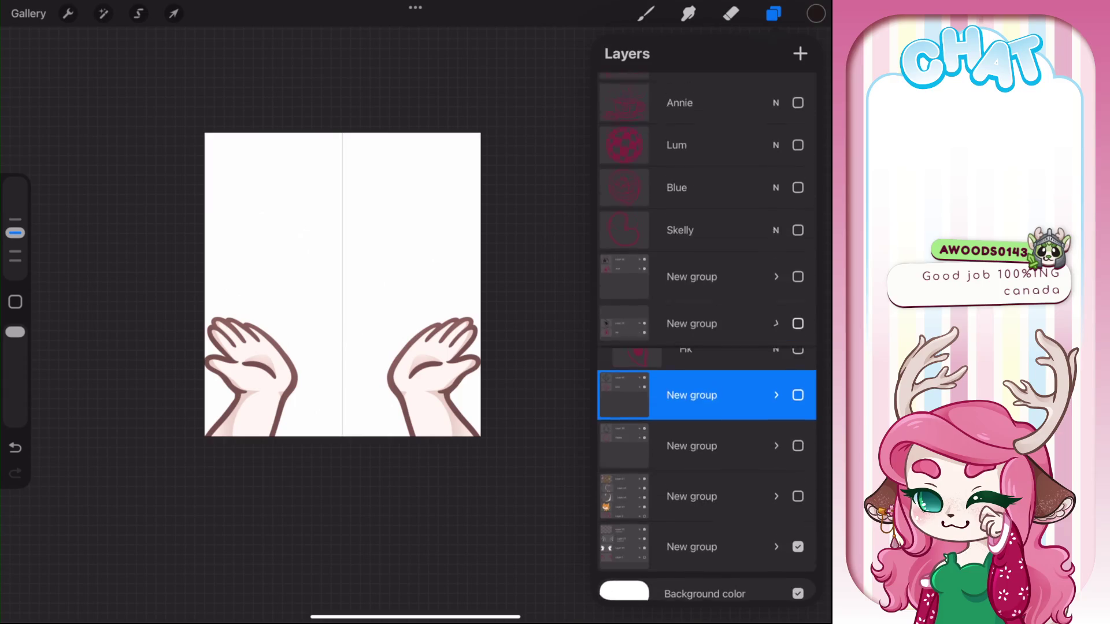
Show the Skelly bean sketch at 49% opacity with a new empty layer above it
left_click(694, 240)
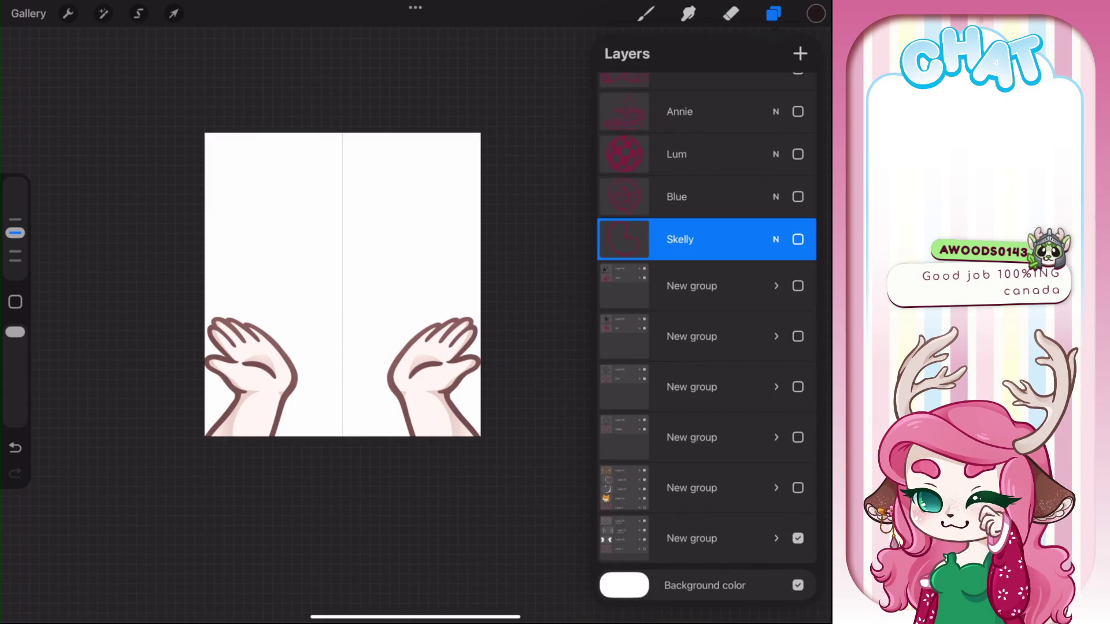
left_click(798, 239)
left_click(801, 53)
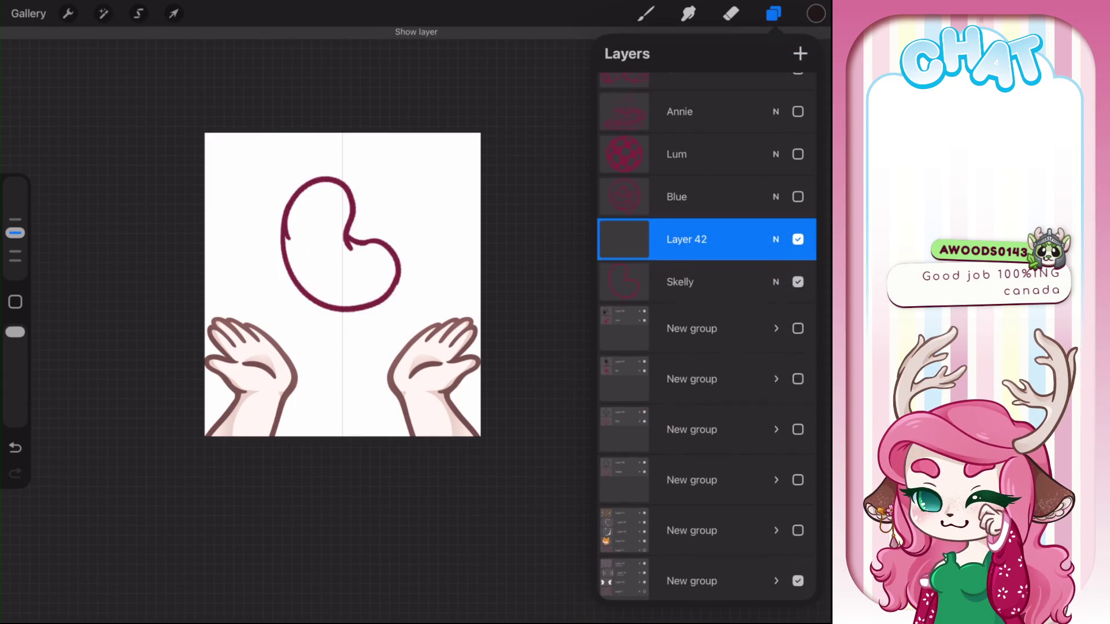
left_click(776, 239)
left_click_drag(805, 334, 704, 334)
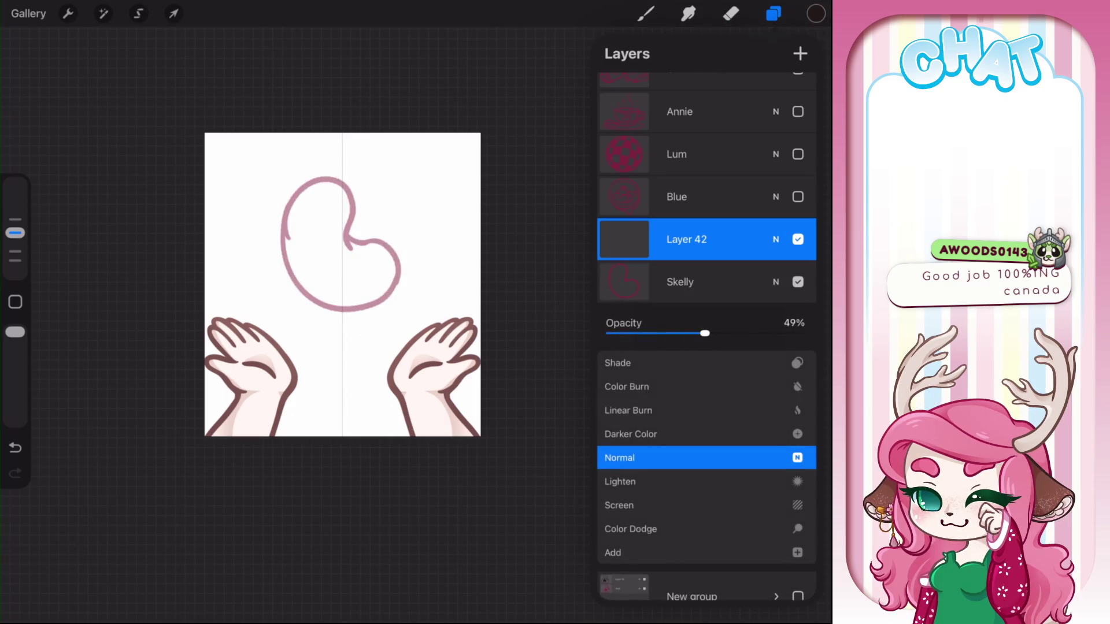
left_click(776, 239)
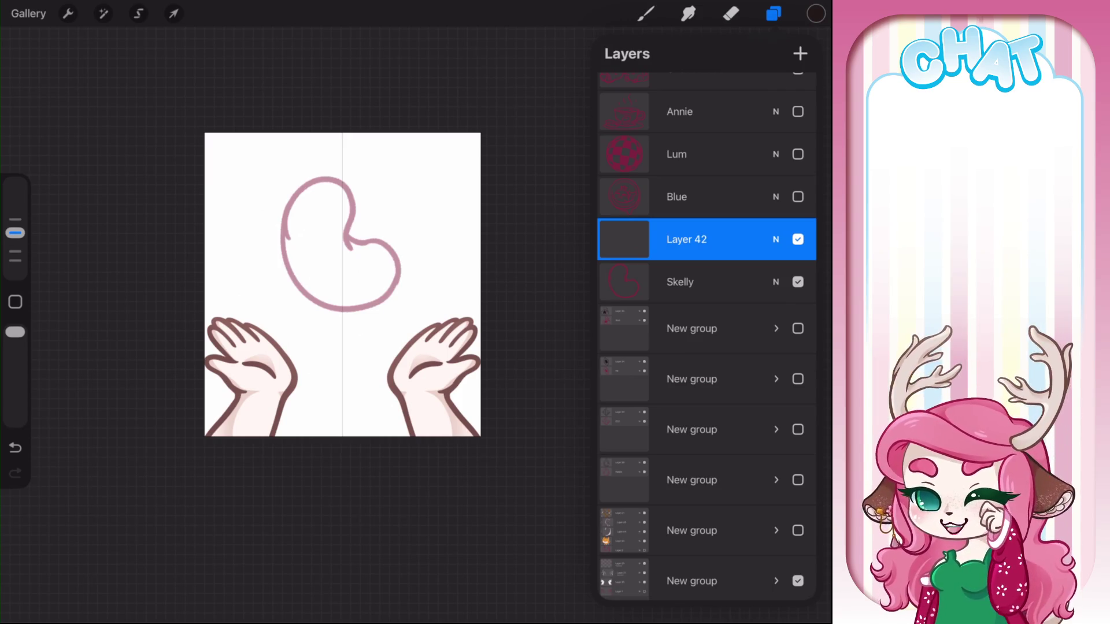
left_click(646, 13)
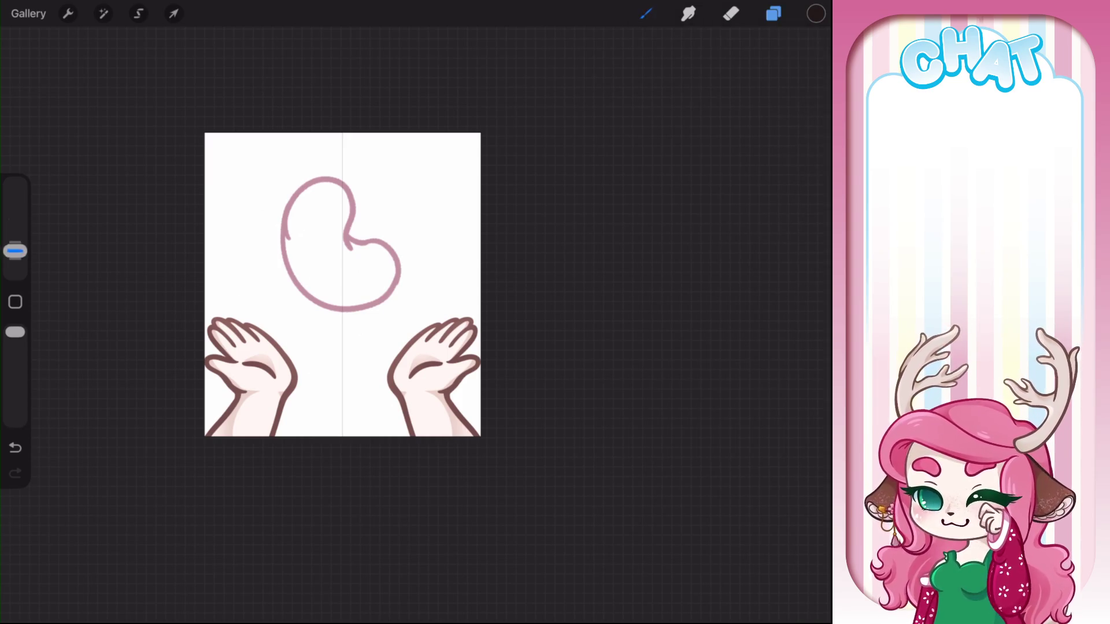
scroll(296, 316, "up", 3)
scroll(296, 316, "up", 3)
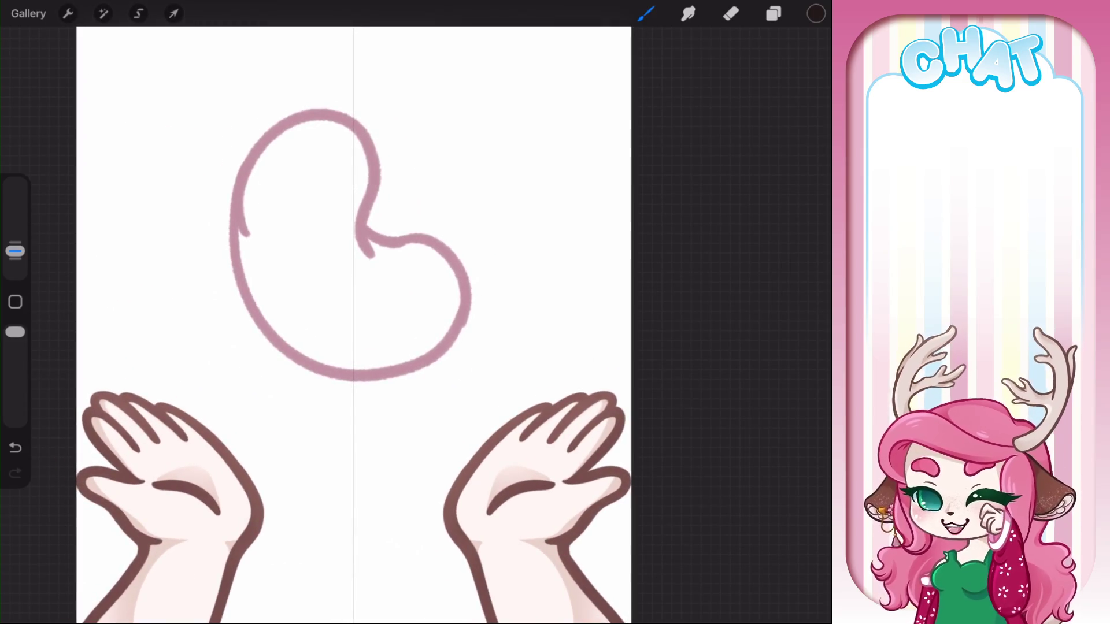
Trace the bean's outline in black, redrawing the stroke that snapped into a circle
left_click_drag(243, 152, 330, 114)
left_click_drag(243, 152, 490, 281)
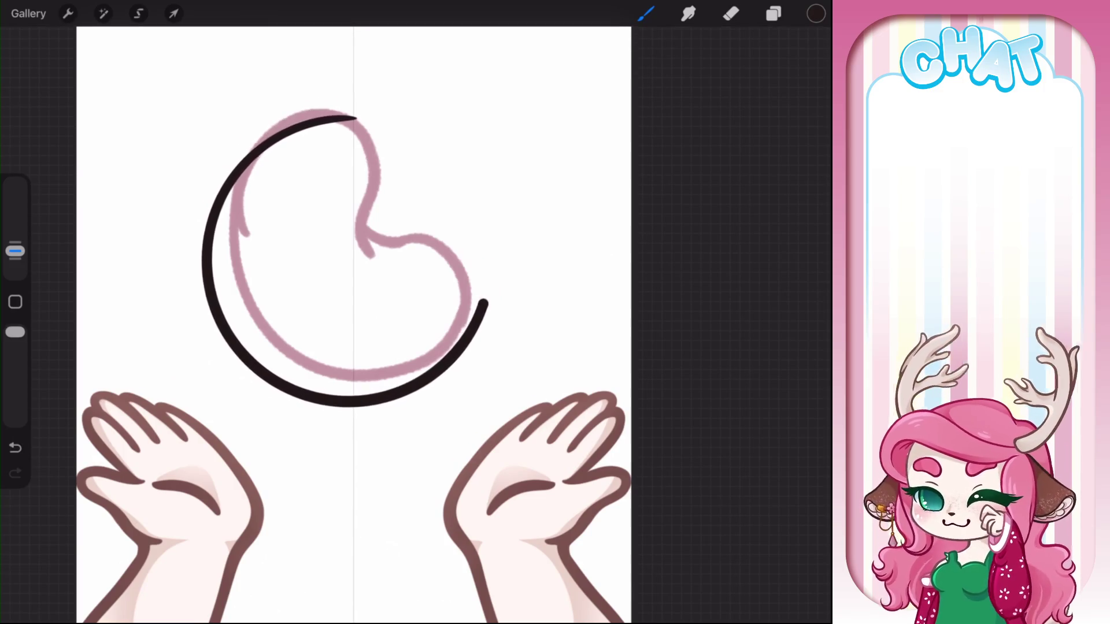
left_click_drag(490, 280, 486, 302)
key("ctrl+z")
mouse_move(305, 114)
left_mouse_down()
mouse_move(281, 377)
mouse_move(477, 306)
left_mouse_up()
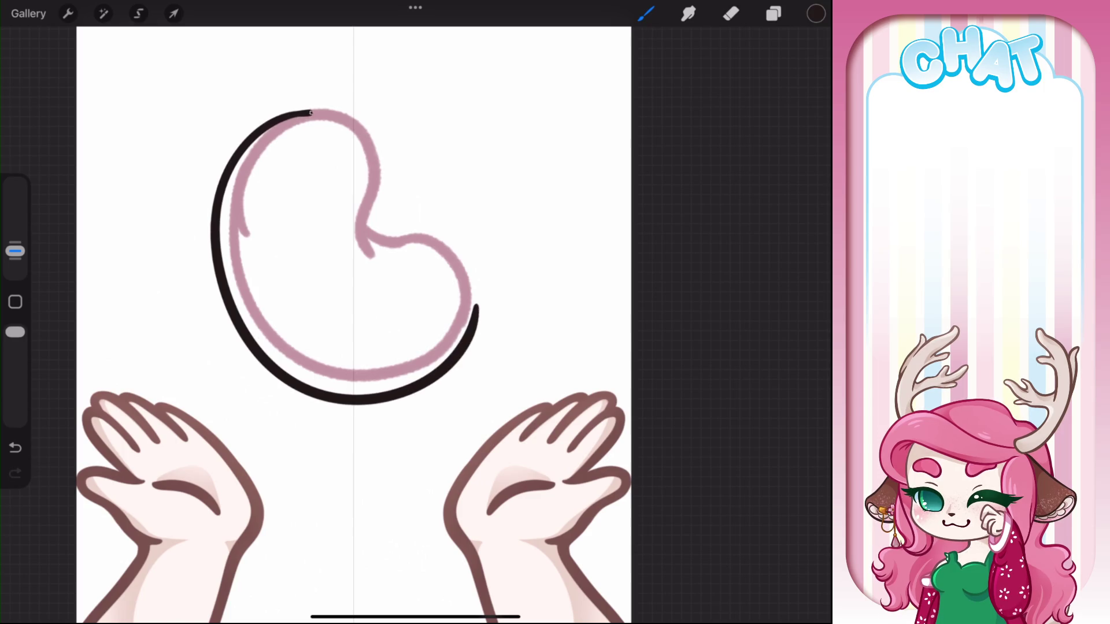
mouse_move(311, 112)
left_mouse_down()
mouse_move(357, 263)
mouse_move(472, 324)
left_mouse_up()
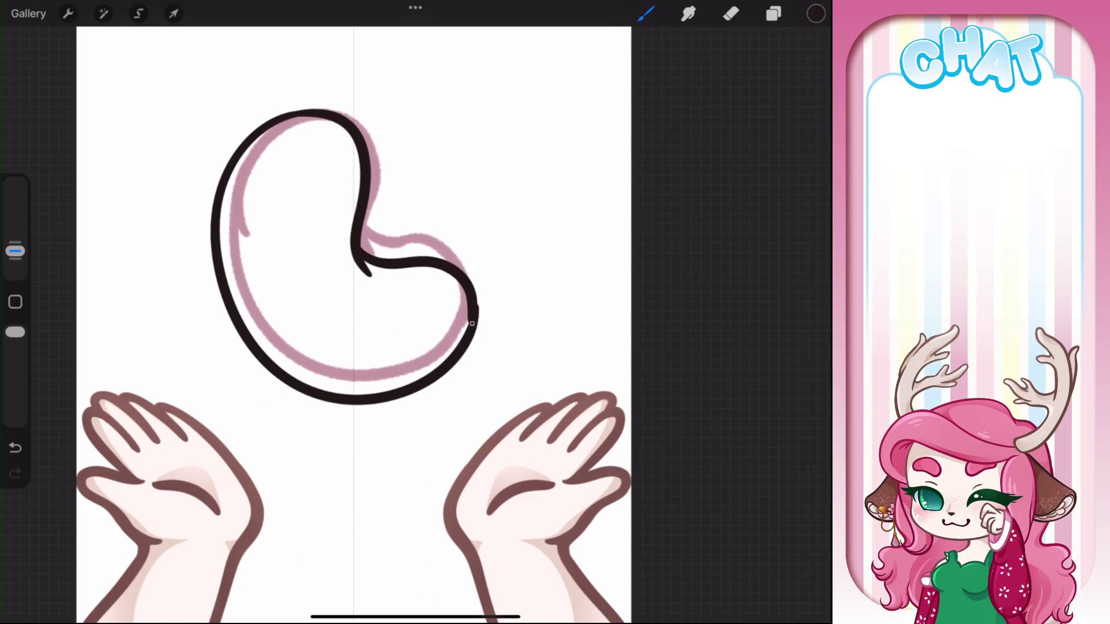
left_click_drag(405, 347, 323, 277)
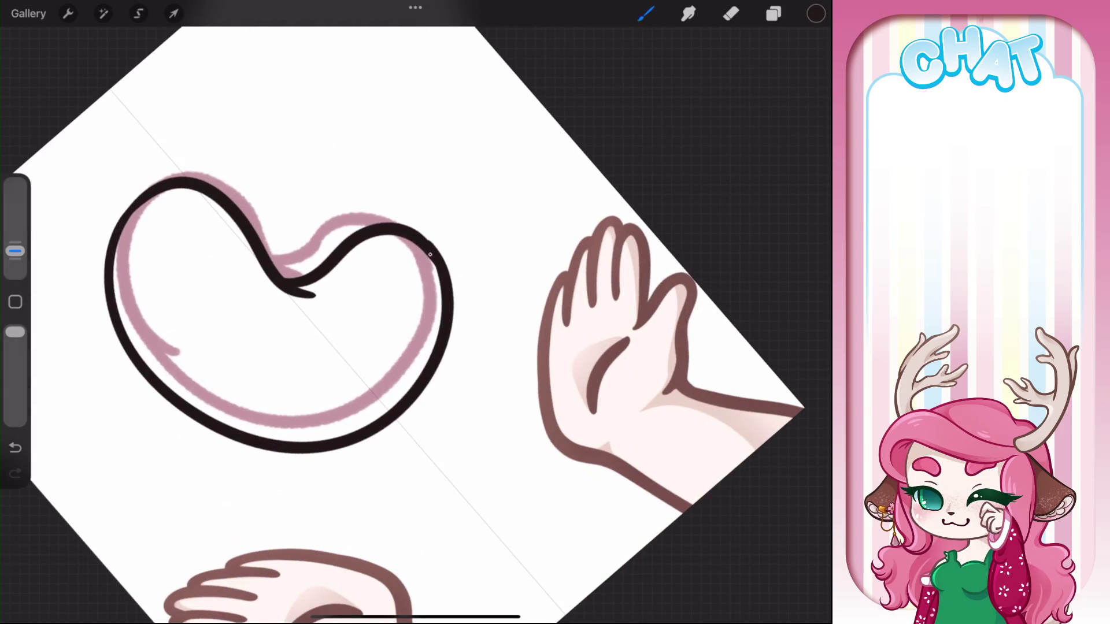
left_click_drag(431, 254, 441, 289)
left_click_drag(405, 347, 440, 301)
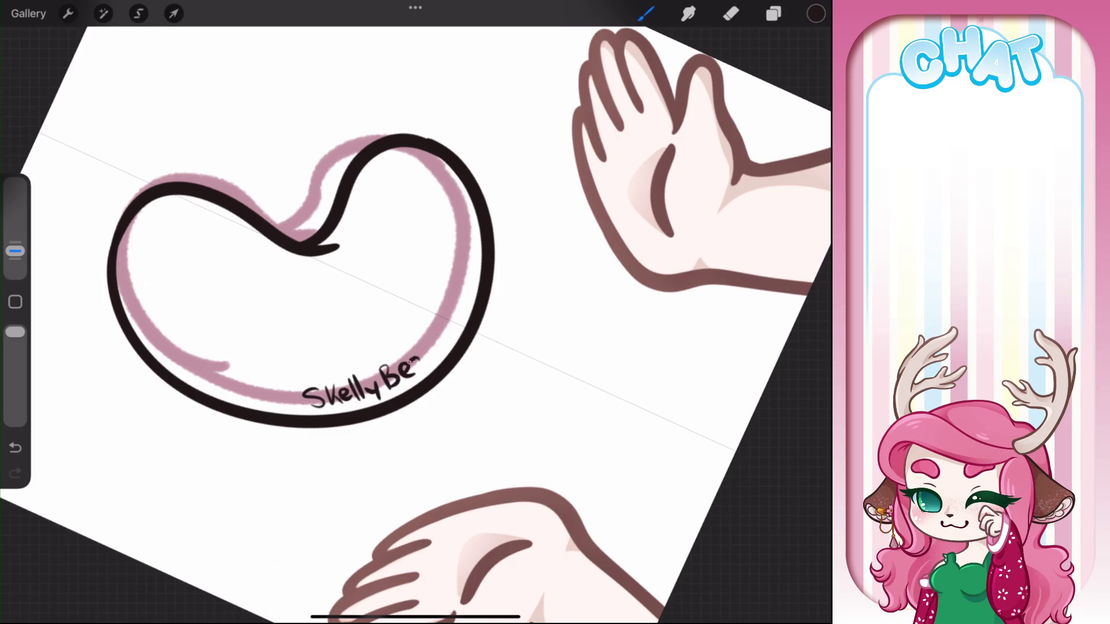
Undo the SkellyBean lettering strokes and trim stray bits of the outline
key("ctrl+z")
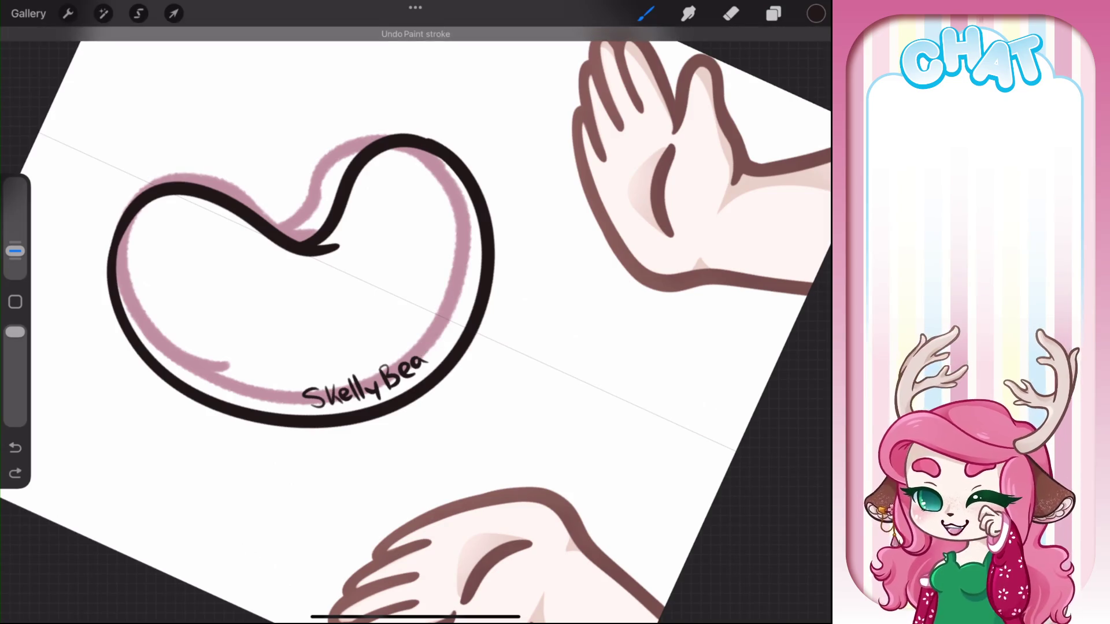
key("ctrl+z")
key("ctrl+z")
key("ctrl+z")
key("ctrl+z")
key("ctrl+z")
key("ctrl+z")
key("ctrl+z")
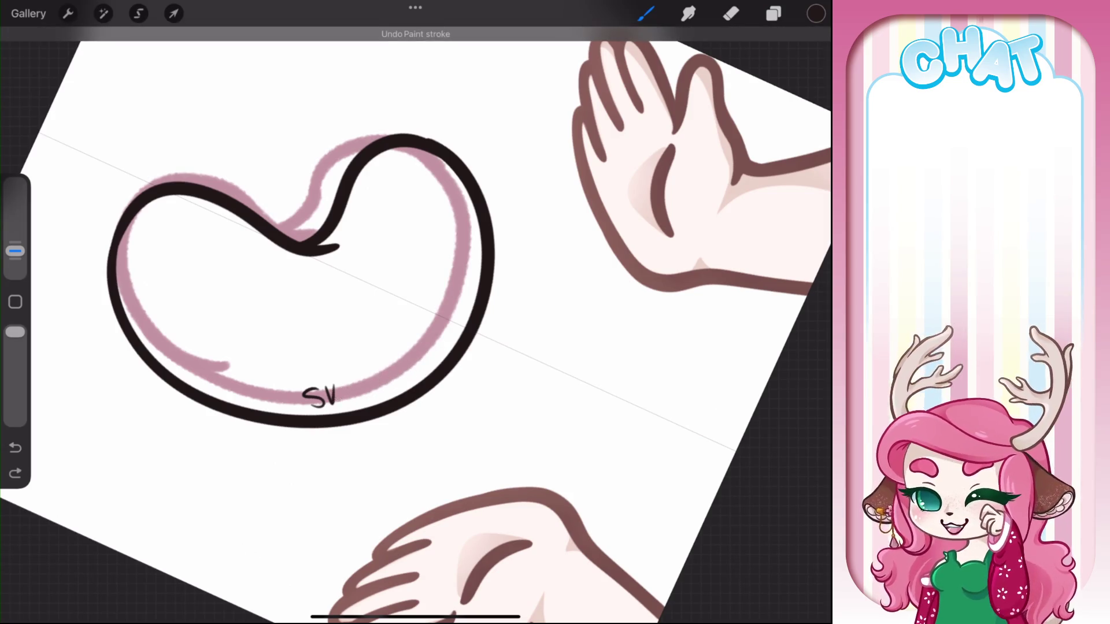
key("ctrl+z")
key("ctrl+z")
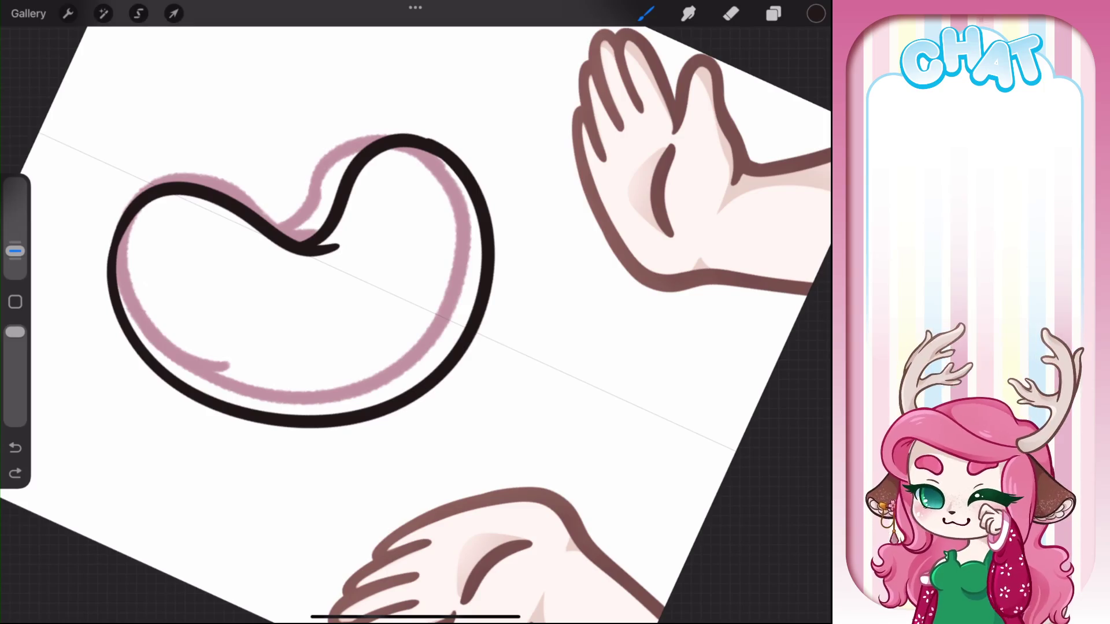
key("ctrl+z")
scroll(405, 318, "up", 5)
scroll(405, 318, "up", 3)
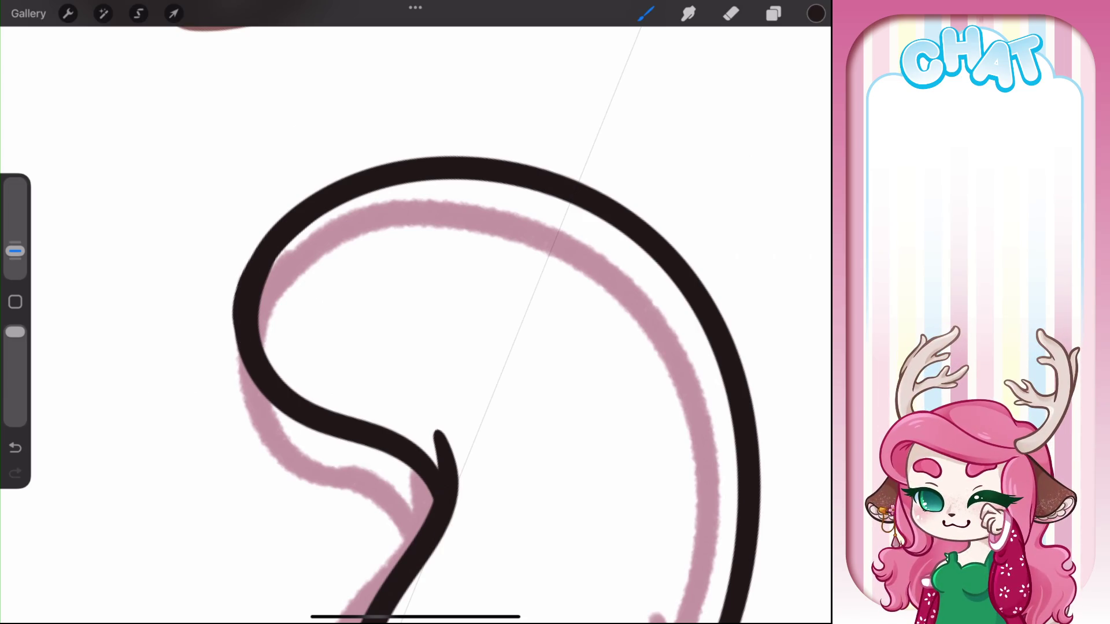
key("ctrl+z")
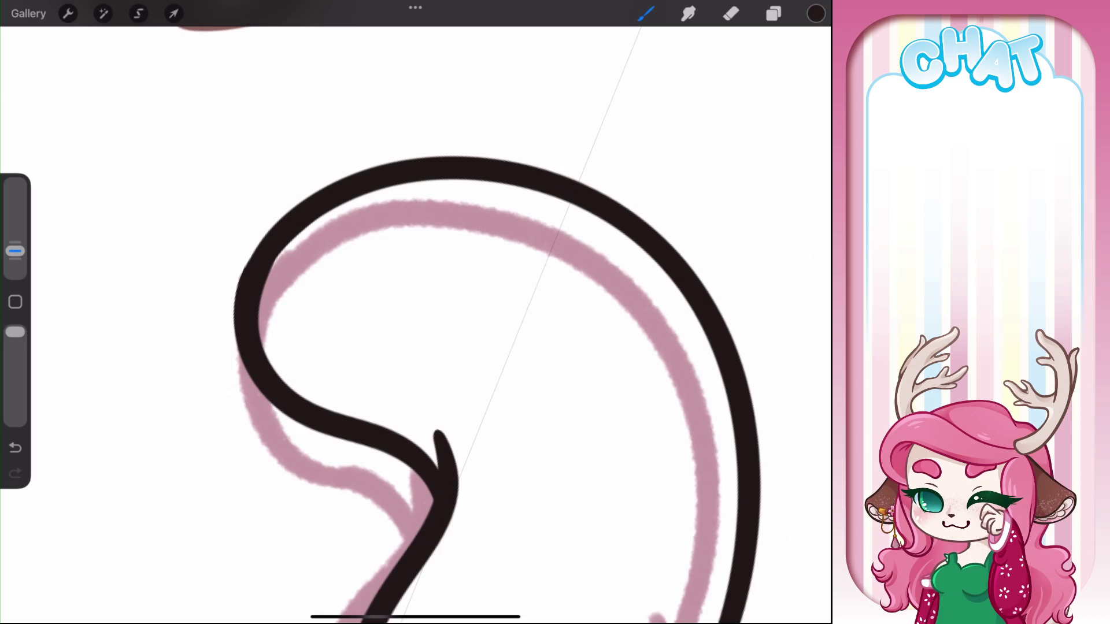
scroll(416, 312, "down", 5)
scroll(416, 312, "up", 5)
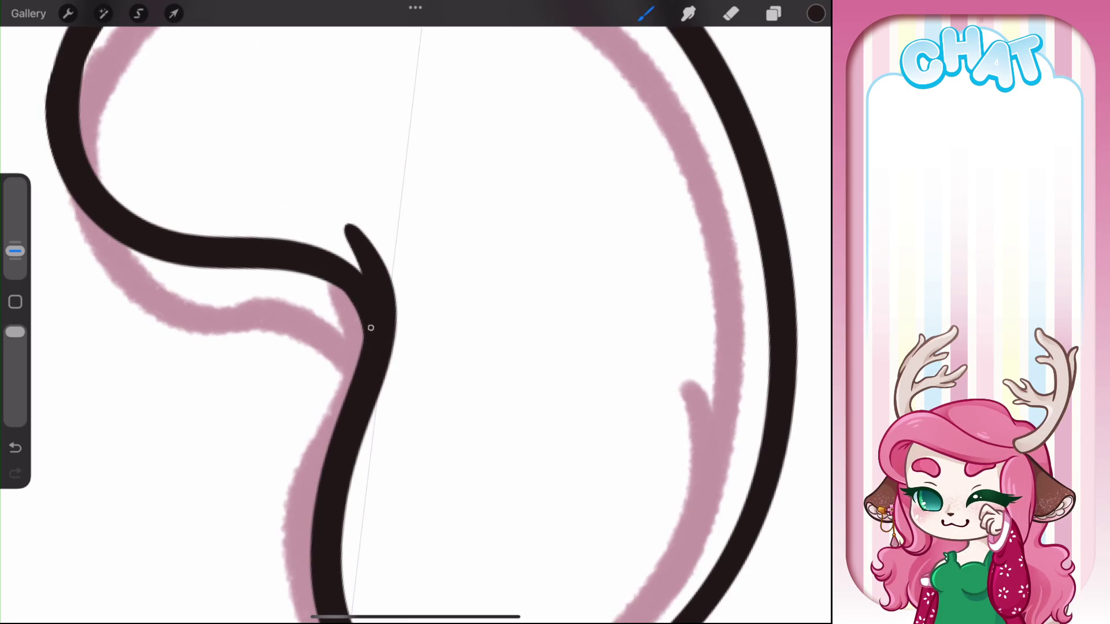
scroll(416, 312, "down", 5)
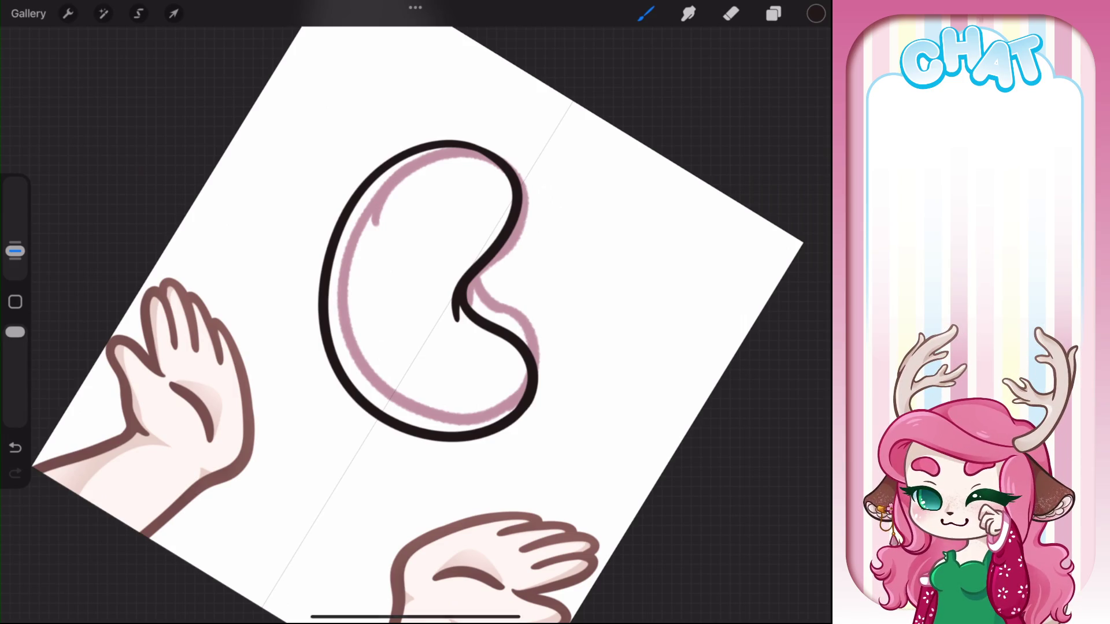
scroll(416, 313, "down", 2)
key("ctrl+z")
scroll(416, 312, "right", 3)
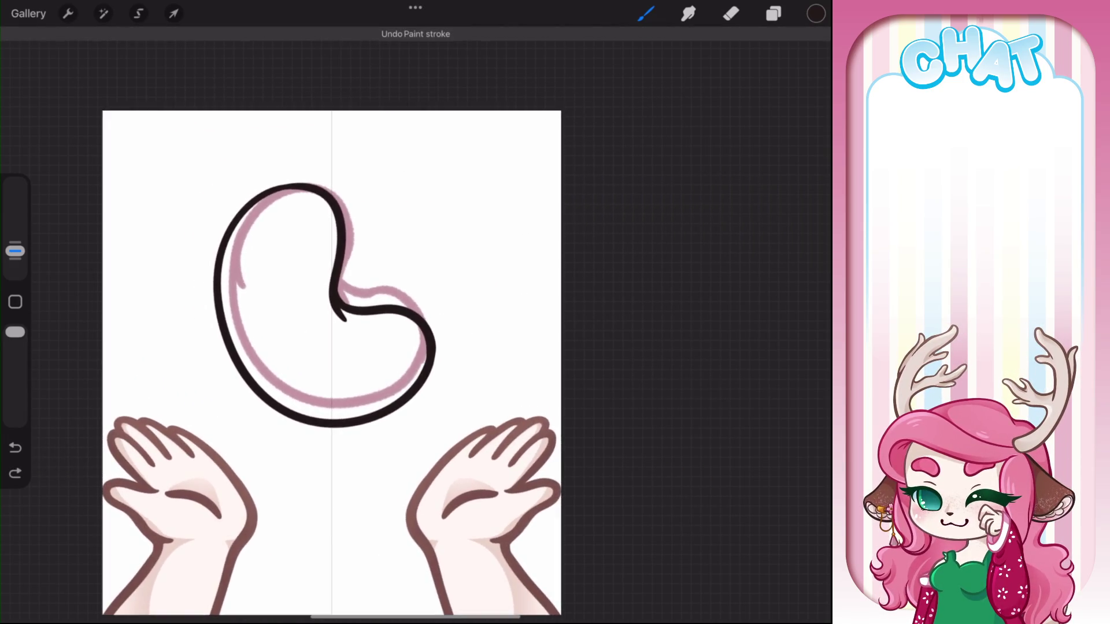
Group the inked bean with its Skelly sketch, then hide and collapse the group
key("v")
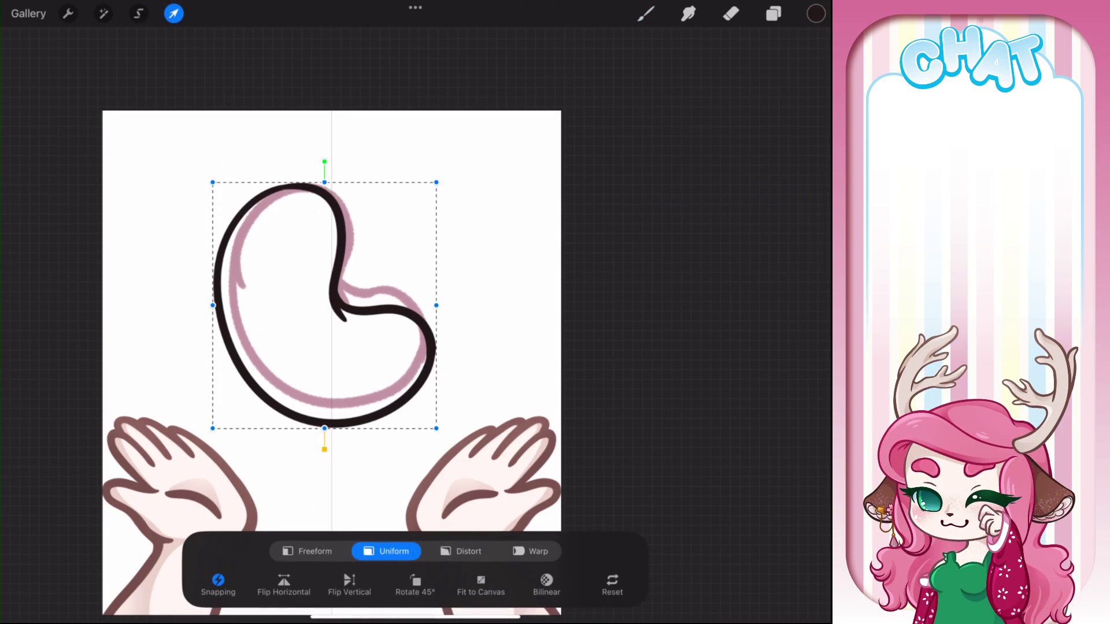
key("l")
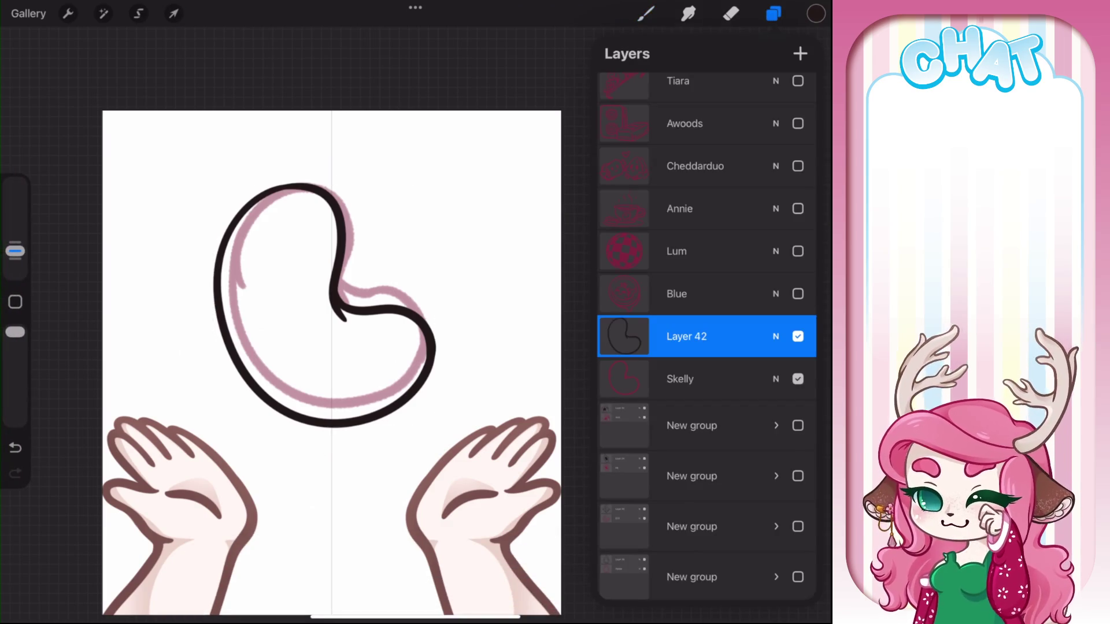
left_click_drag(665, 379, 728, 378)
left_click(793, 53)
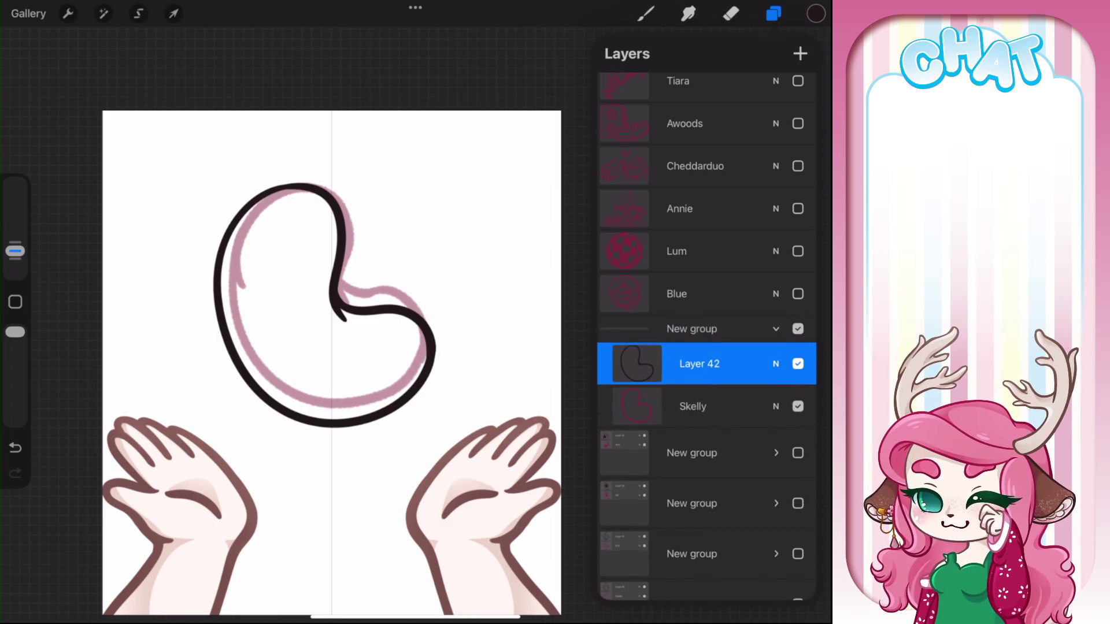
left_click(798, 329)
left_click(776, 329)
Show the Blue whale seal sketch at 30% opacity under a new empty layer
left_click(693, 329)
left_click(693, 293)
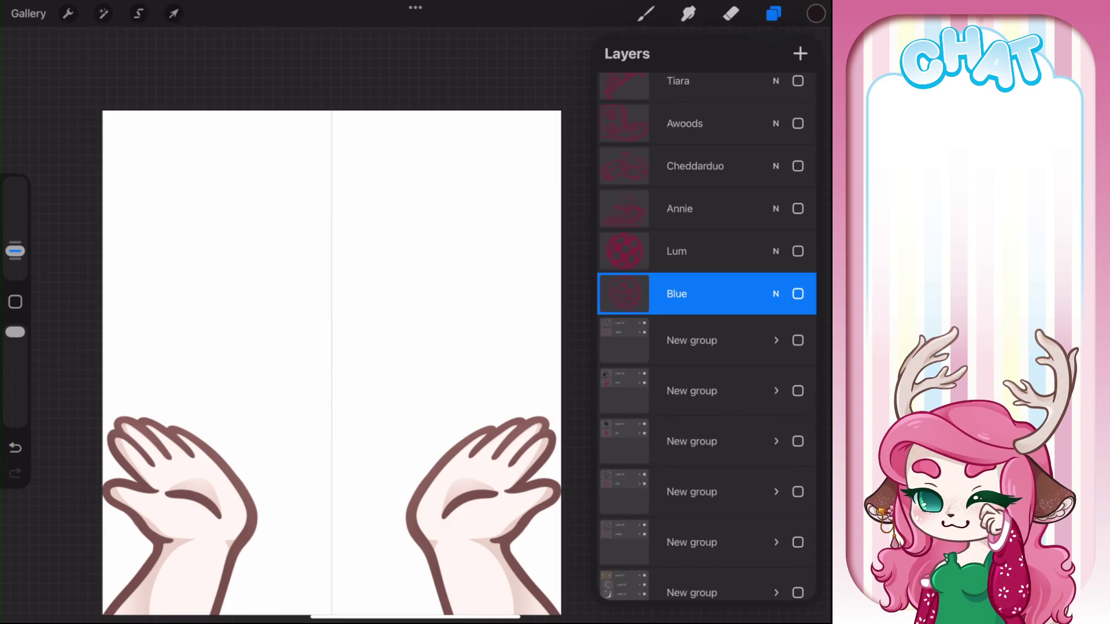
left_click(798, 294)
left_click(800, 53)
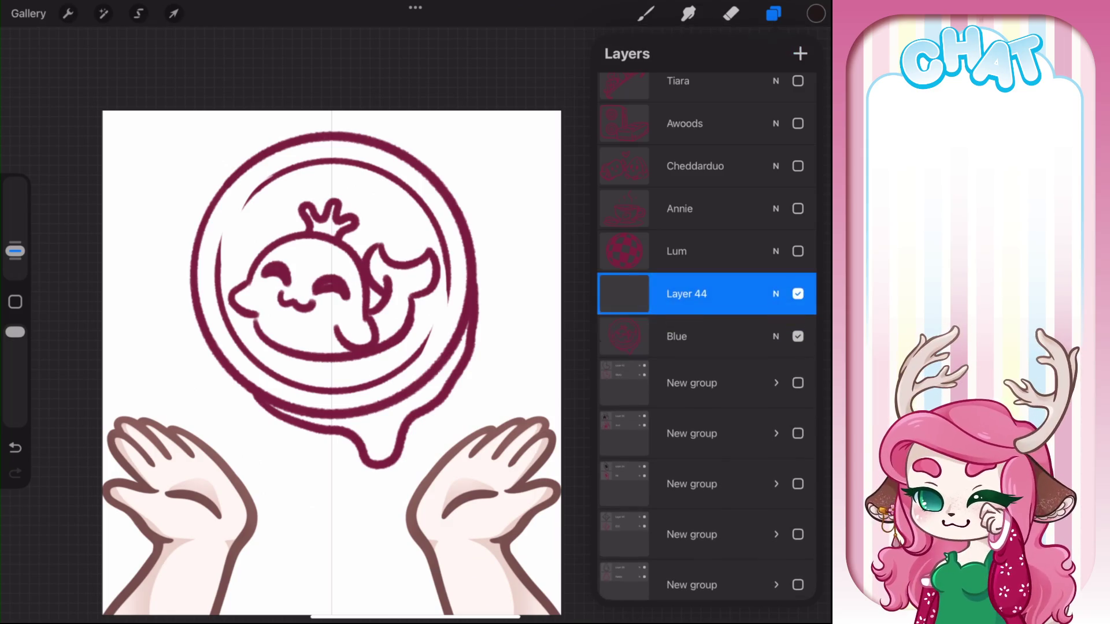
left_click(776, 292)
mouse_move(804, 362)
left_mouse_down()
mouse_move(615, 362)
mouse_move(664, 363)
left_mouse_up()
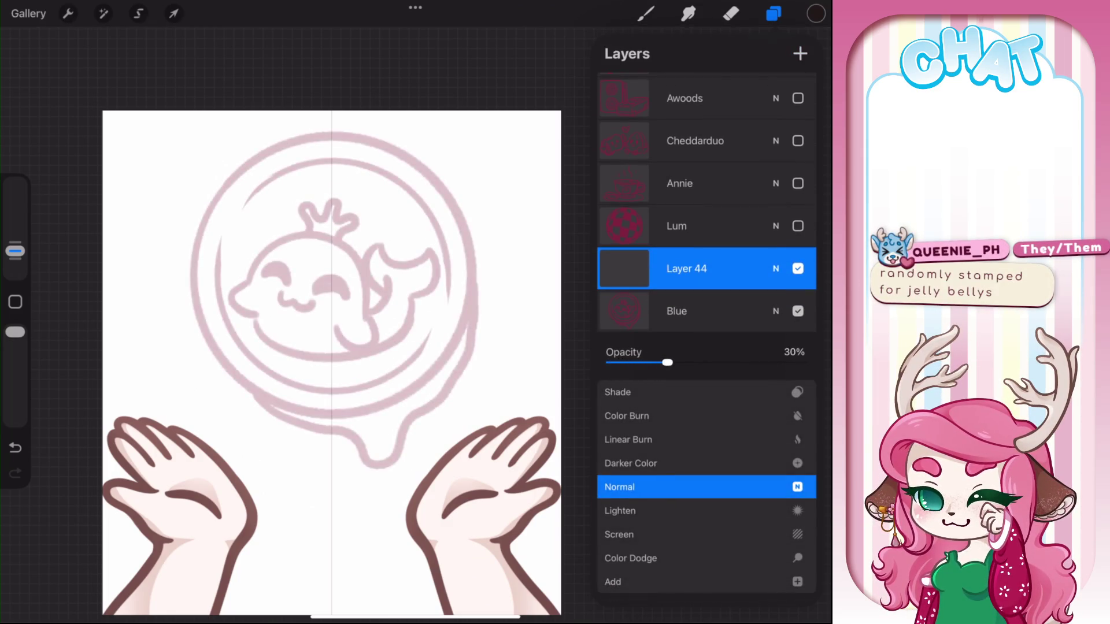
left_click(776, 268)
scroll(347, 324, "up", 3)
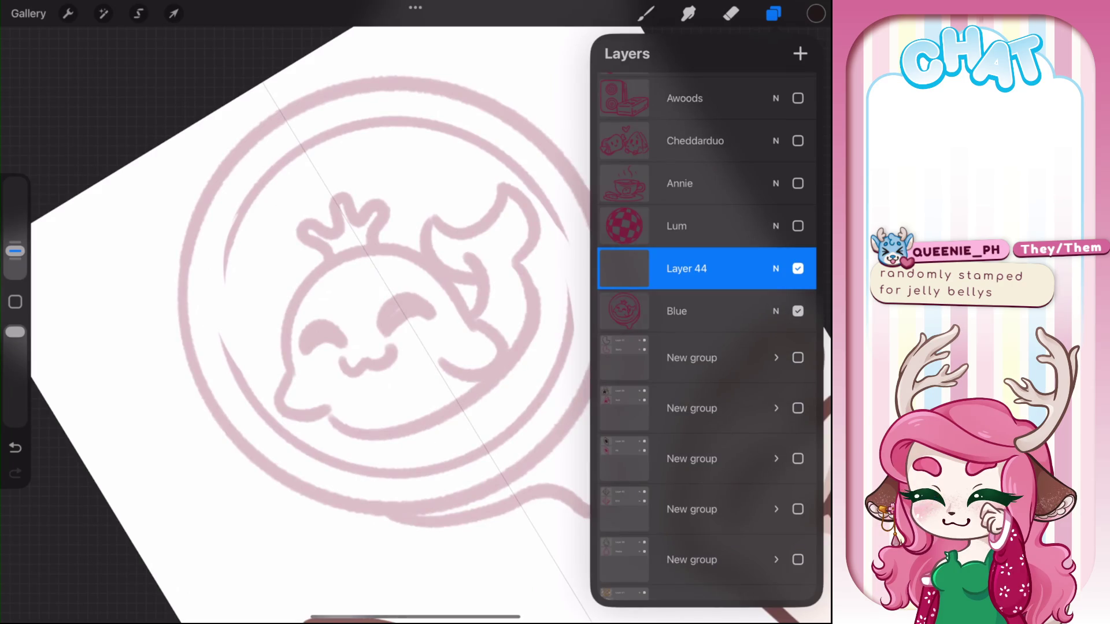
Ink the whale's head arc and rounded body outline in black, redrawing rejected strokes
mouse_move(355, 434)
left_mouse_down()
mouse_move(290, 292)
mouse_move(409, 268)
mouse_move(474, 323)
left_mouse_up()
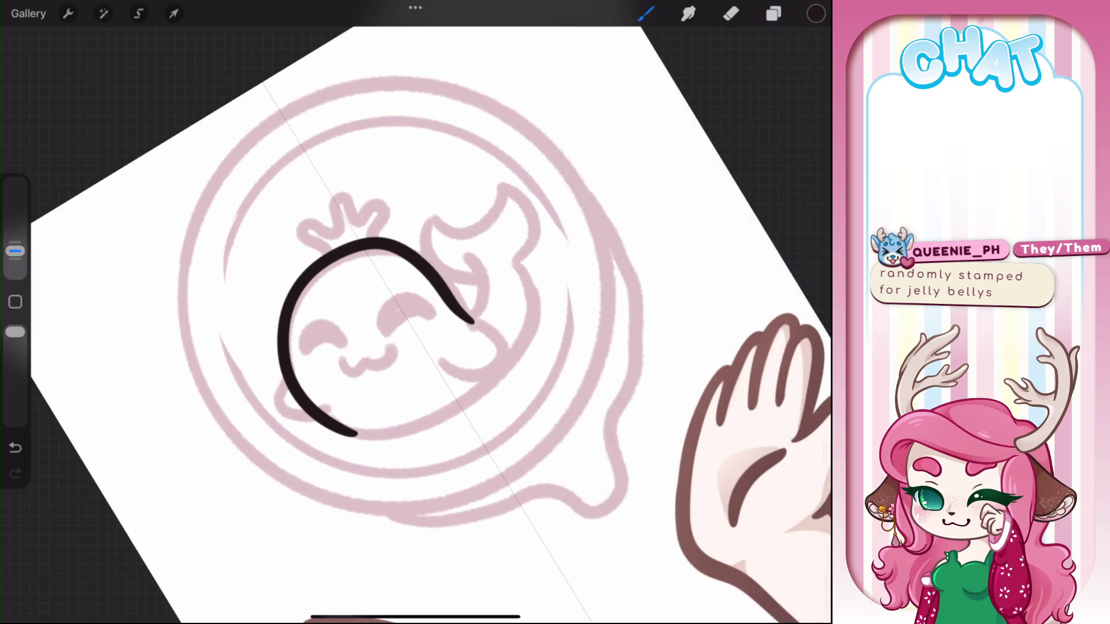
scroll(405, 324, "up", 2)
key("ctrl+z")
mouse_move(359, 431)
left_mouse_down()
mouse_move(238, 364)
mouse_move(272, 198)
mouse_move(454, 260)
mouse_move(484, 343)
left_mouse_up()
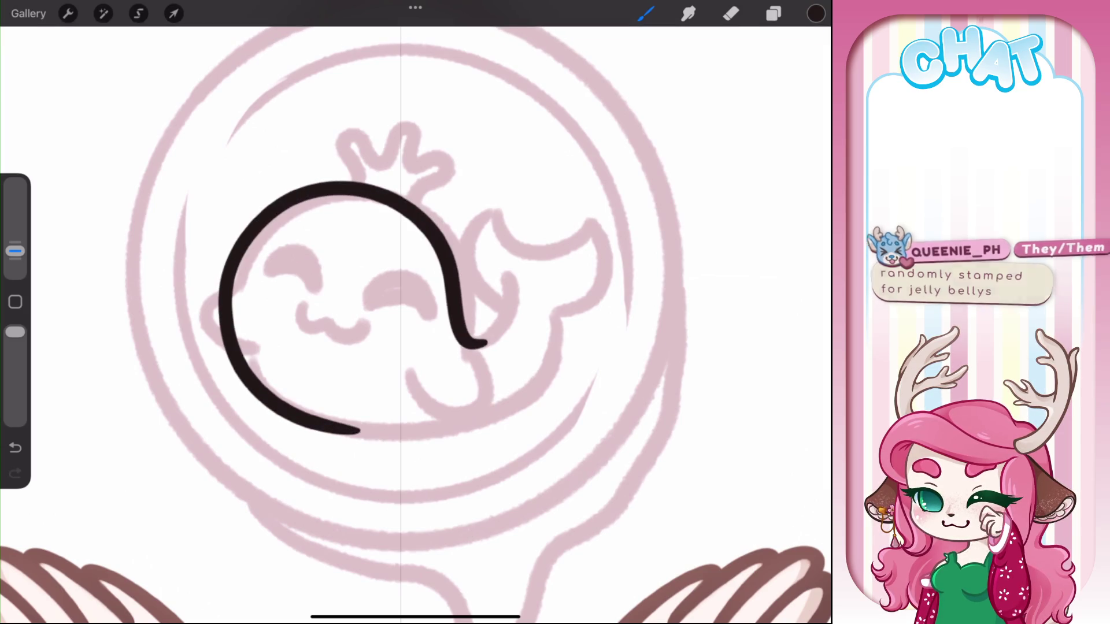
scroll(405, 323, "up", 1)
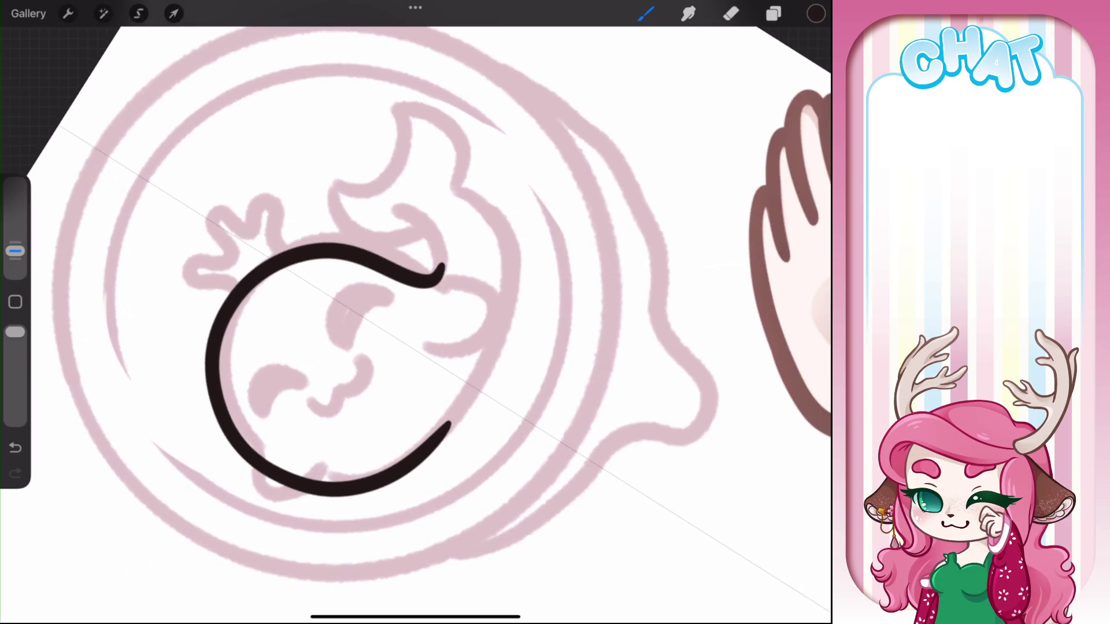
left_click_drag(450, 184, 449, 435)
key("ctrl+z")
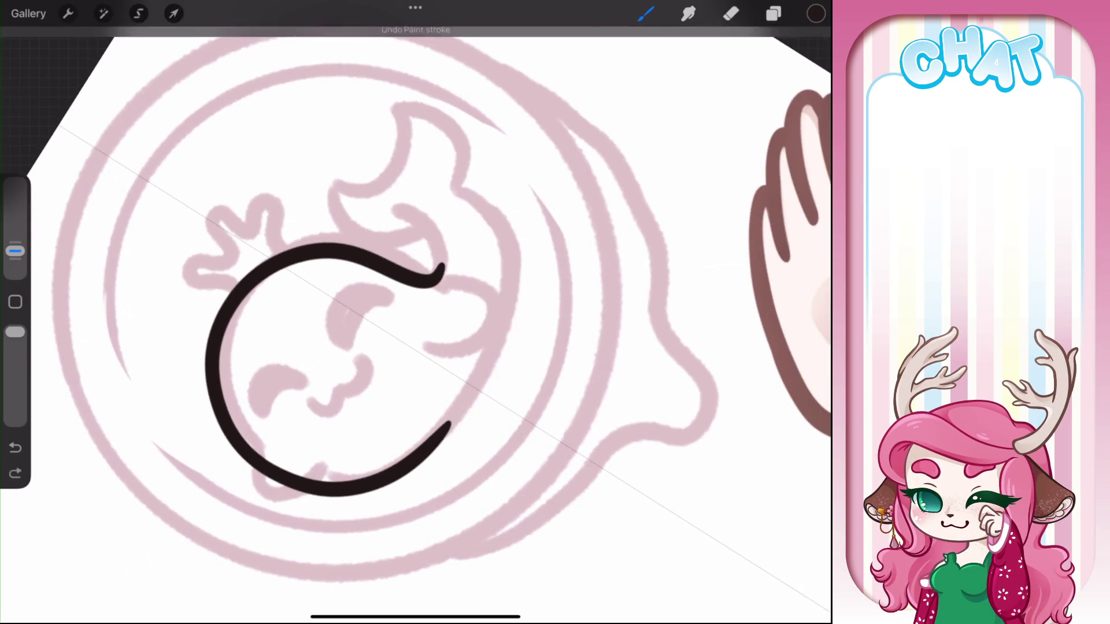
scroll(405, 324, "up", 1)
mouse_move(326, 407)
left_mouse_down()
mouse_move(413, 219)
mouse_move(558, 185)
left_mouse_up()
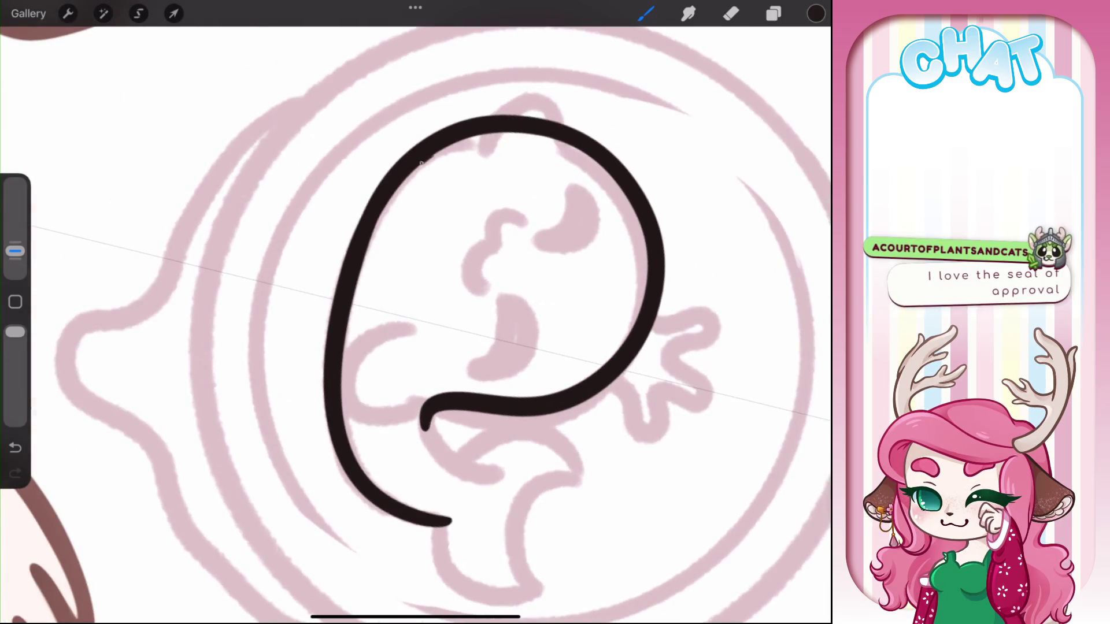
left_click_drag(497, 324, 521, 289)
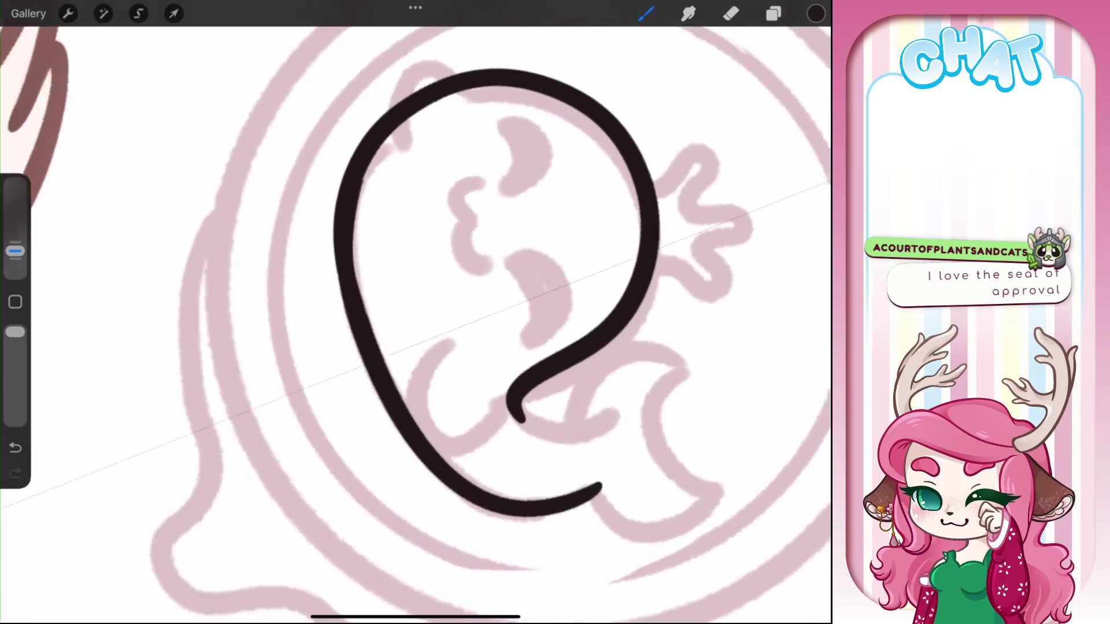
key("ctrl+z")
left_click_drag(352, 179, 359, 318)
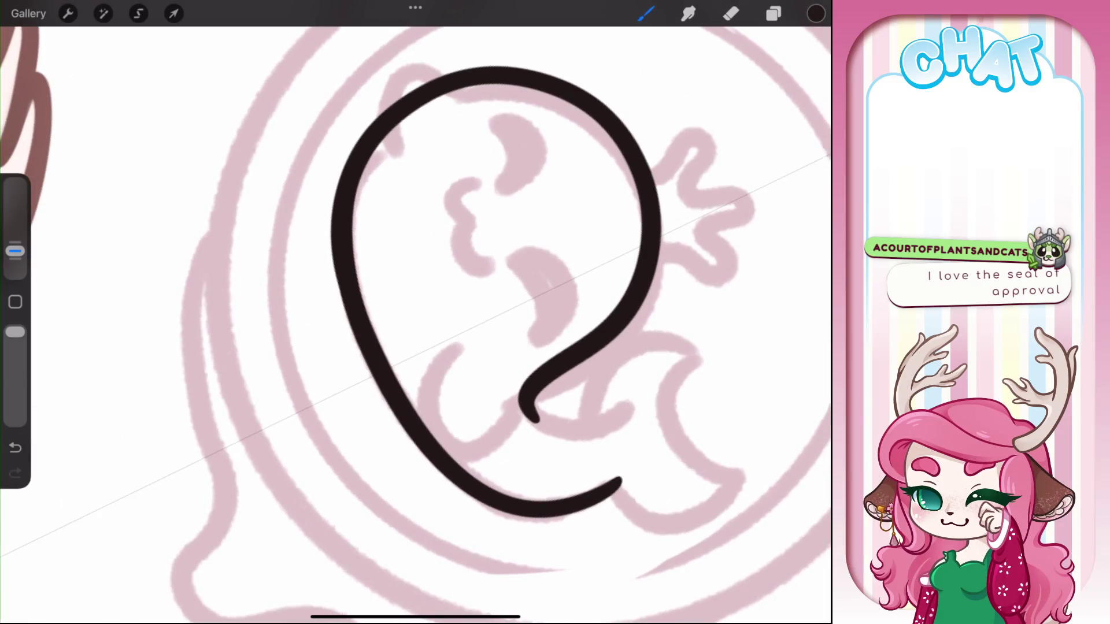
mouse_move(497, 289)
left_mouse_down()
mouse_move(405, 278)
mouse_move(336, 301)
left_mouse_up()
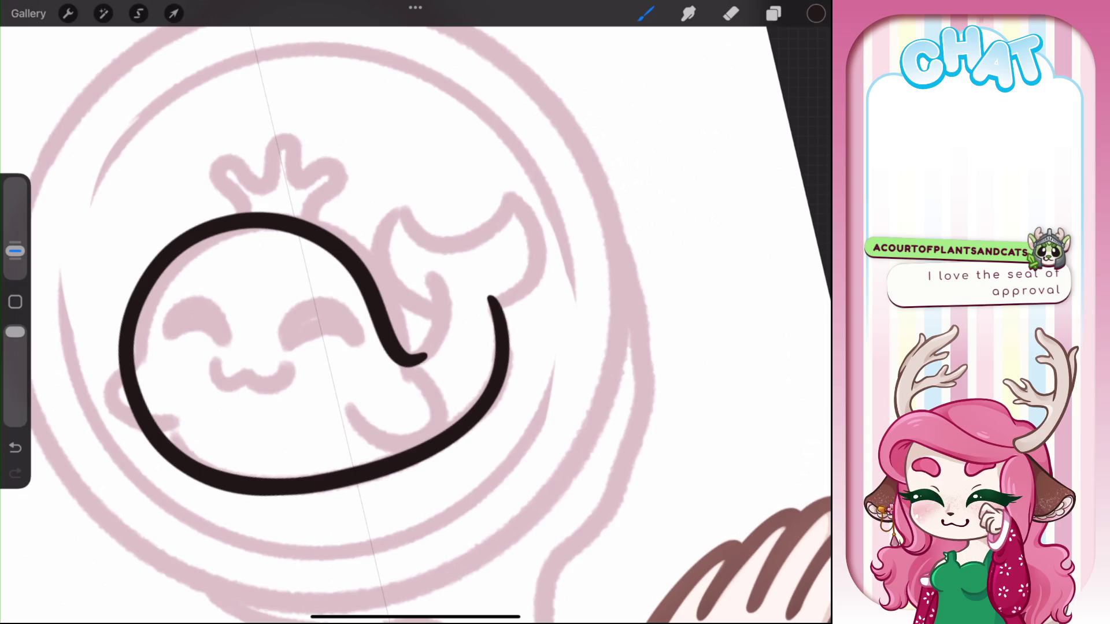
Draw the curled tail hook rising from the body, redoing its tip to curl higher
mouse_move(410, 368)
left_mouse_down()
mouse_move(443, 341)
mouse_move(448, 317)
left_mouse_up()
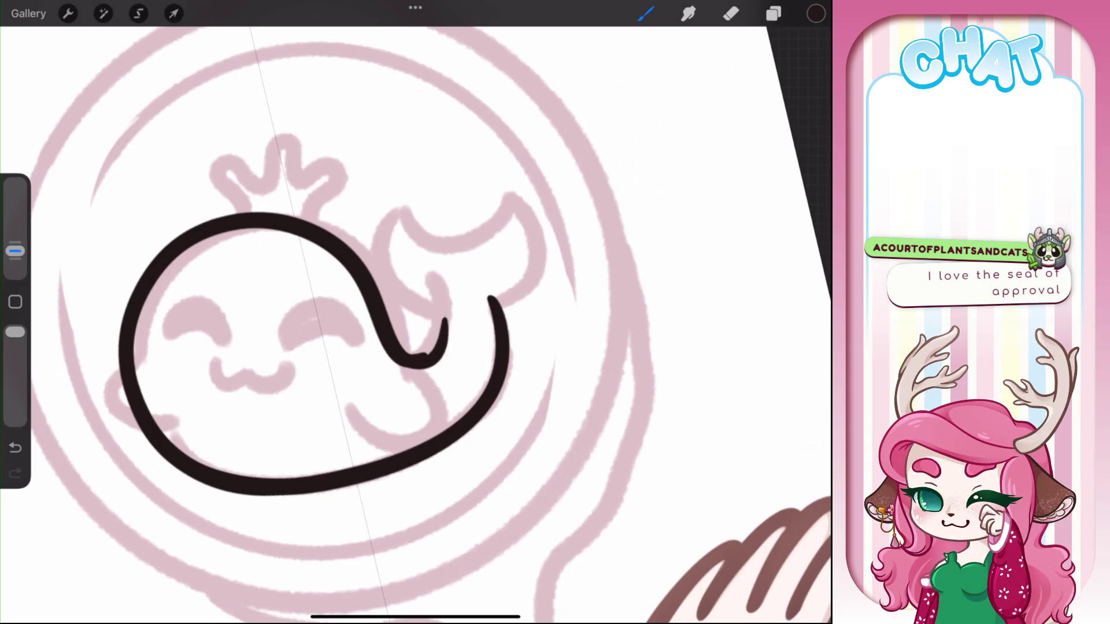
key("ctrl+z")
left_click_drag(412, 365, 434, 281)
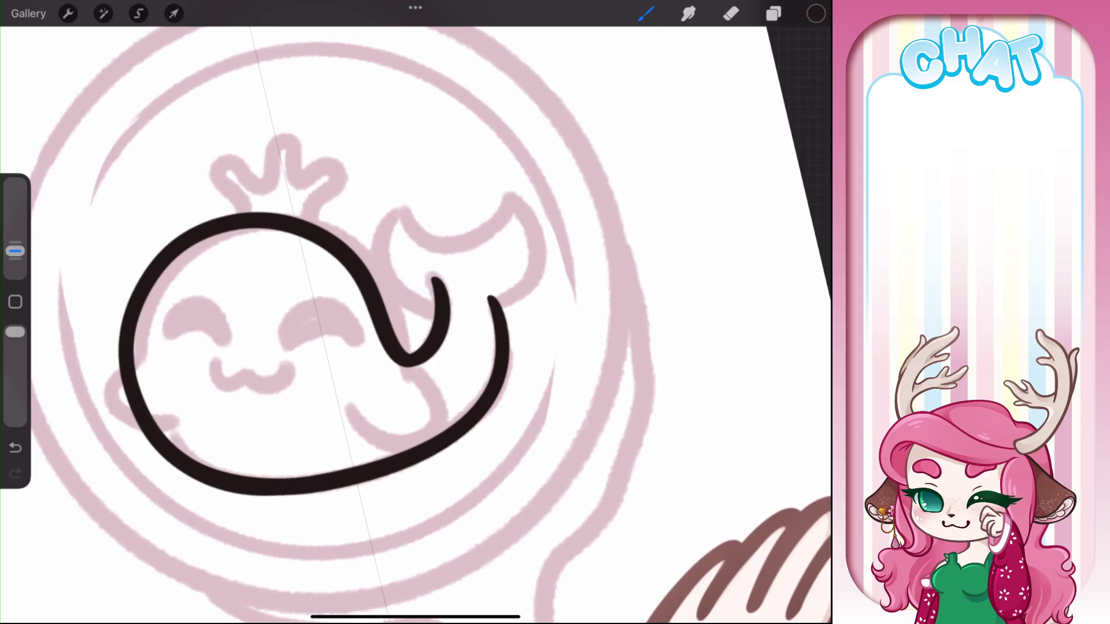
key("ctrl+z")
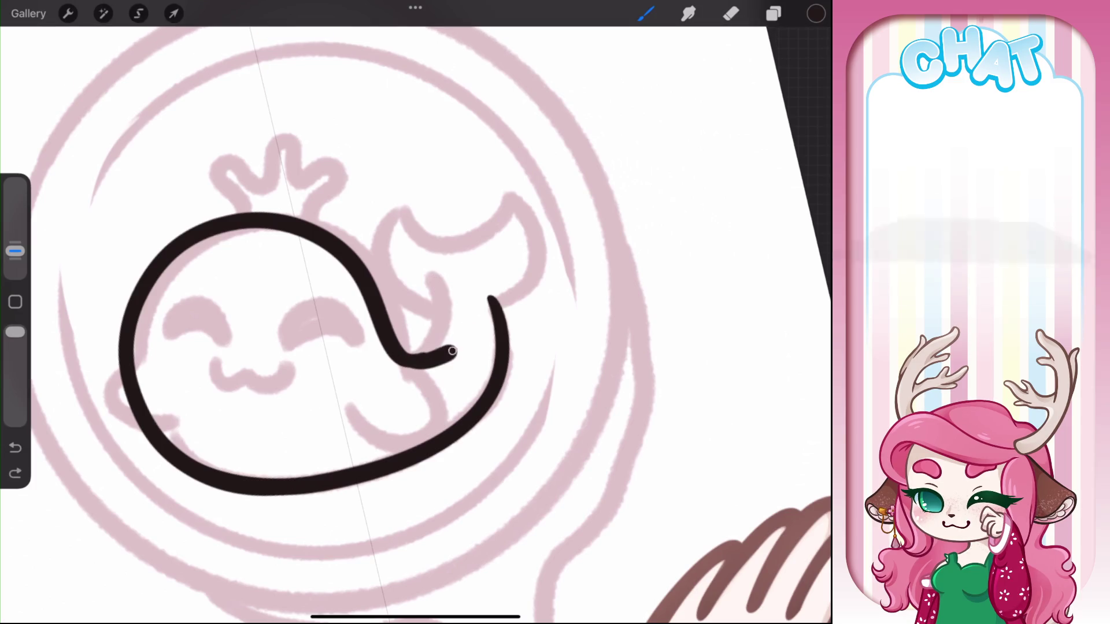
left_click_drag(412, 364, 463, 292)
scroll(417, 312, "up", 3)
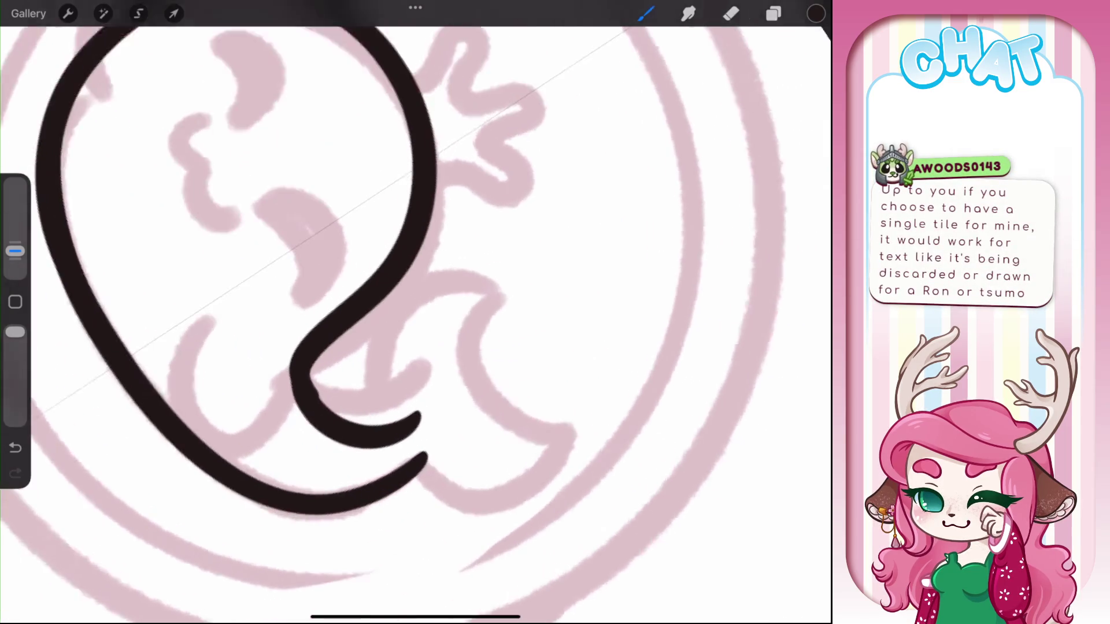
mouse_move(300, 339)
left_mouse_down()
mouse_move(291, 419)
mouse_move(300, 336)
mouse_move(331, 313)
left_mouse_up()
key("ctrl+z")
Try slimming the hook's inner edge with the Eraser, undo it, and return to the brush
key("e")
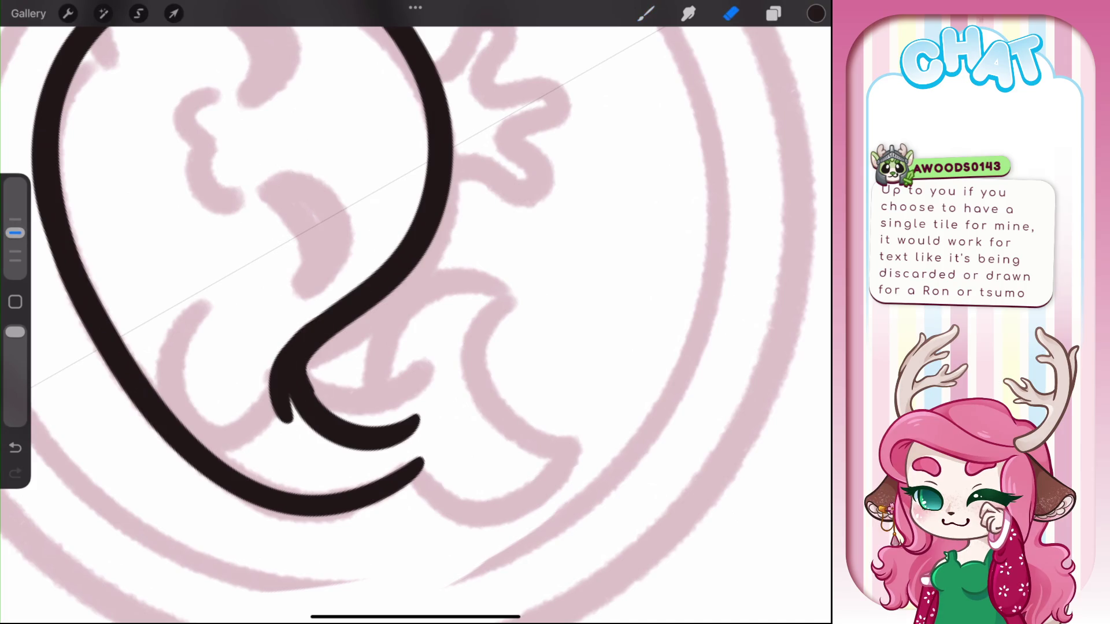
left_click_drag(308, 382, 332, 412)
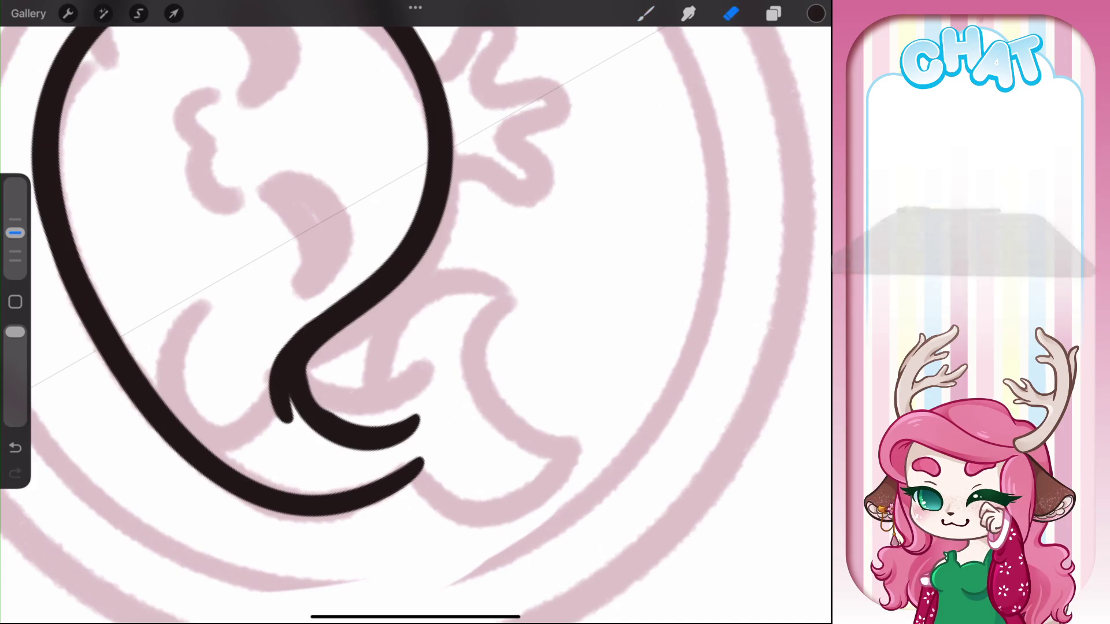
key("ctrl+z")
scroll(415, 324, "down", 5)
scroll(415, 324, "up", 2)
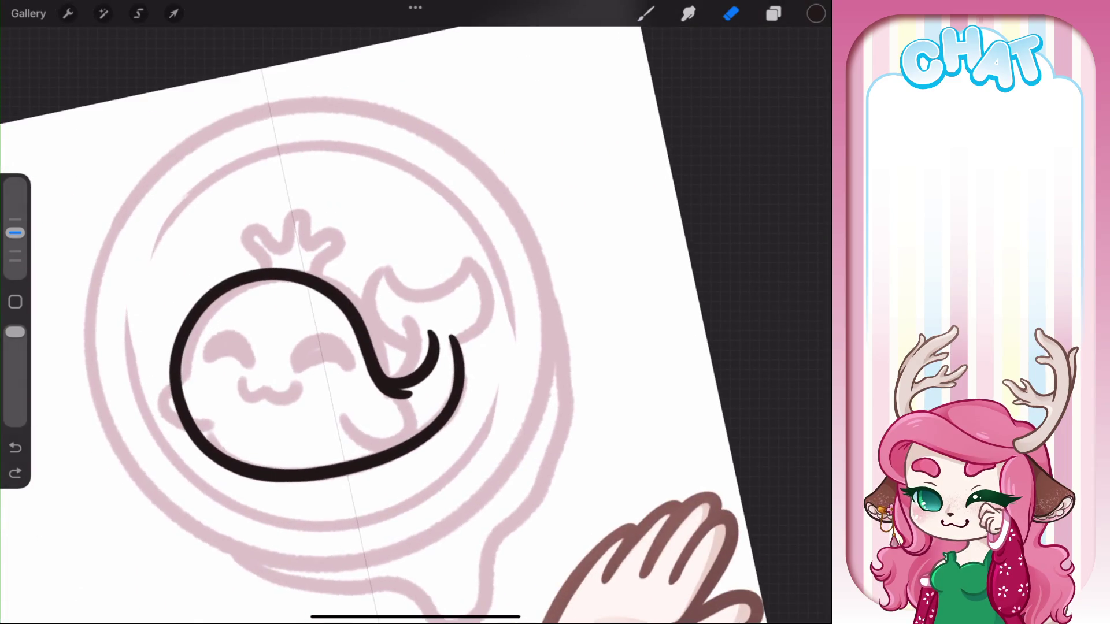
key("b")
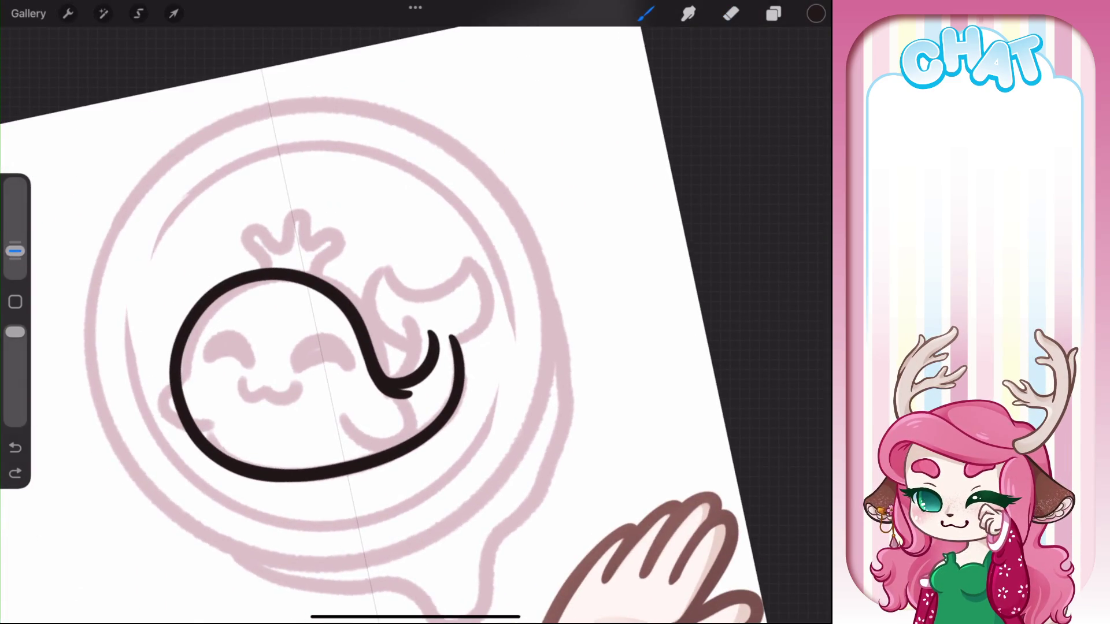
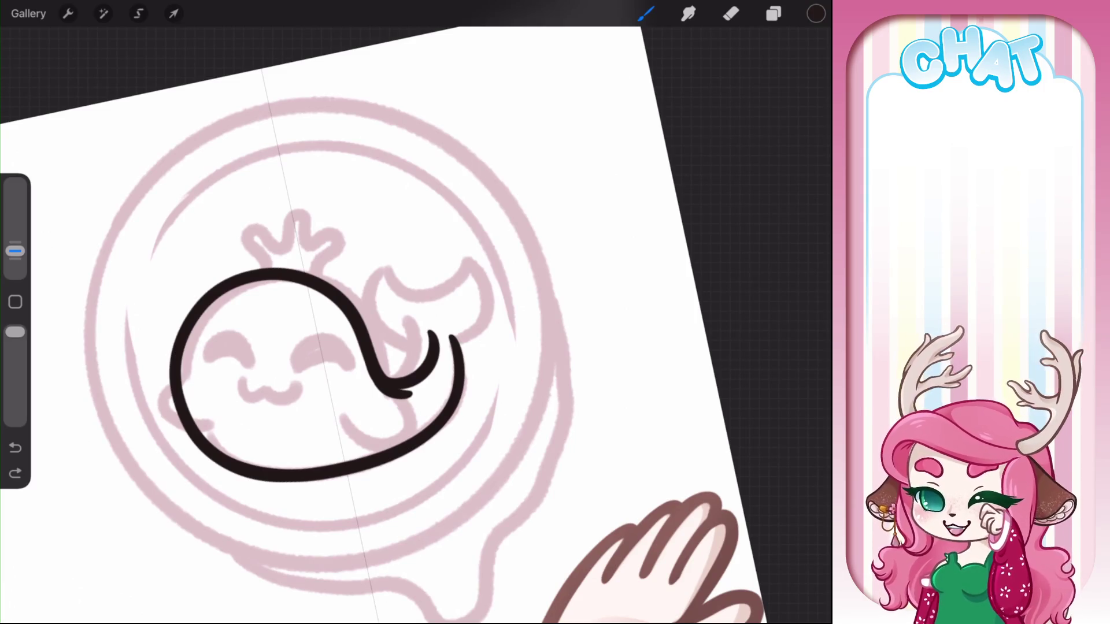
Ink the whale's two small flippers in black over the pink sketch
left_click_drag(318, 376, 376, 306)
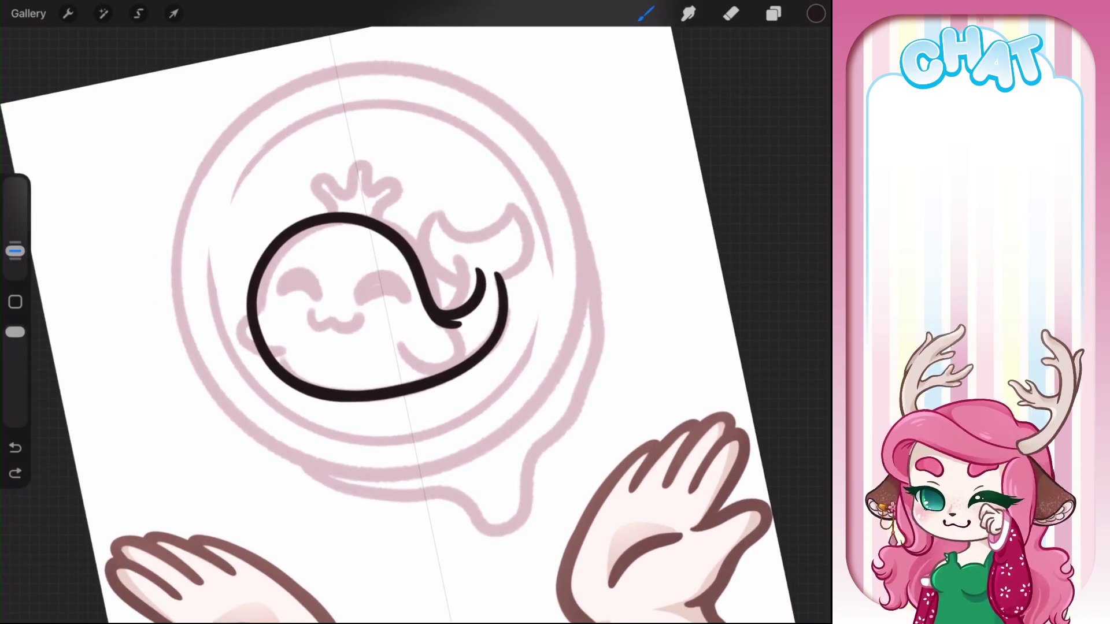
left_click_drag(249, 324, 270, 378)
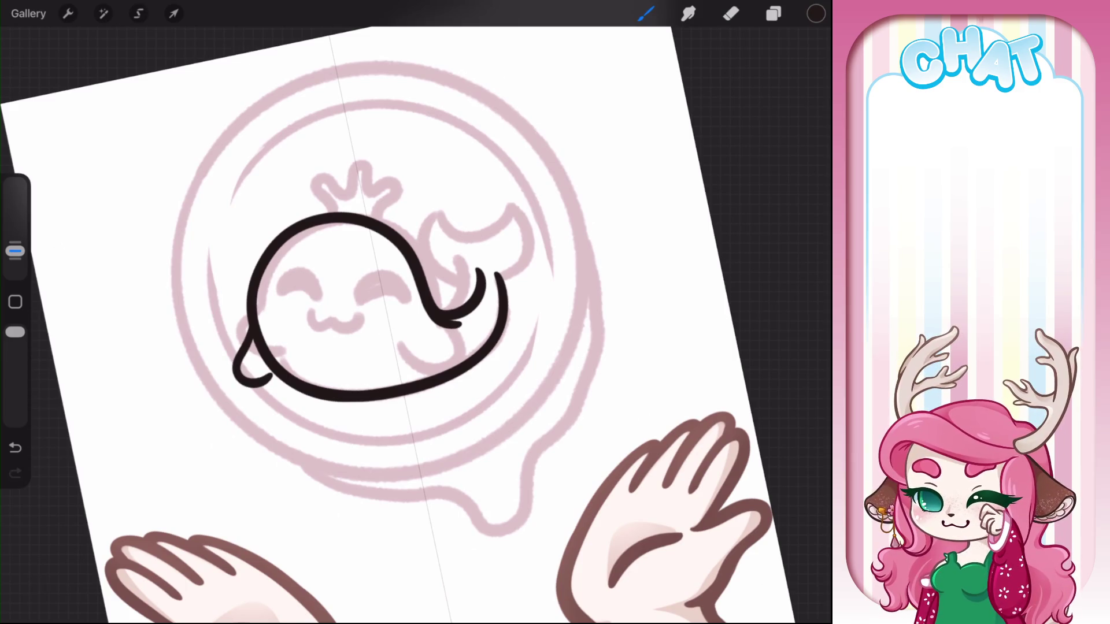
left_click_drag(377, 342, 434, 337)
mouse_move(370, 324)
left_mouse_down()
mouse_move(324, 359)
mouse_move(428, 316)
mouse_move(393, 376)
left_mouse_up()
key("ctrl+z")
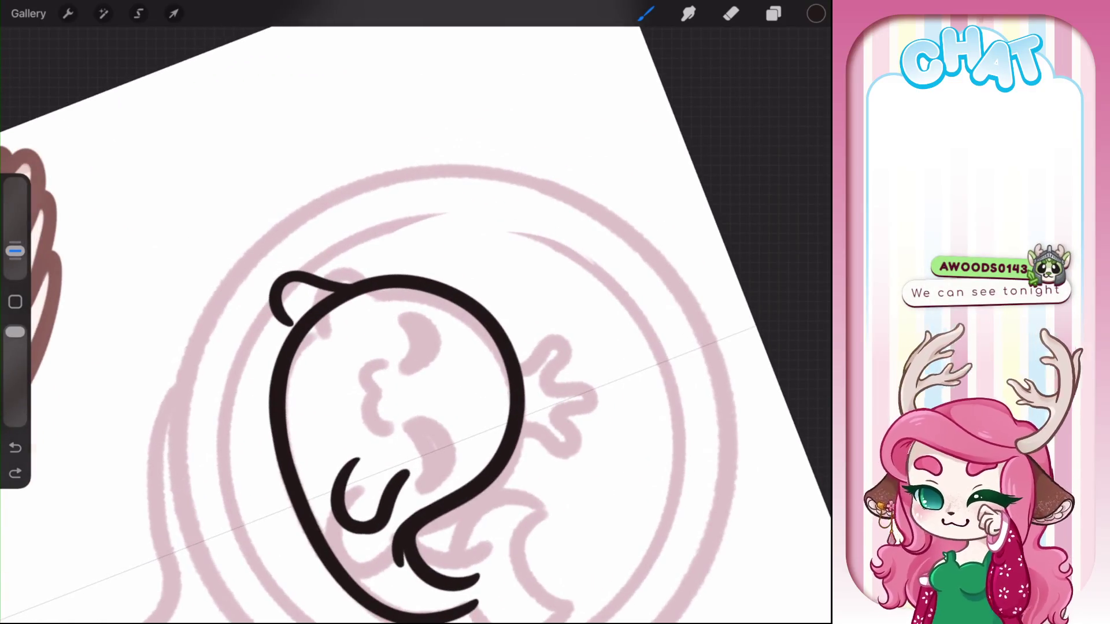
Connect the top loop to the body, ink a closed eye and ColorDrop-fill it black
left_click_drag(404, 347, 440, 376)
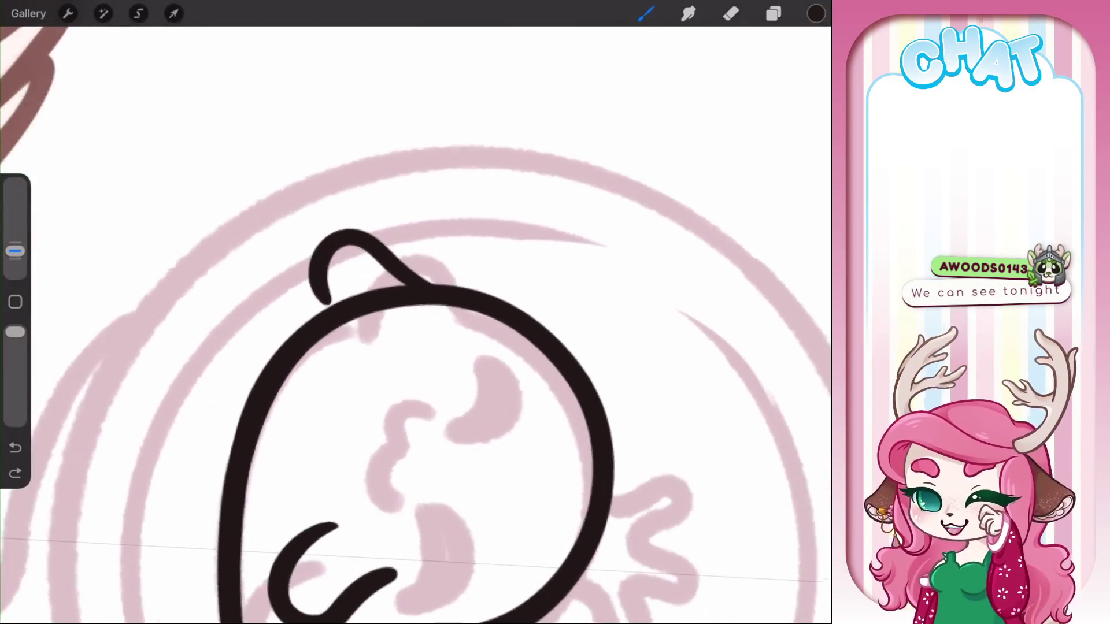
left_click_drag(327, 299, 318, 316)
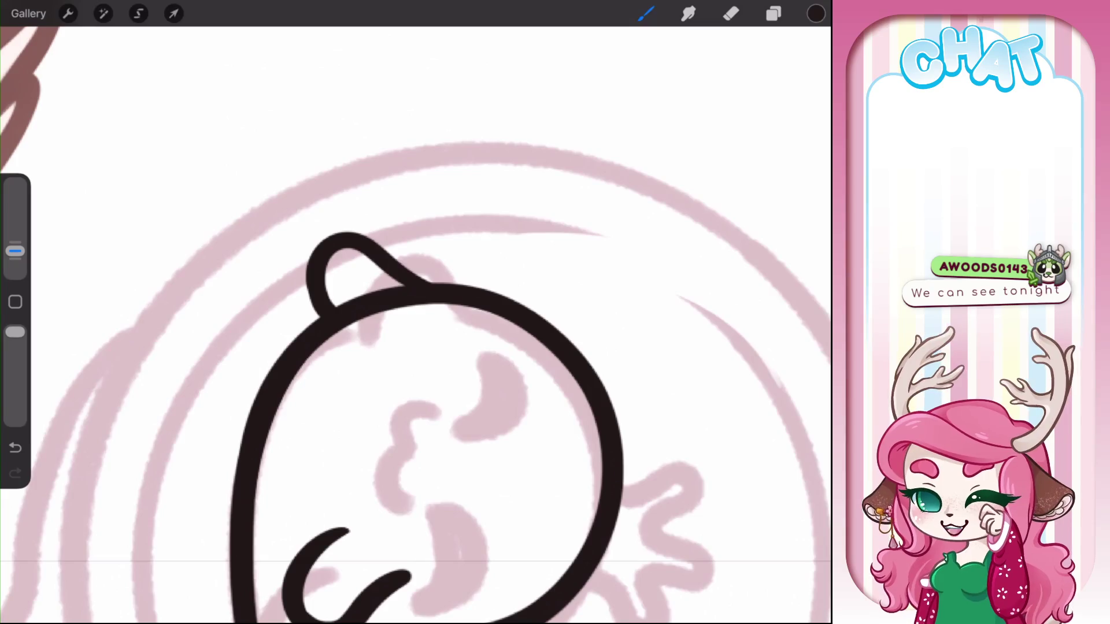
mouse_move(416, 324)
left_mouse_down()
mouse_move(405, 300)
mouse_move(417, 312)
left_mouse_up()
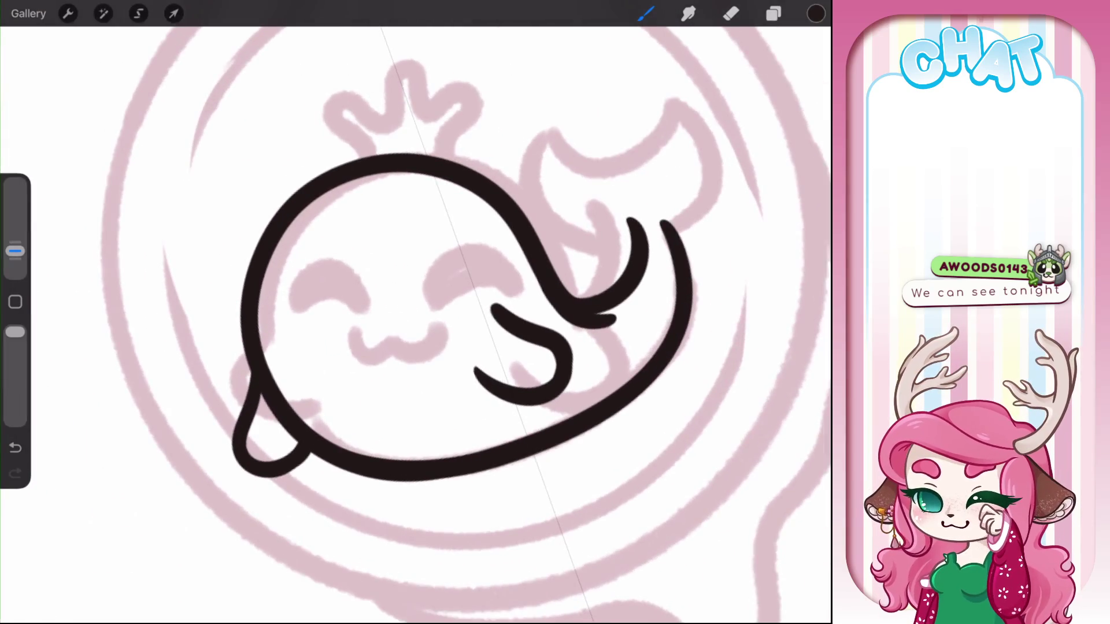
left_click_drag(268, 323, 272, 315)
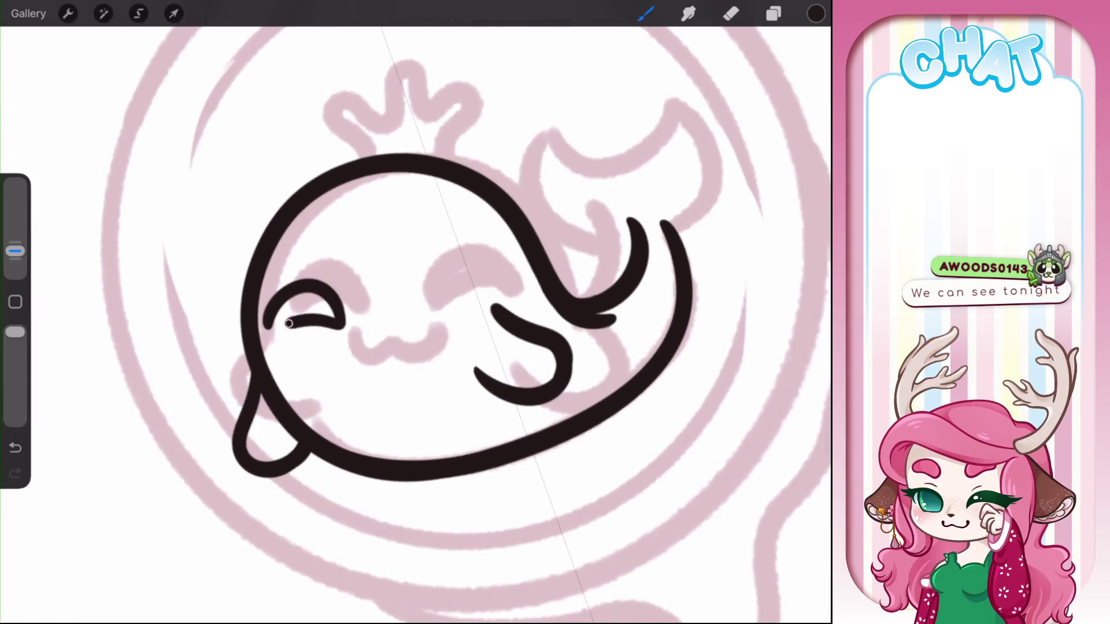
left_click_drag(384, 315, 382, 319)
key("ctrl+z")
key("ctrl+z")
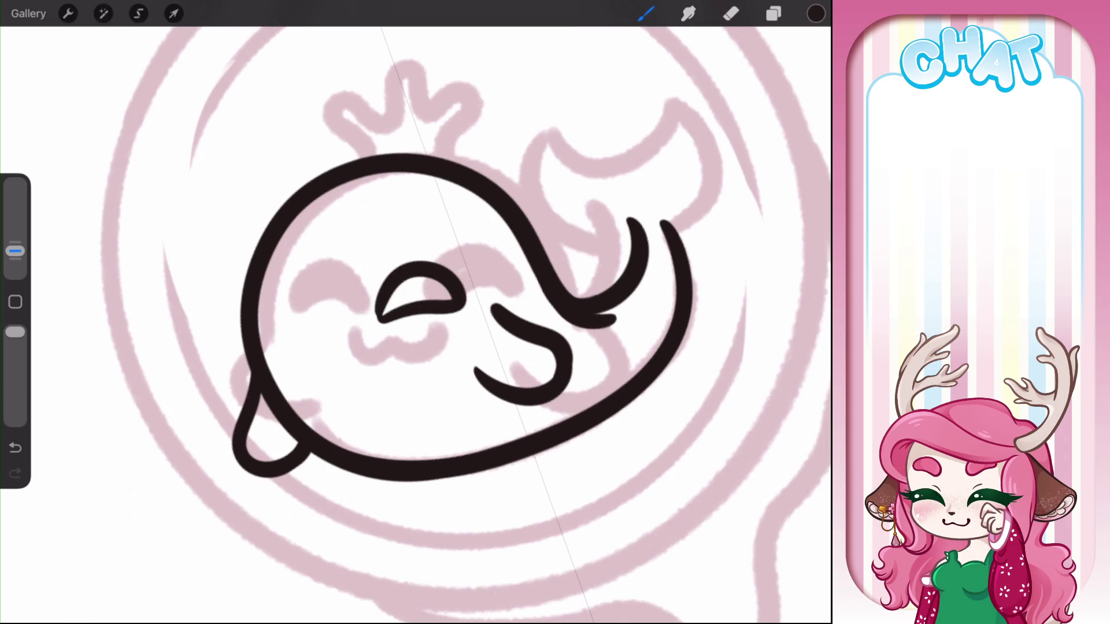
left_click_drag(266, 334, 274, 320)
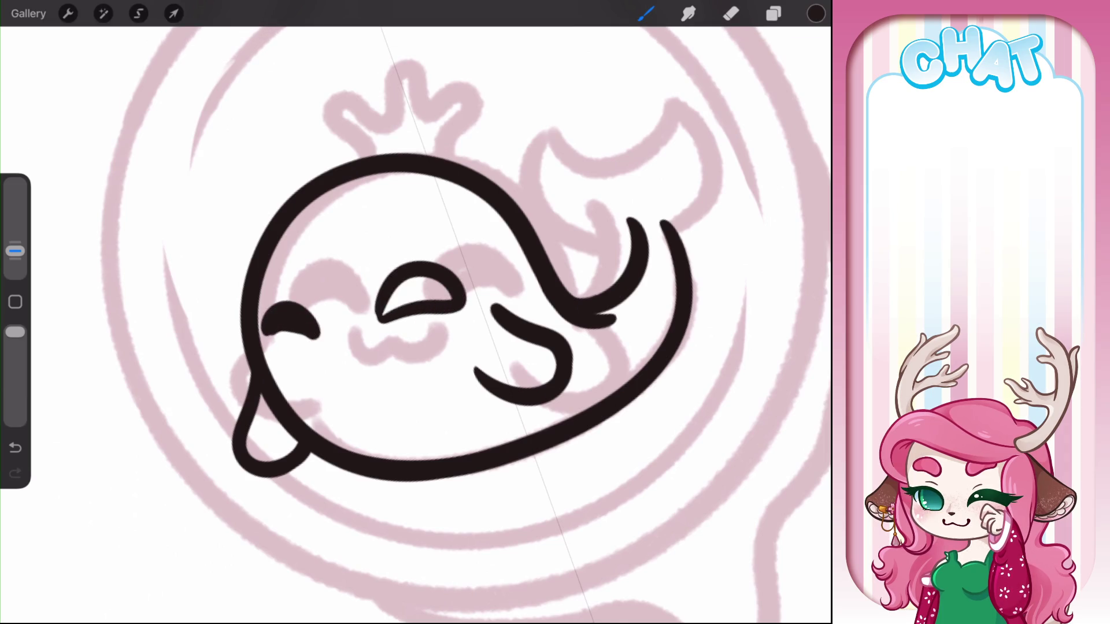
left_click_drag(816, 13, 421, 292)
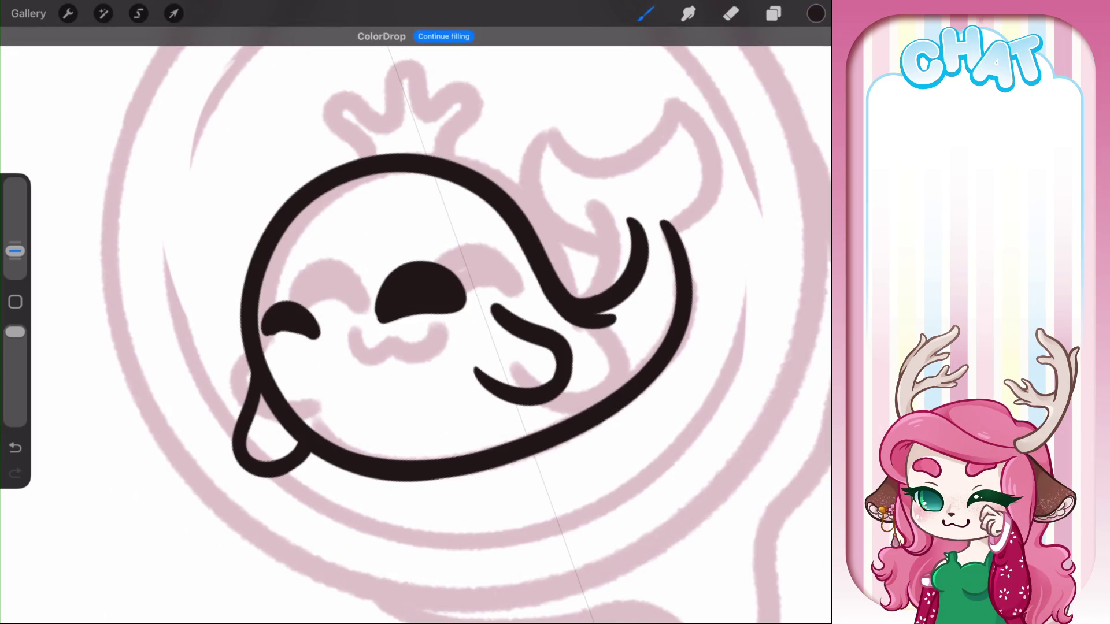
Ink a w-shaped mouth and reshape the right eye into a thick closed arc
mouse_move(324, 345)
left_mouse_down()
mouse_move(361, 359)
mouse_move(370, 334)
left_mouse_up()
left_click_drag(448, 322, 441, 337)
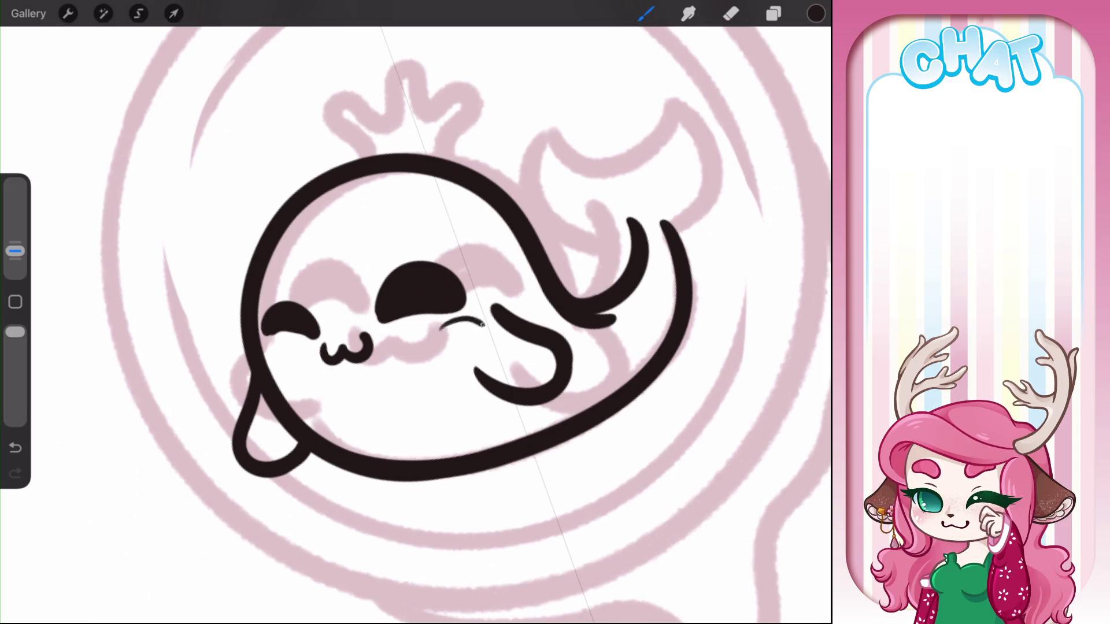
key("ctrl+z")
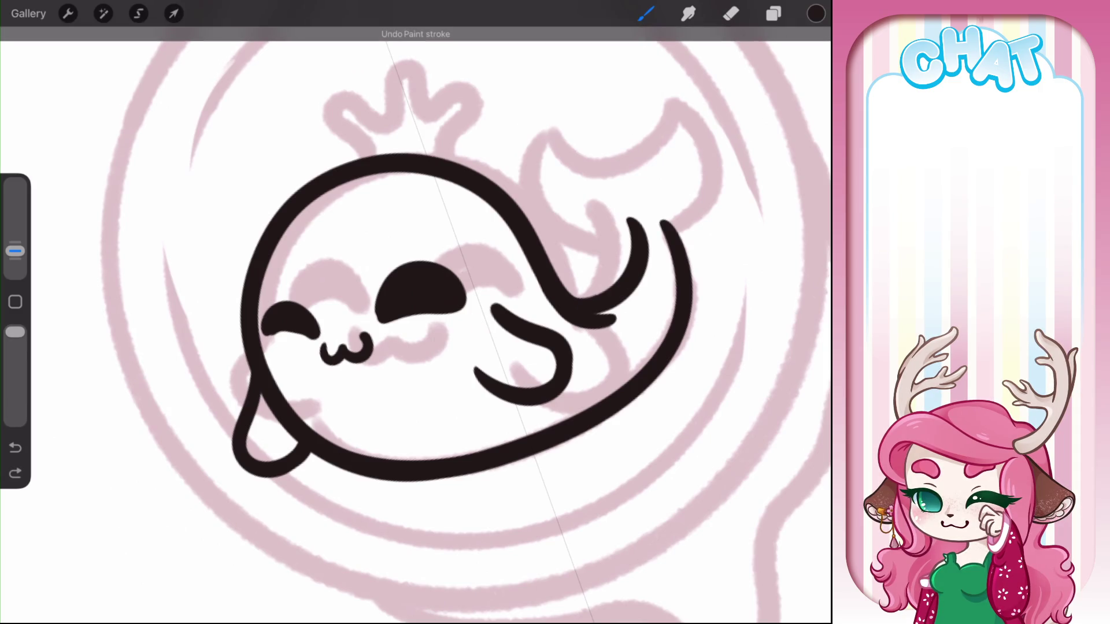
left_click(731, 14)
left_click_drag(388, 317, 477, 314)
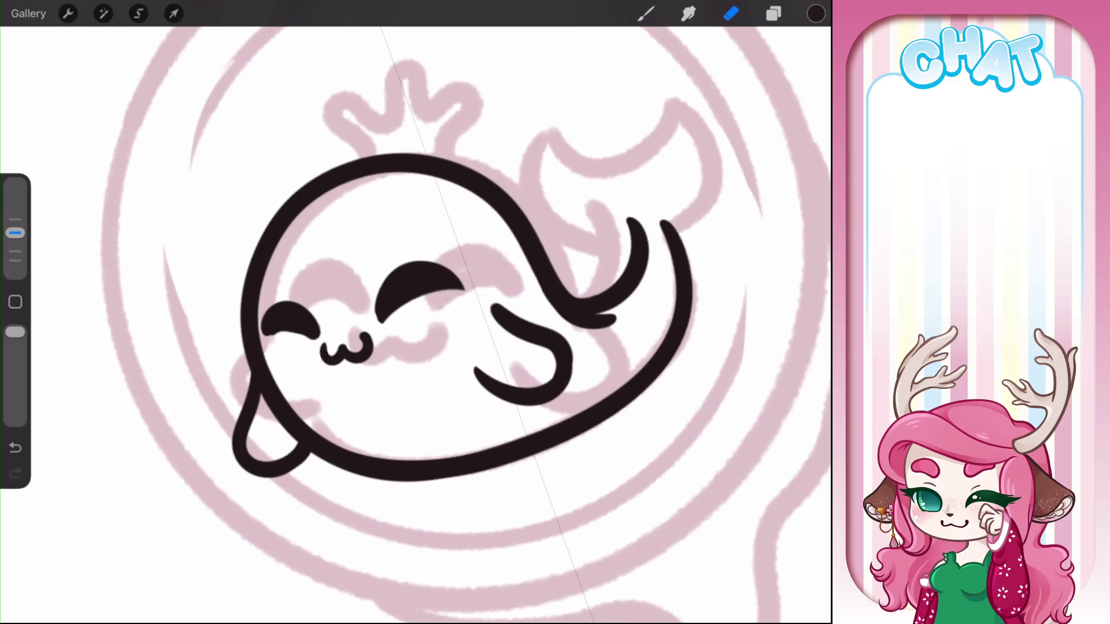
key("b")
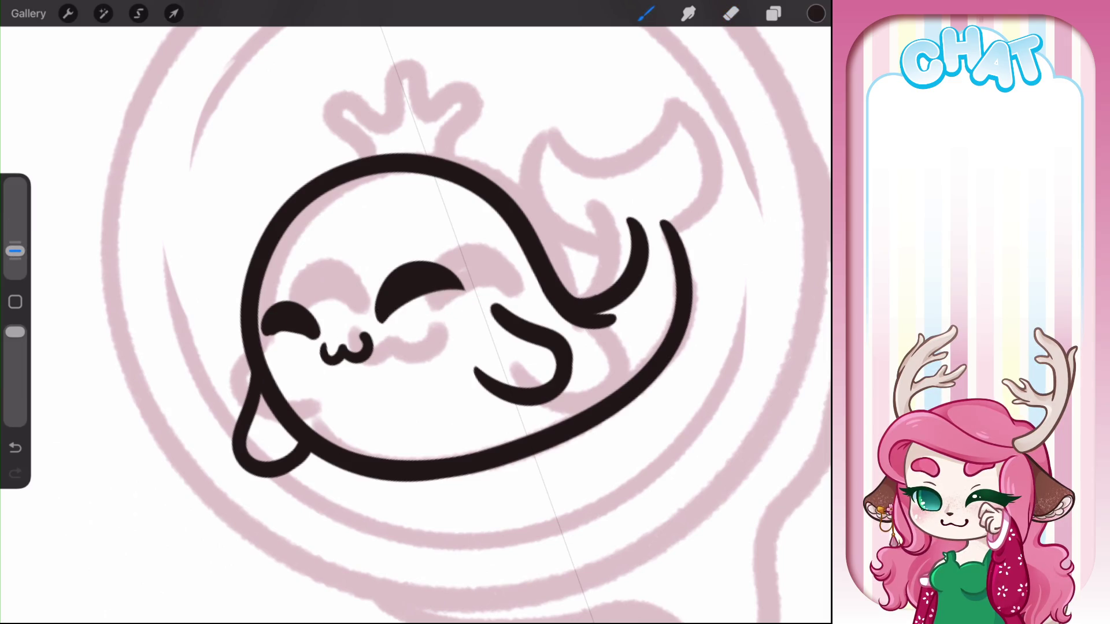
left_click_drag(386, 316, 467, 287)
scroll(416, 324, "up", 3)
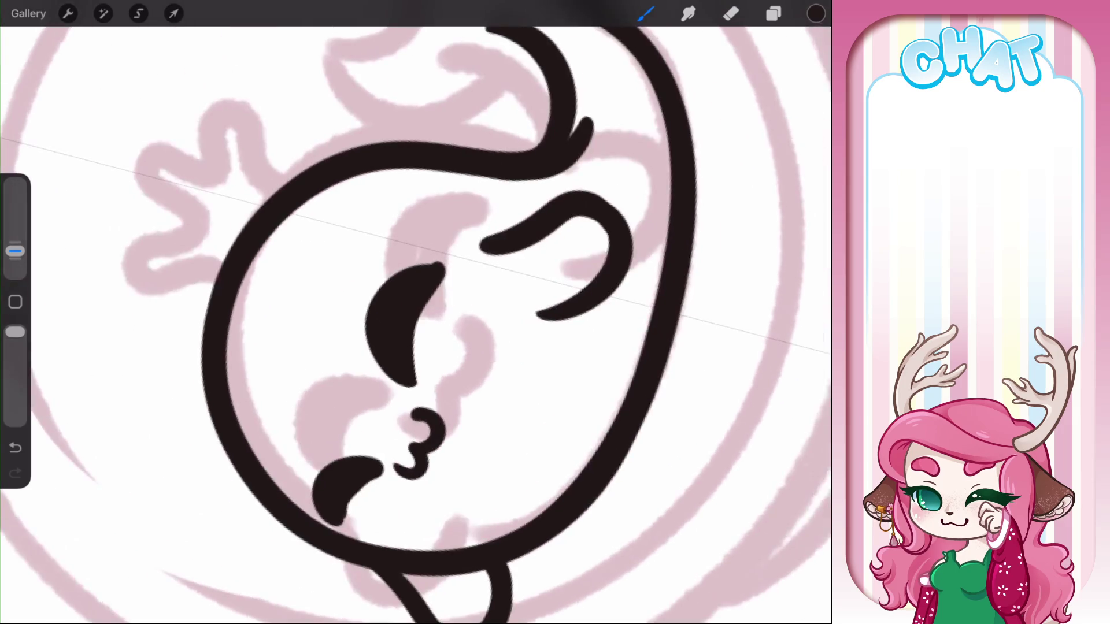
scroll(416, 324, "down", 3)
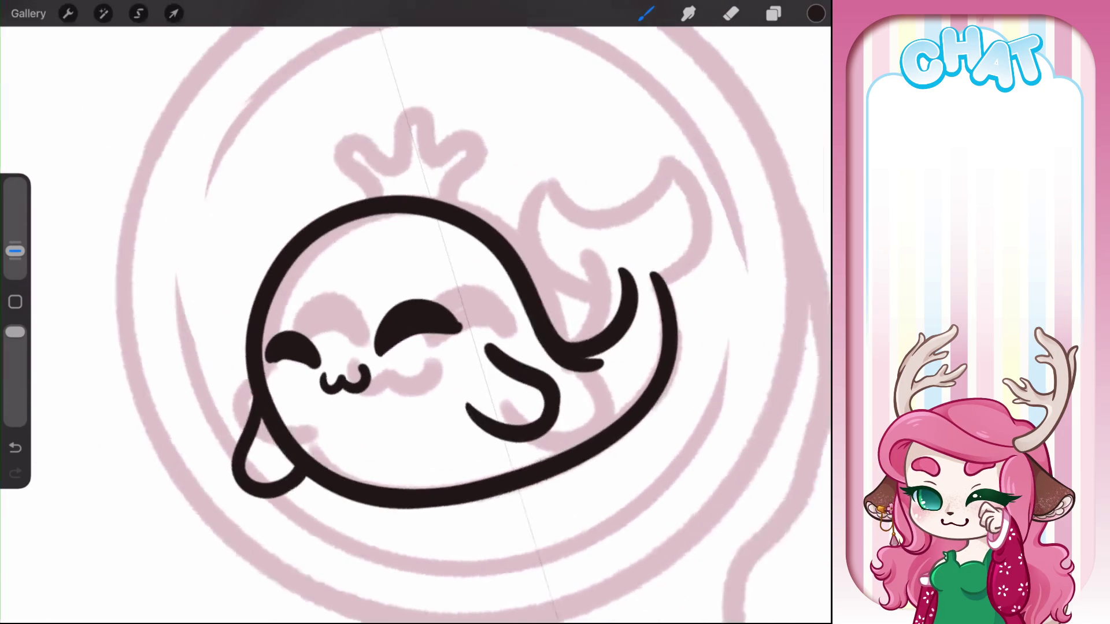
Ink the crown atop the whale's head, erase its join line, and add a small oval
mouse_move(289, 208)
left_mouse_down()
mouse_move(318, 155)
mouse_move(454, 133)
mouse_move(412, 184)
left_mouse_up()
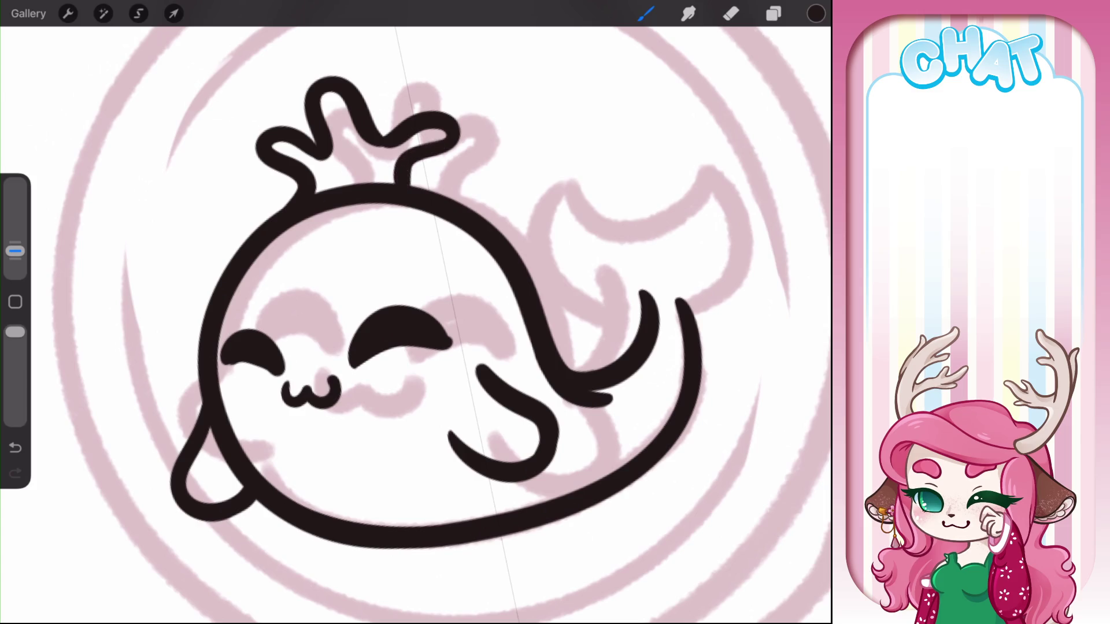
left_click(731, 13)
mouse_move(327, 187)
left_mouse_down()
mouse_move(311, 226)
mouse_move(386, 193)
mouse_move(425, 208)
left_mouse_up()
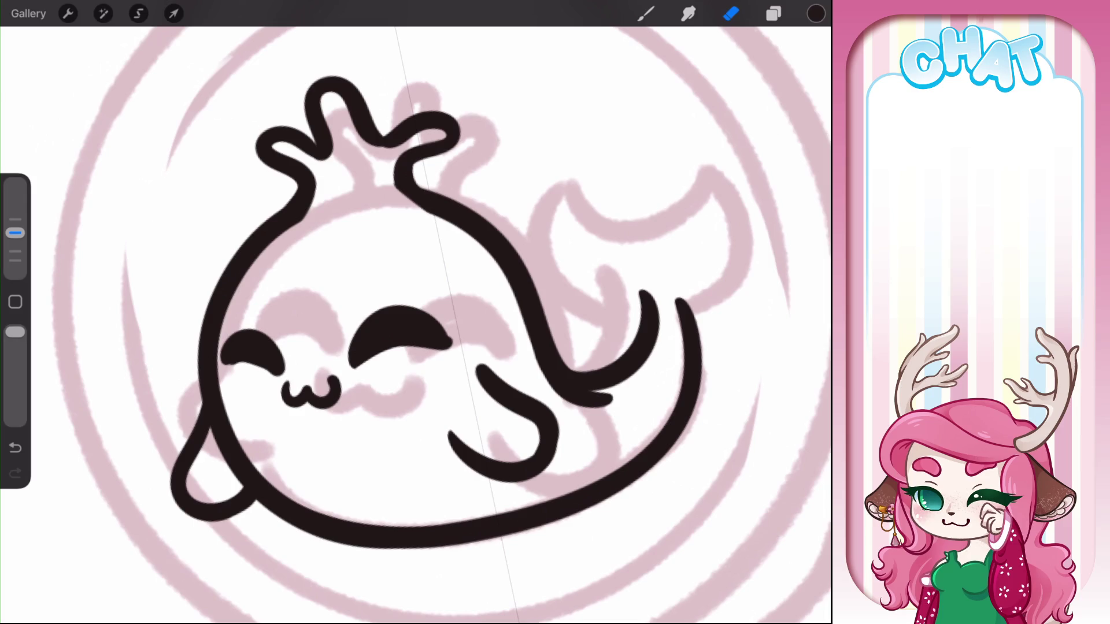
left_click(645, 13)
mouse_move(350, 153)
left_mouse_down()
mouse_move(344, 206)
mouse_move(338, 163)
left_mouse_up()
scroll(439, 312, "down", 3)
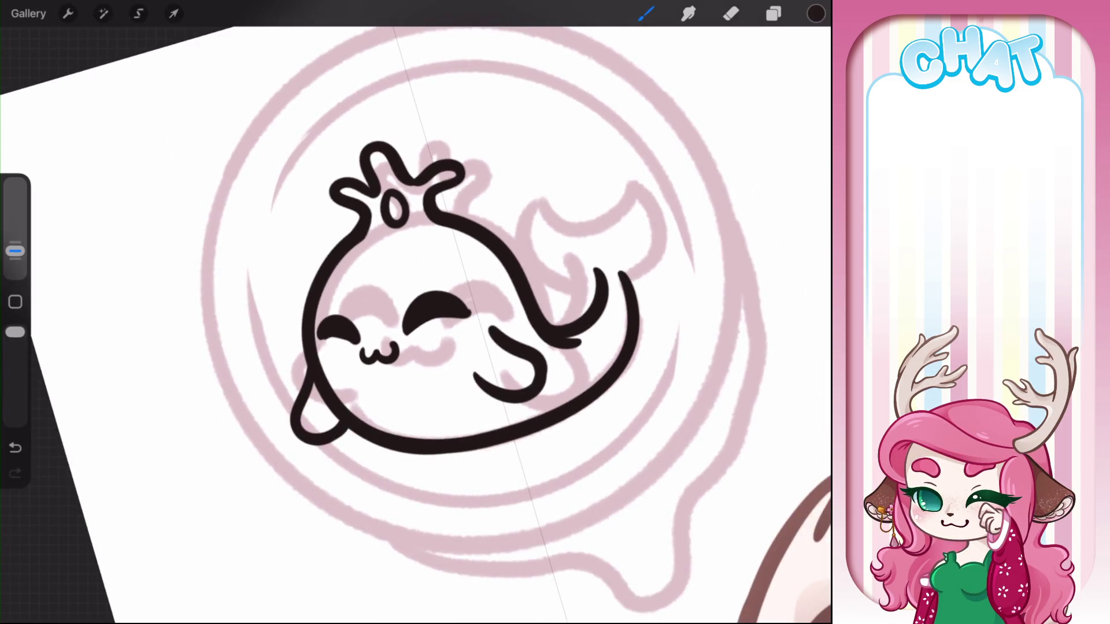
scroll(439, 312, "up", 2)
Redraw the tail fin's outer outline and inner left line
mouse_move(469, 321)
left_mouse_down()
mouse_move(412, 271)
mouse_move(436, 203)
mouse_move(478, 301)
mouse_move(460, 247)
mouse_move(495, 288)
mouse_move(507, 198)
mouse_move(548, 240)
mouse_move(503, 332)
left_mouse_up()
key("ctrl+z")
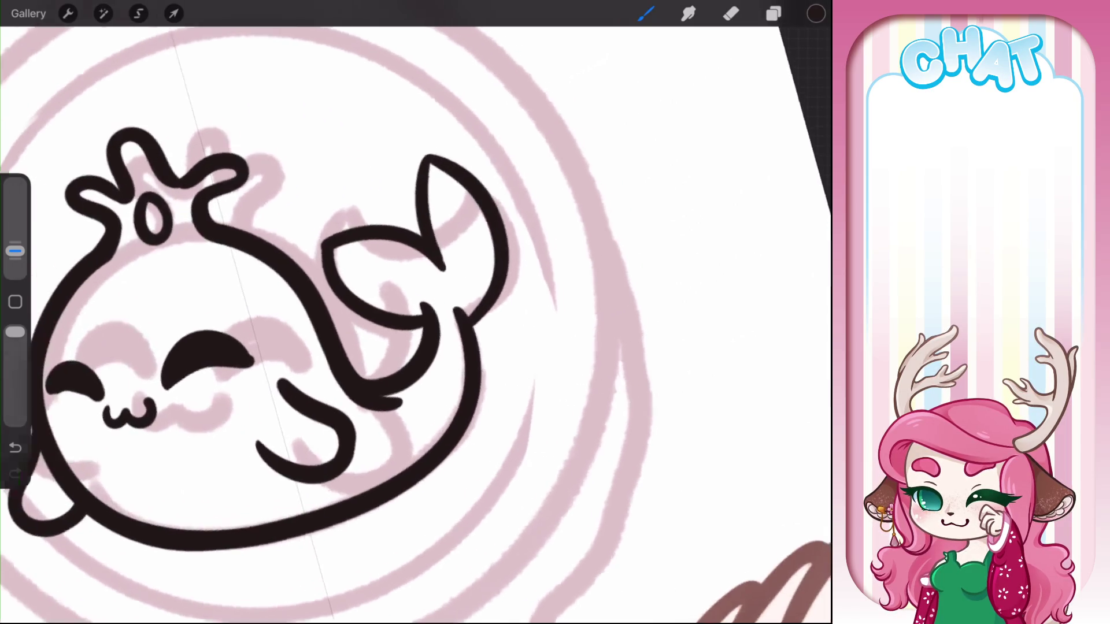
key("ctrl+z")
mouse_move(454, 312)
left_mouse_down()
mouse_move(500, 241)
mouse_move(416, 141)
mouse_move(439, 263)
left_mouse_up()
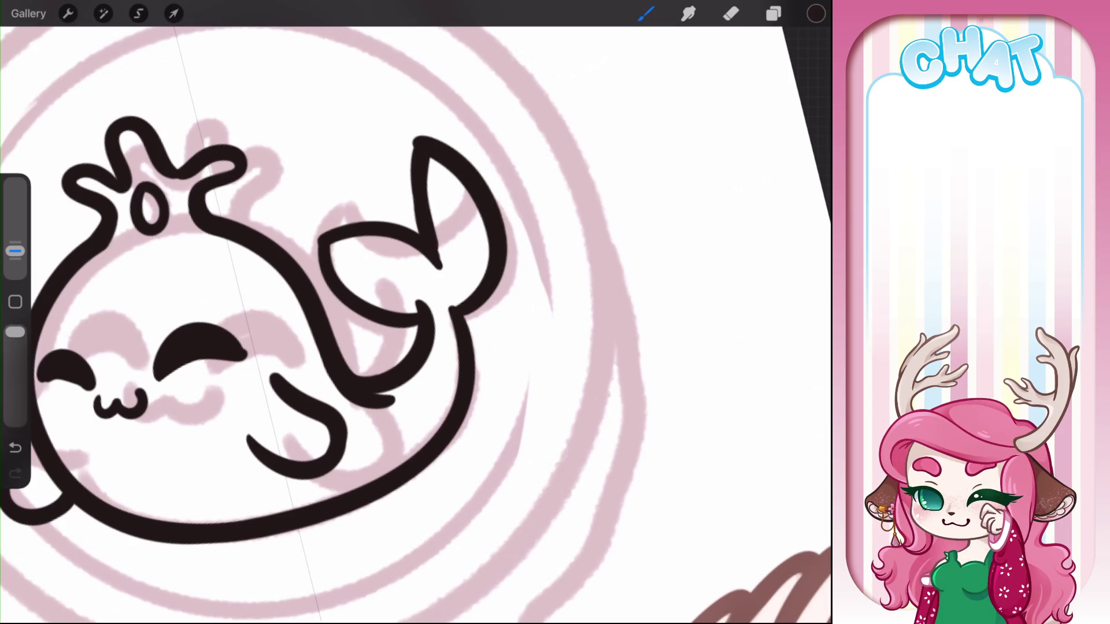
key("ctrl+z")
left_click_drag(425, 231, 417, 144)
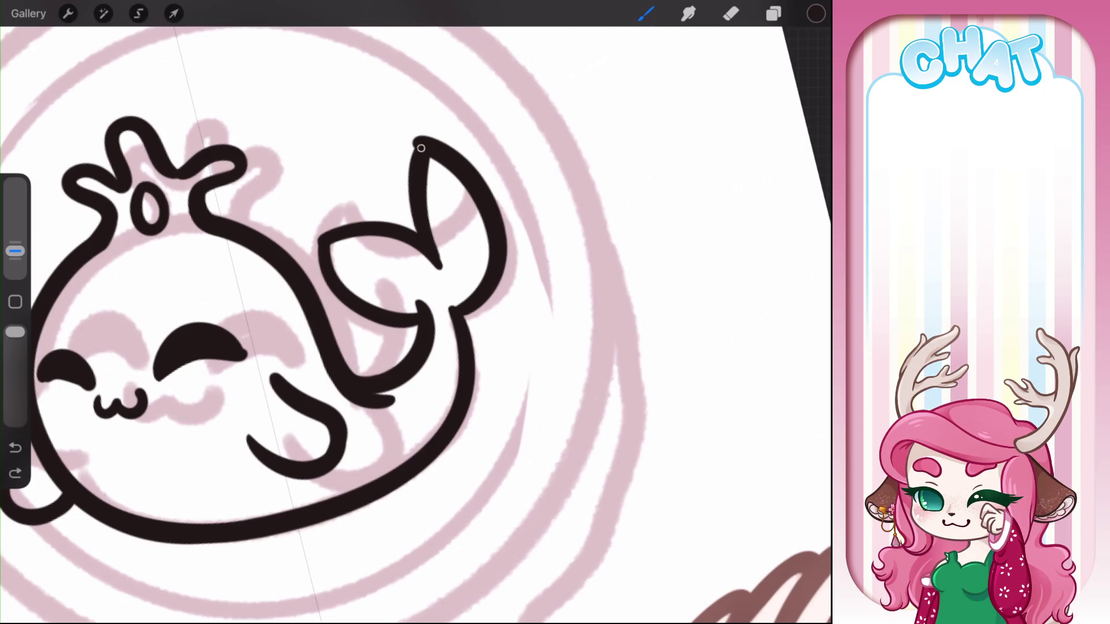
key("e")
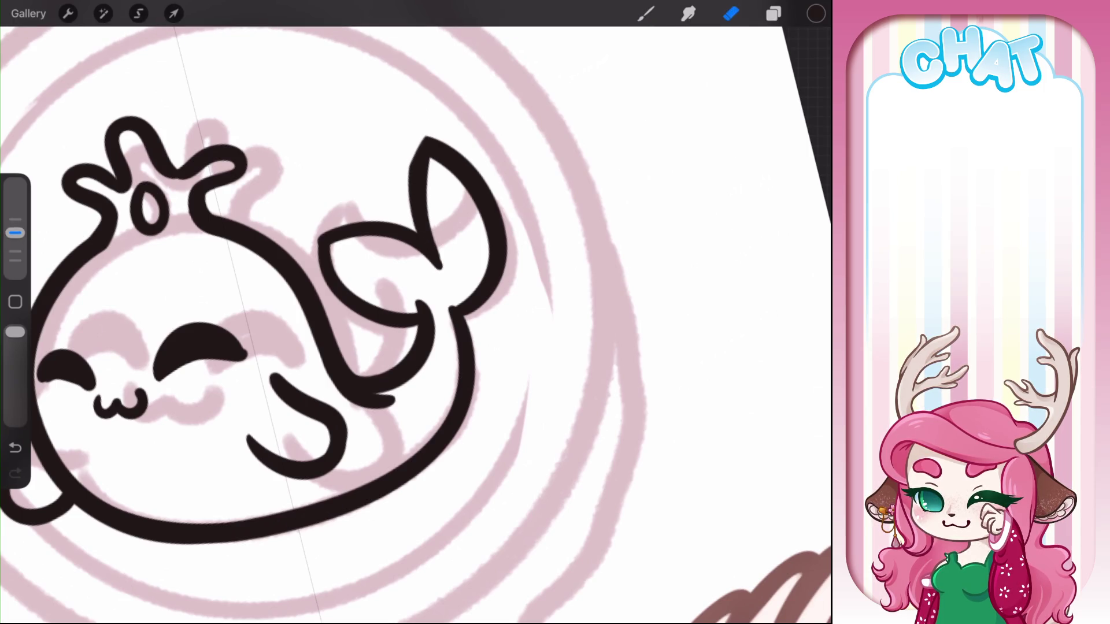
key("b")
left_click_drag(418, 139, 409, 181)
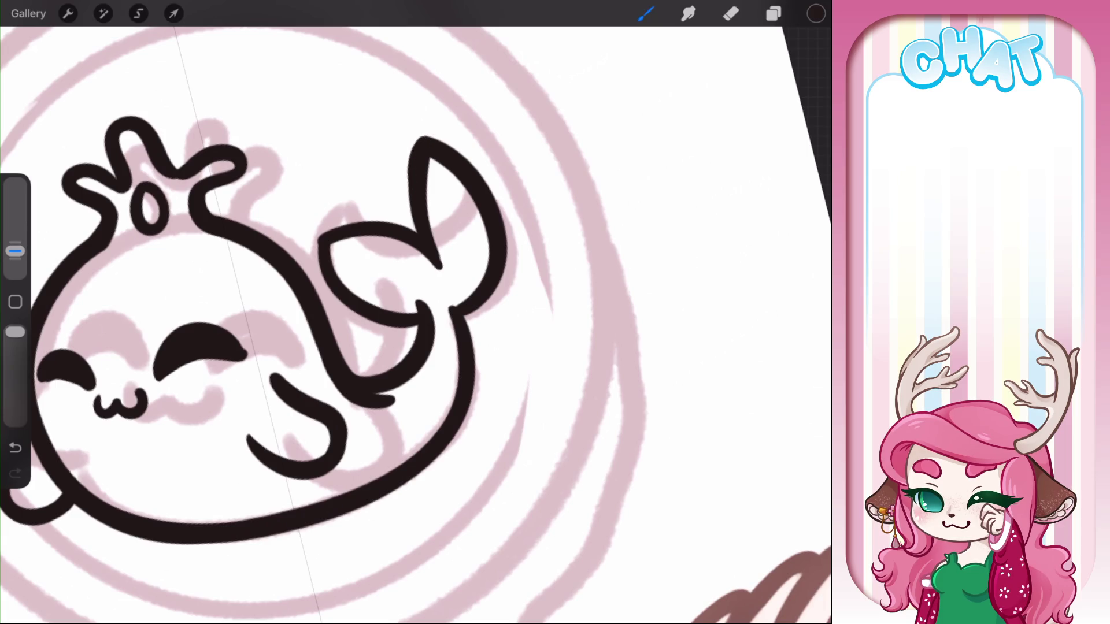
Retrace the fin's tip thicker and rounder, then zoom out to see the whole composition
scroll(415, 323, "down", 5)
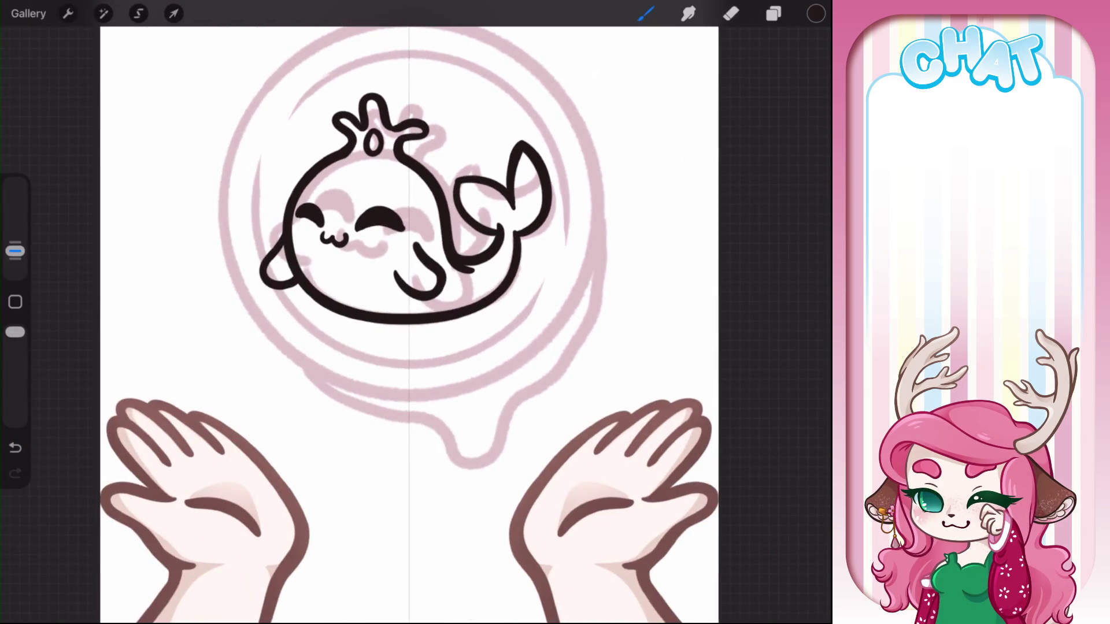
scroll(503, 185, "up", 5)
key("ctrl+z")
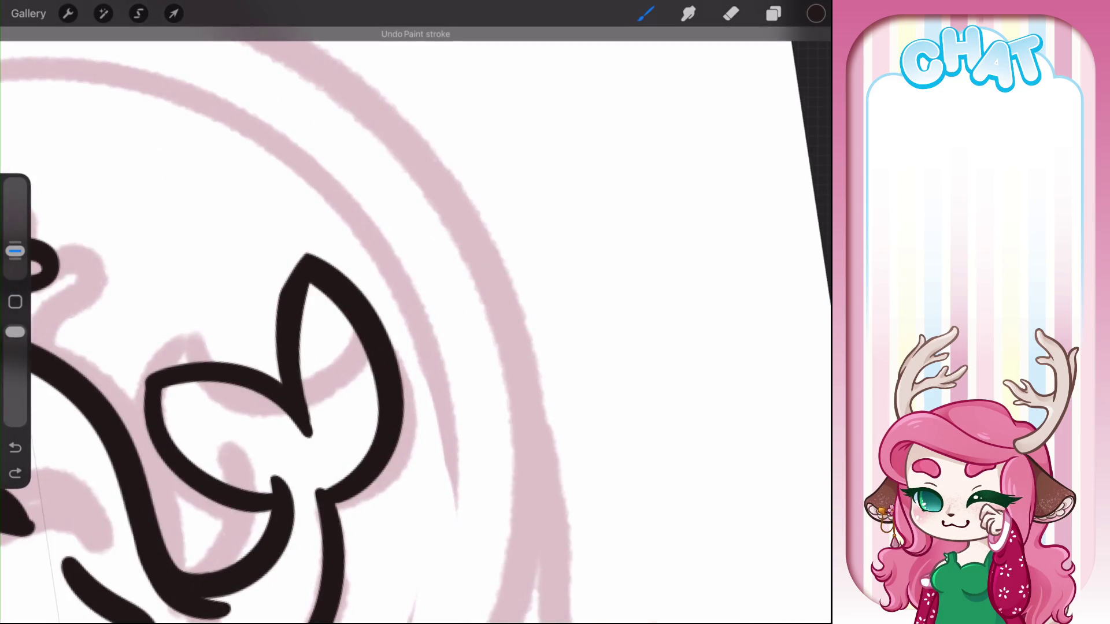
left_click_drag(284, 288, 303, 256)
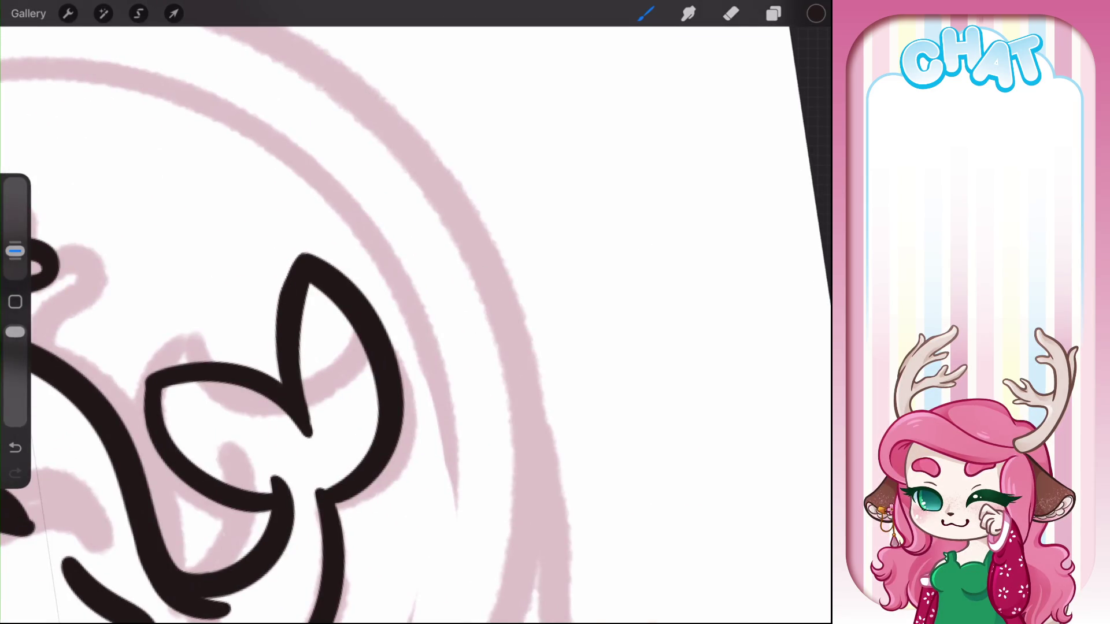
left_click_drag(286, 300, 282, 295)
scroll(346, 324, "down", 3)
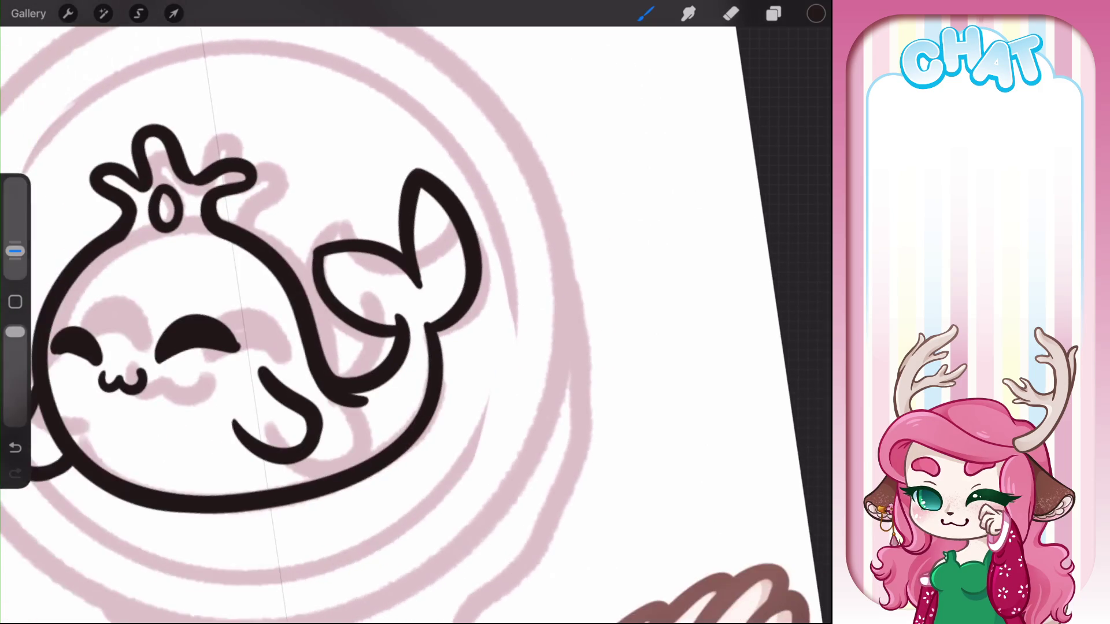
scroll(347, 300, "down", 3)
scroll(376, 278, "up", 1)
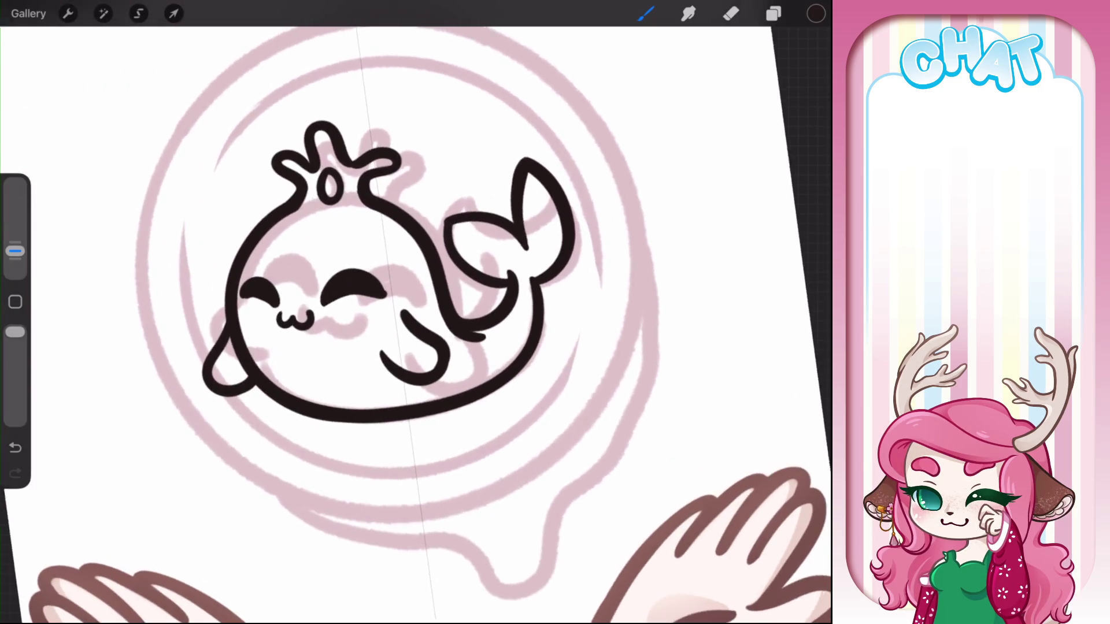
scroll(393, 289, "down", 2)
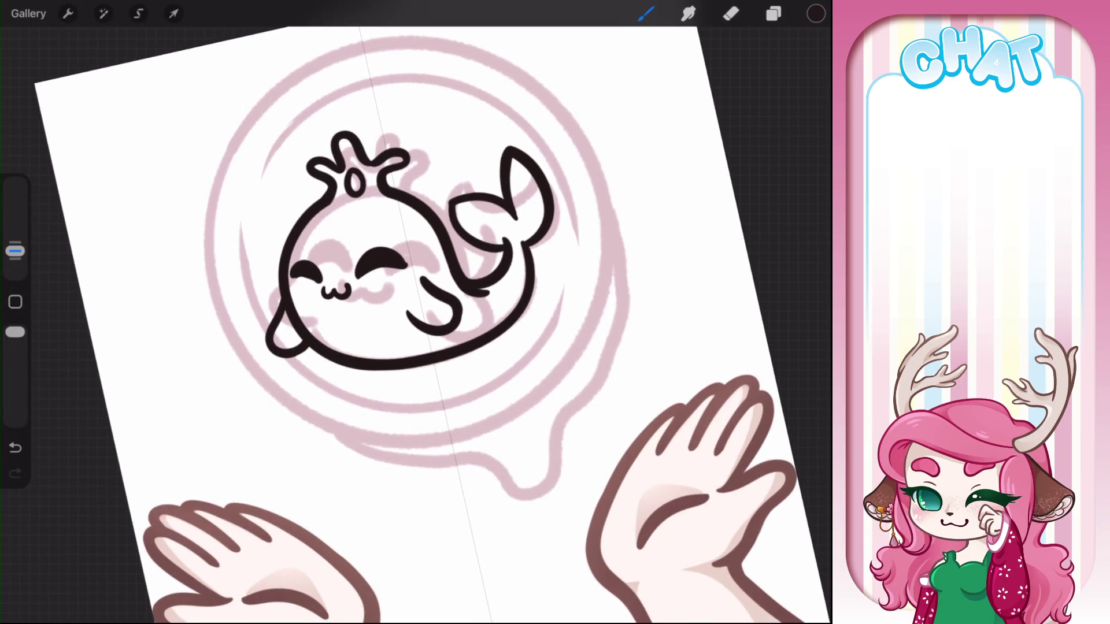
scroll(405, 272, "down", 1)
Draw a perfect QuickShape circle around the whale and nudge it into place
left_click_drag(370, 61, 222, 131)
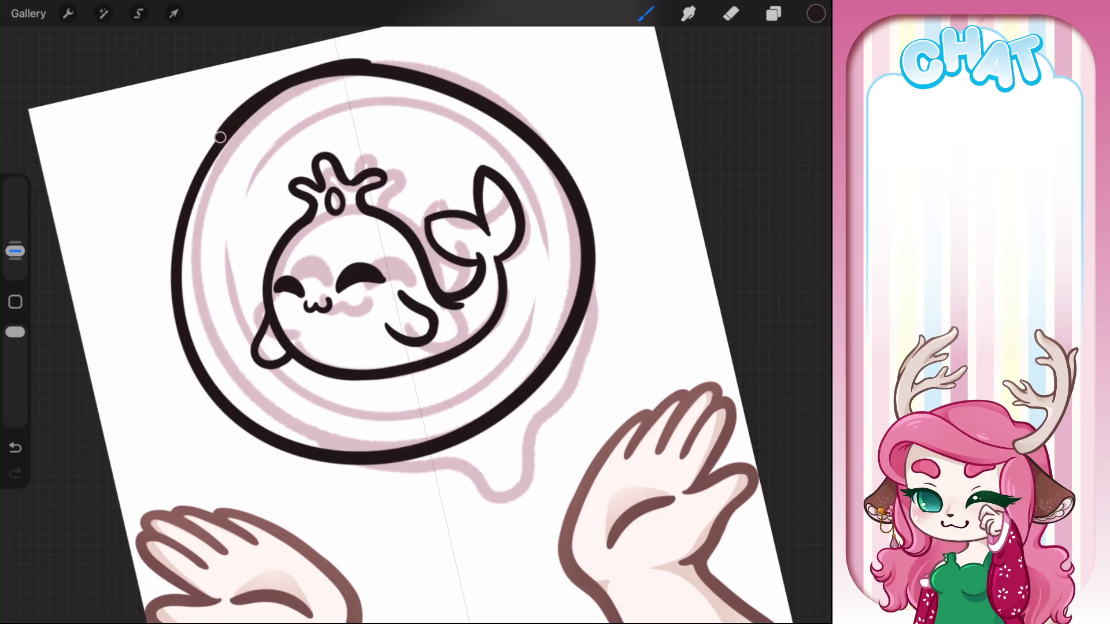
left_click_drag(222, 131, 223, 138)
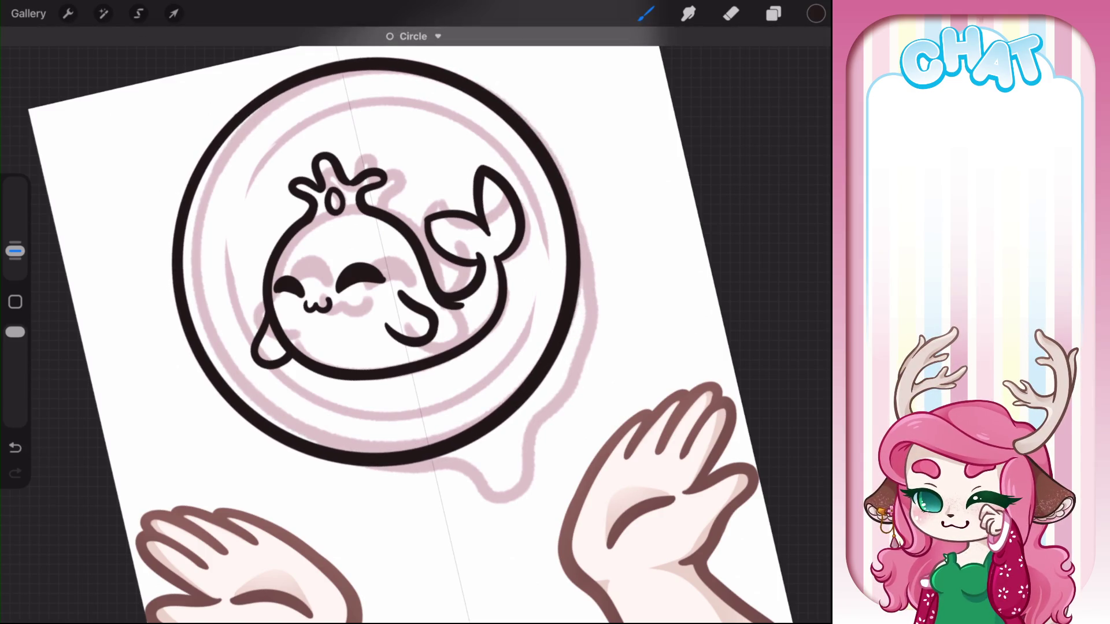
left_click(416, 35)
left_click_drag(177, 254, 184, 251)
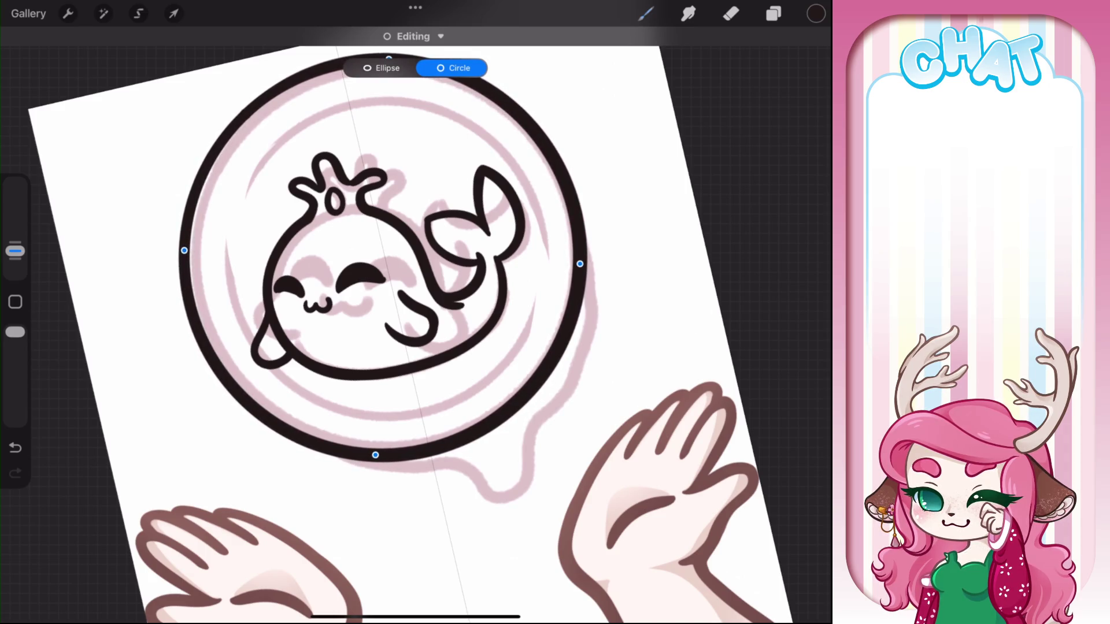
left_click(665, 231)
Ink the frame's dripping lower-left edge and erase stray sketch and the overlapping arc
mouse_move(243, 407)
left_mouse_down()
mouse_move(312, 460)
mouse_move(501, 489)
mouse_move(552, 439)
mouse_move(592, 356)
mouse_move(596, 260)
mouse_move(584, 215)
left_mouse_up()
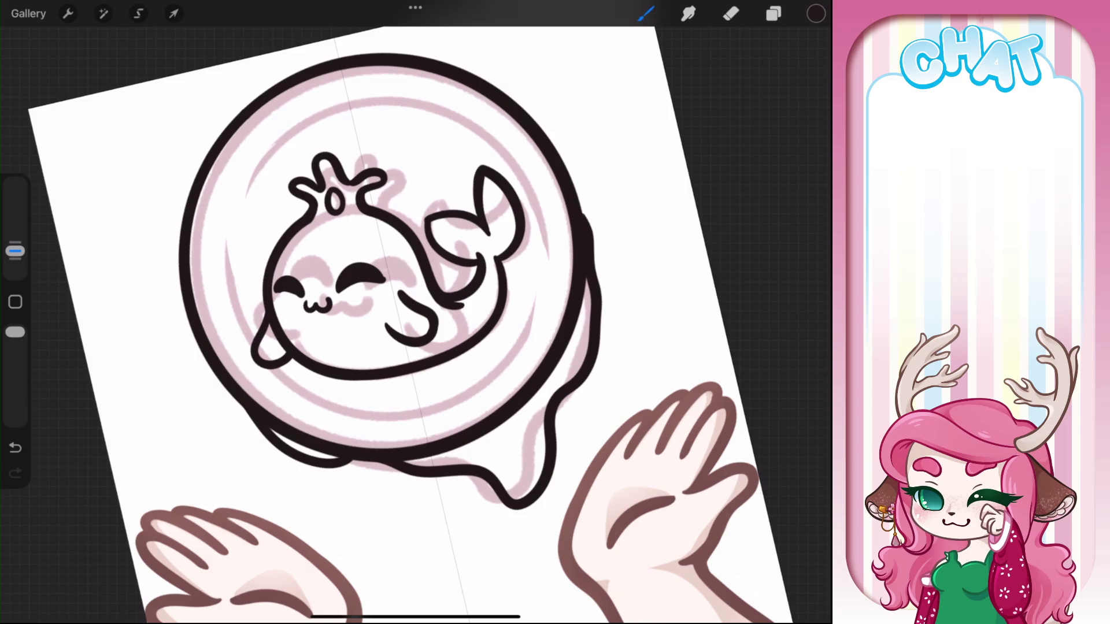
left_click(731, 13)
scroll(417, 312, "up", 5)
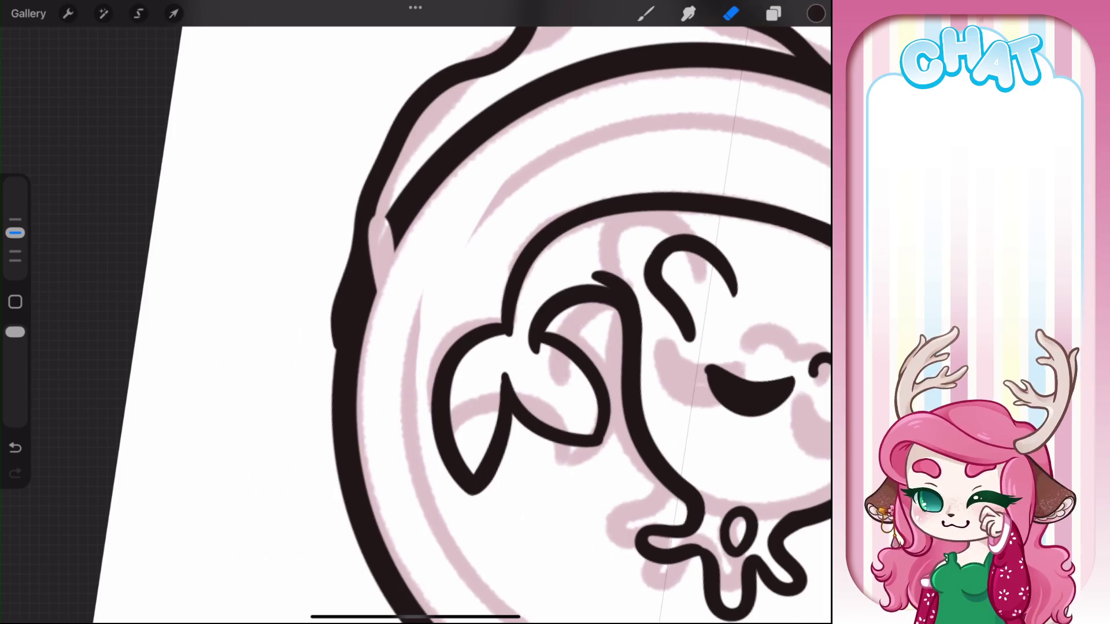
left_click_drag(468, 154, 347, 277)
scroll(417, 312, "down", 2)
left_click_drag(277, 375, 300, 446)
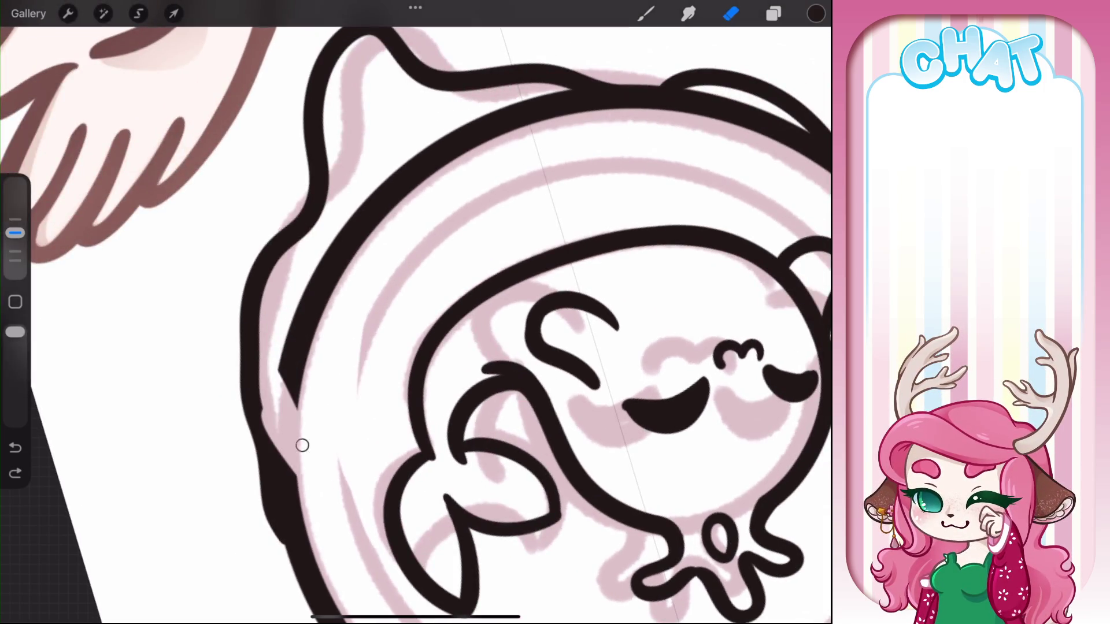
mouse_move(297, 404)
left_mouse_down()
mouse_move(297, 365)
mouse_move(497, 124)
mouse_move(607, 84)
left_mouse_up()
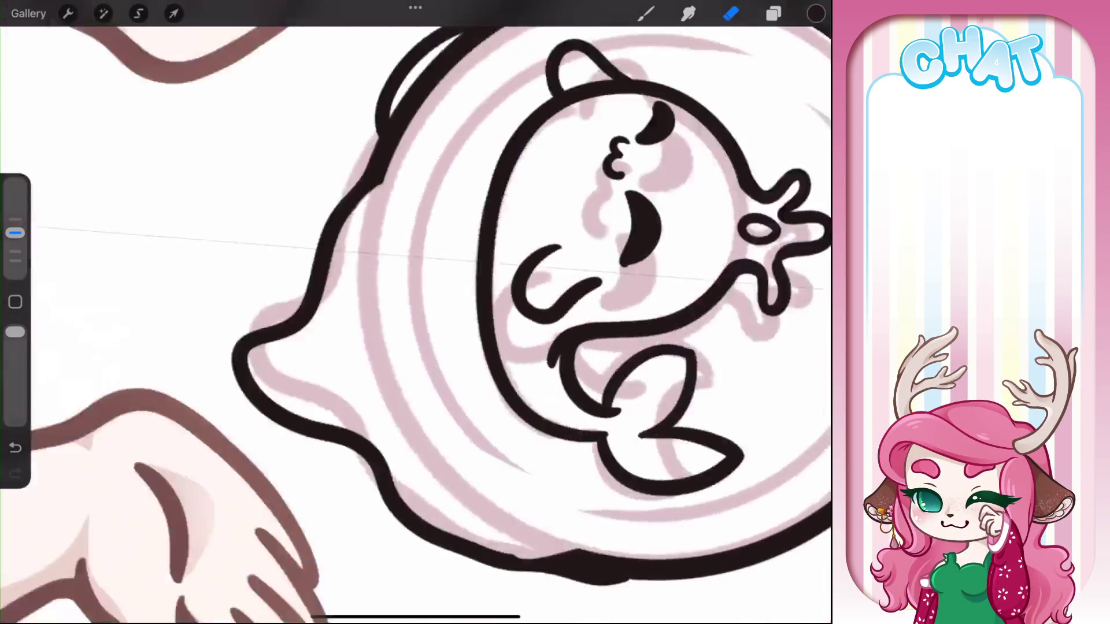
Erase the doubled thin lines along the frame's left and lower-left outline
scroll(417, 312, "down", 2)
scroll(416, 313, "up", 1)
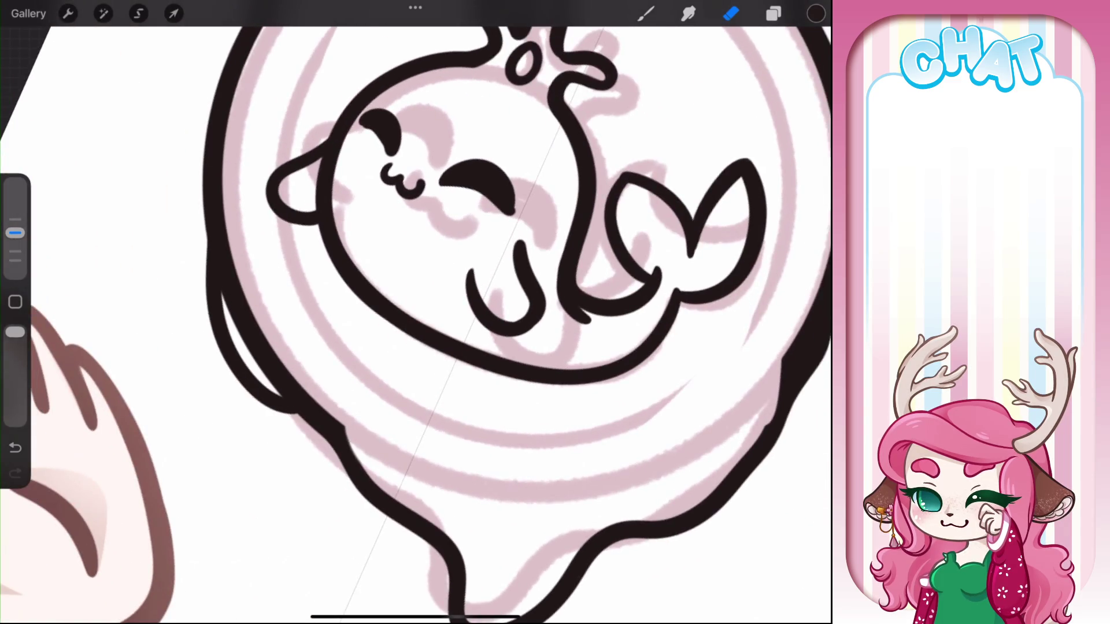
mouse_move(233, 211)
left_mouse_down()
mouse_move(230, 295)
mouse_move(246, 341)
left_mouse_up()
left_click_drag(229, 228, 247, 346)
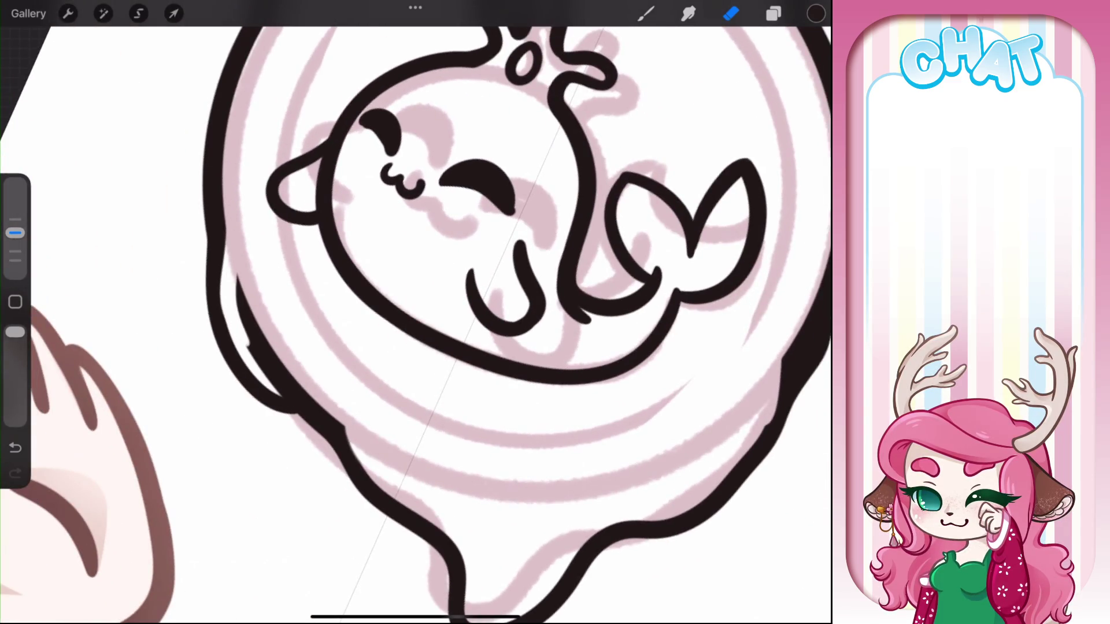
mouse_move(234, 275)
left_mouse_down()
mouse_move(295, 391)
mouse_move(315, 401)
left_mouse_up()
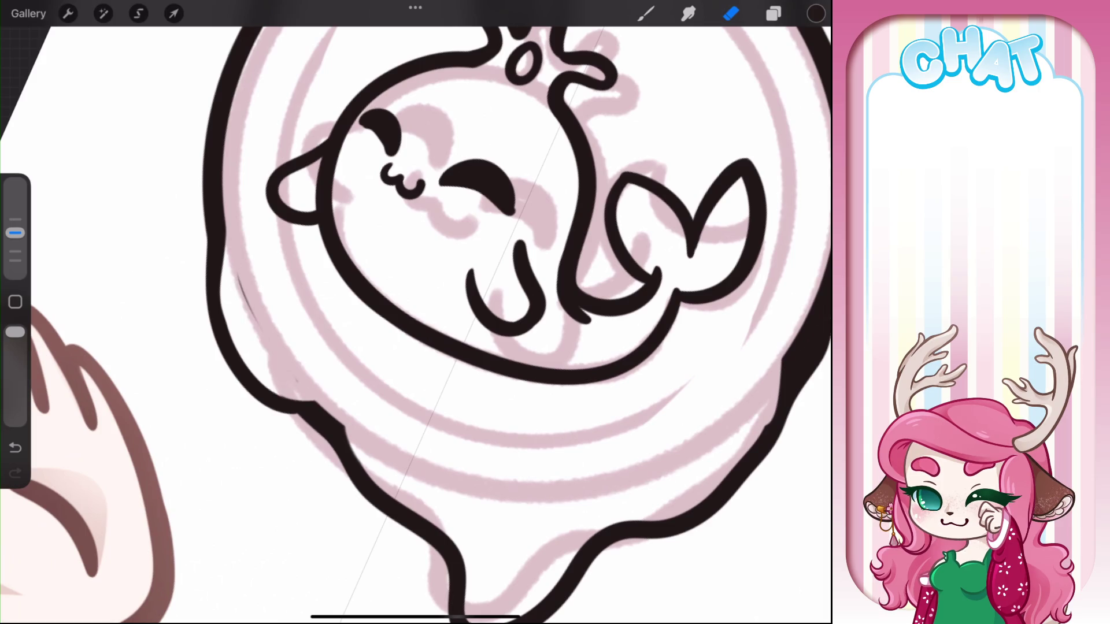
mouse_move(255, 323)
left_mouse_down()
mouse_move(245, 243)
mouse_move(223, 310)
mouse_move(266, 388)
left_mouse_up()
Darken the frame's lower-left outline and redraw the bump thicker
left_click(646, 13)
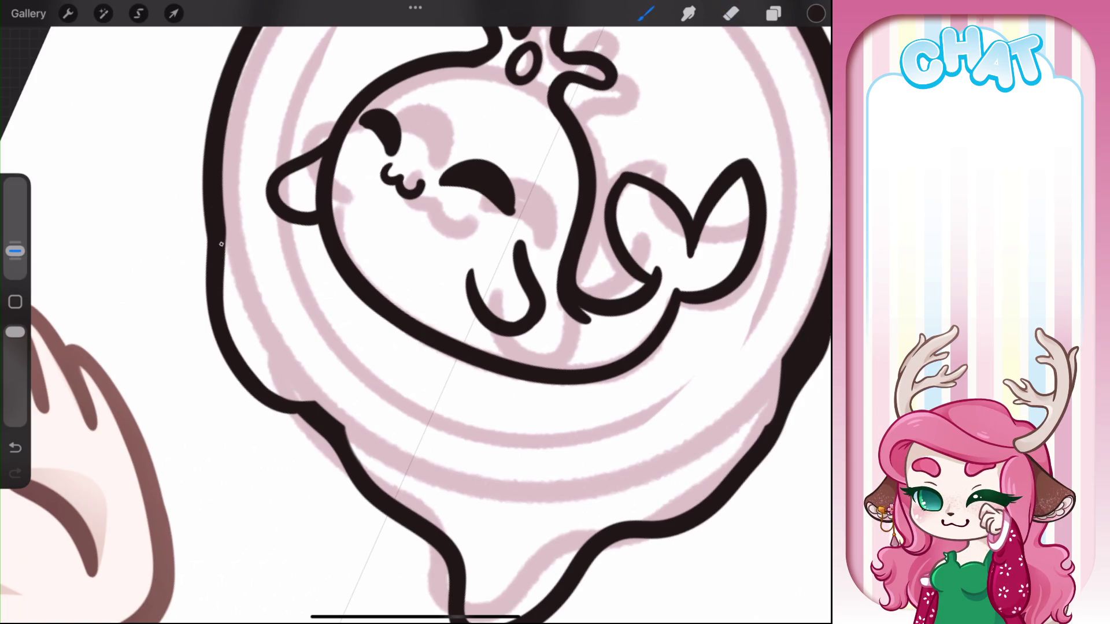
left_click_drag(221, 244, 313, 404)
scroll(415, 312, "down", 5)
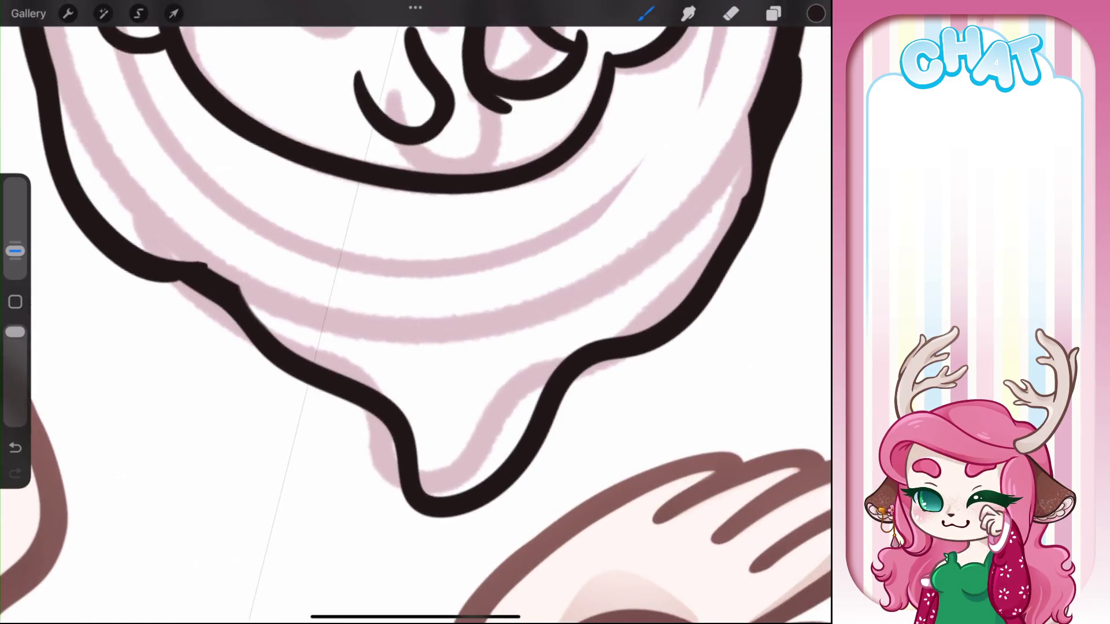
left_click_drag(205, 265, 248, 307)
key("ctrl+z")
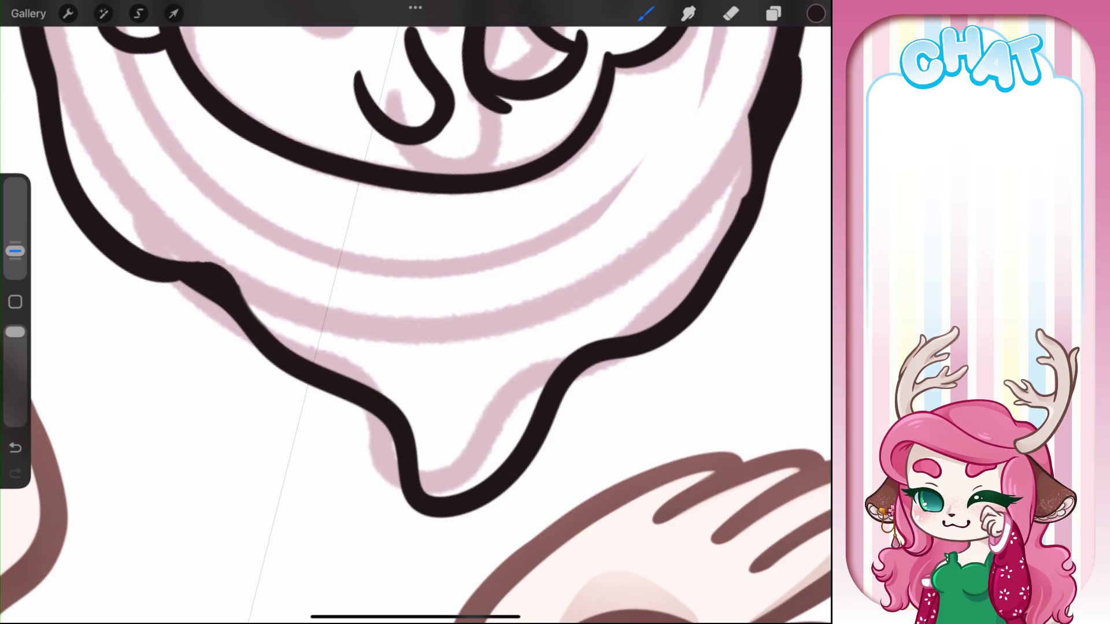
key("ctrl+z")
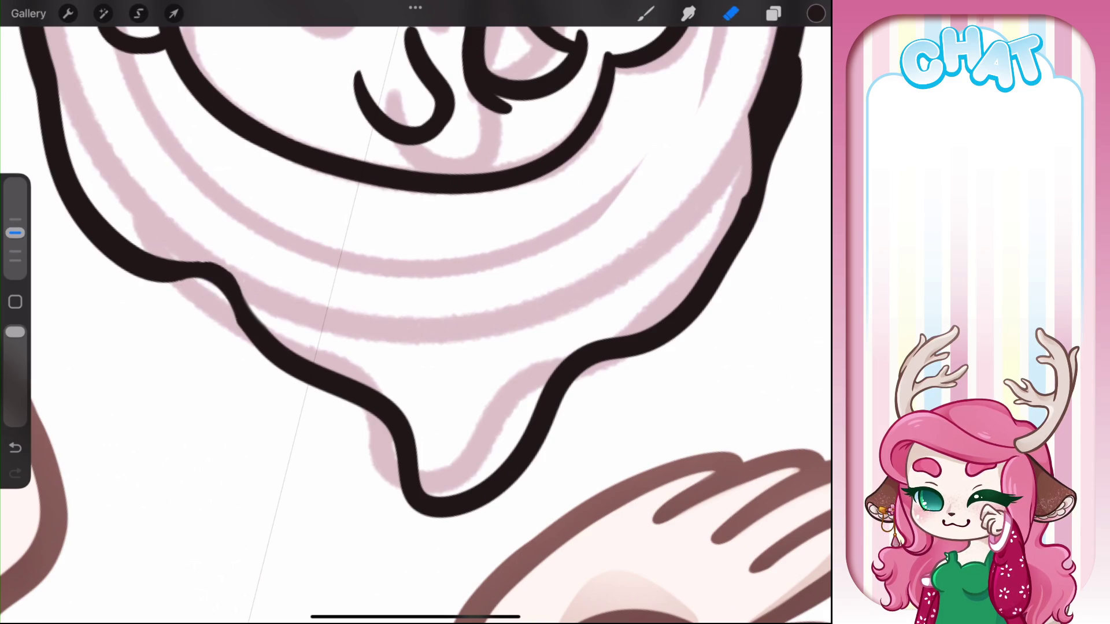
left_click_drag(181, 275, 248, 332)
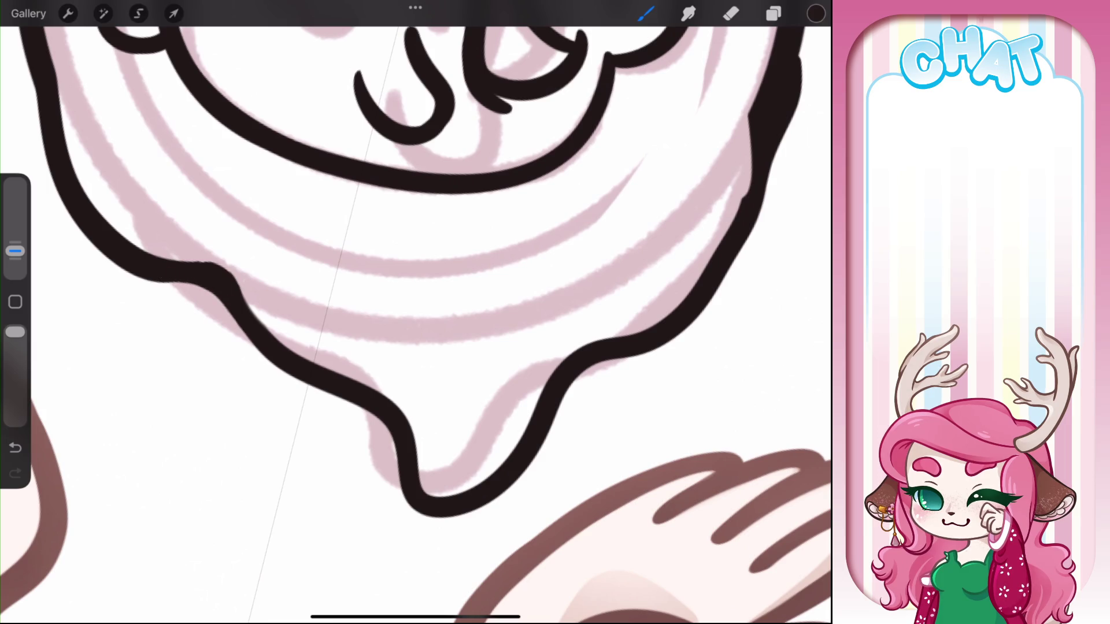
scroll(415, 312, "down", 3)
scroll(415, 313, "up", 3)
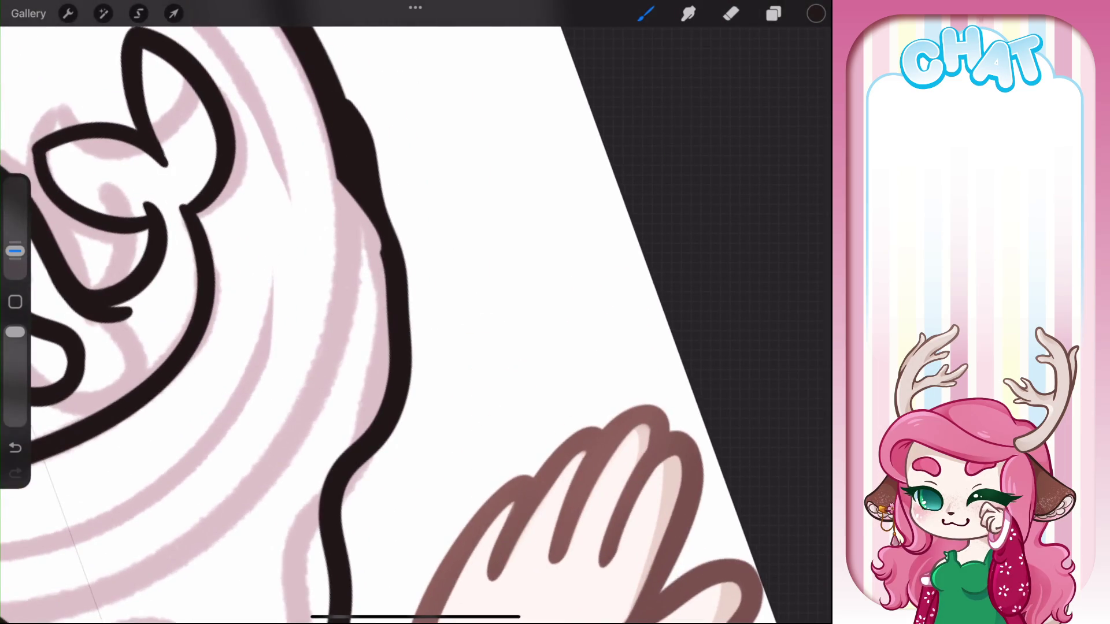
Erase the uneven thick bump on the outline and redraw it as a smooth line
left_click(731, 13)
left_click_drag(321, 107, 367, 214)
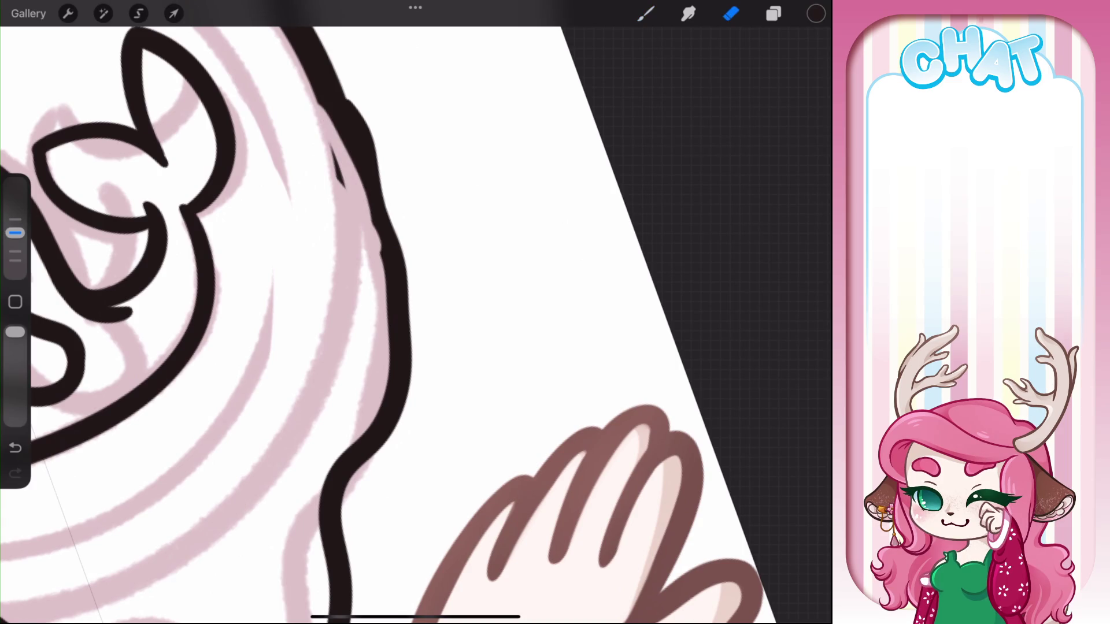
left_click_drag(324, 110, 358, 251)
left_click(646, 14)
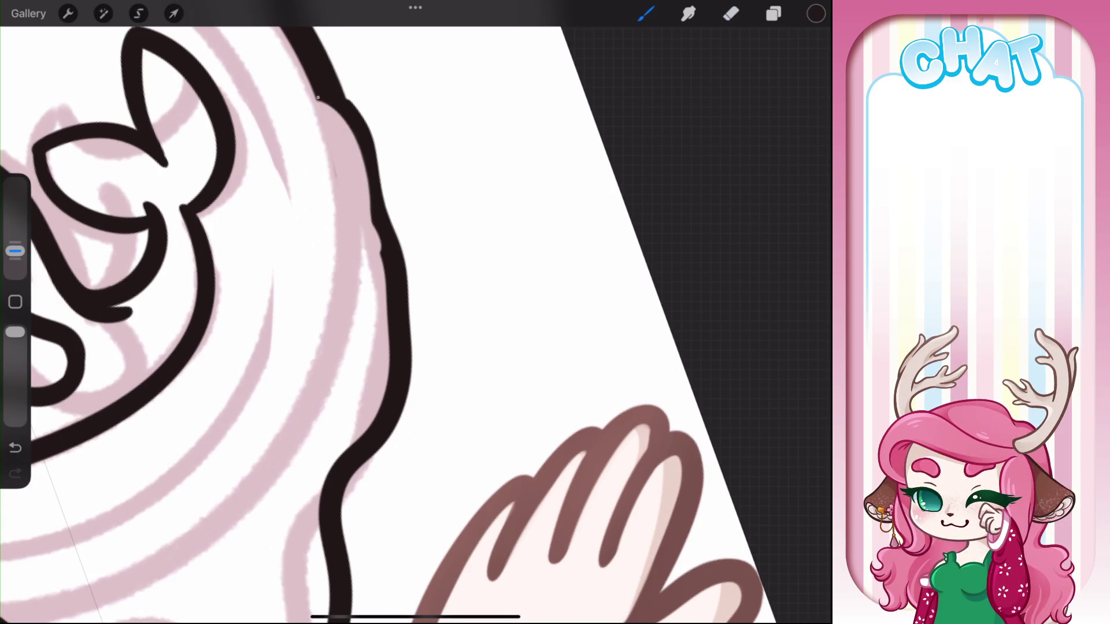
mouse_move(317, 97)
left_mouse_down()
mouse_move(370, 221)
mouse_move(386, 309)
left_mouse_up()
scroll(289, 312, "down", 3)
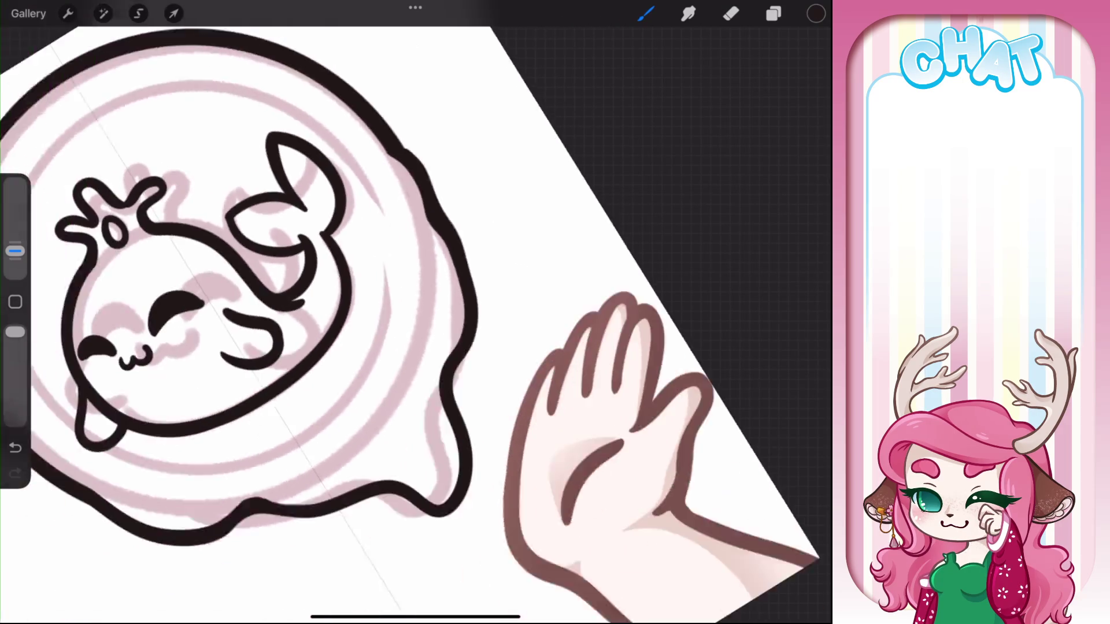
scroll(289, 312, "up", 3)
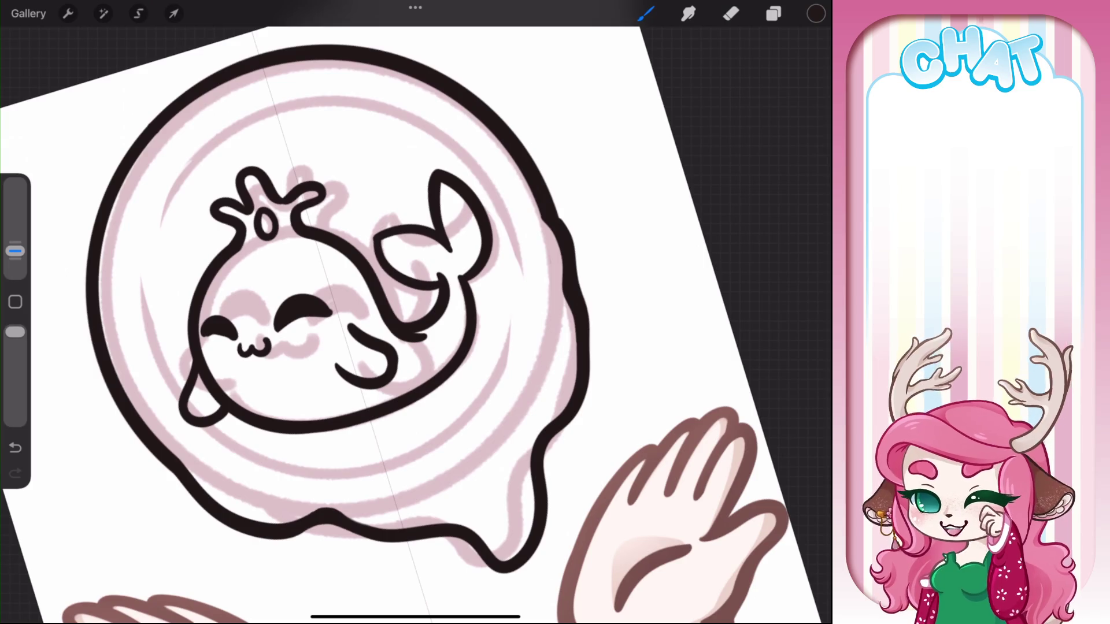
left_click(774, 14)
Draw a QuickShape inner circle inside the frame and adjust its size and position
left_click(645, 13)
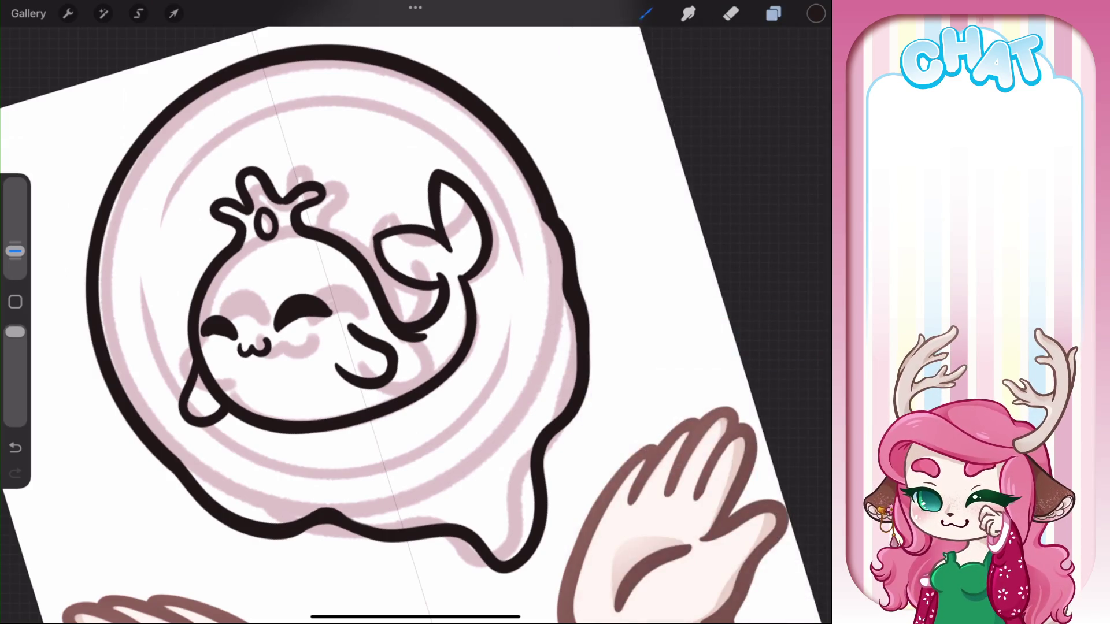
mouse_move(253, 108)
left_mouse_down()
mouse_move(478, 156)
mouse_move(180, 167)
left_mouse_up()
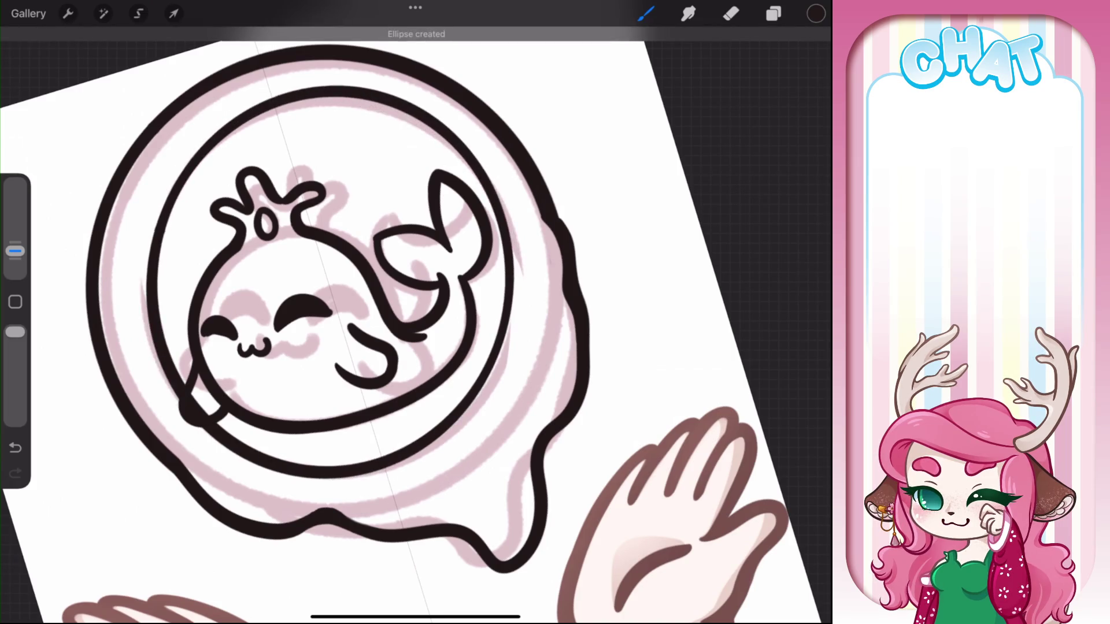
left_click_drag(162, 229, 150, 232)
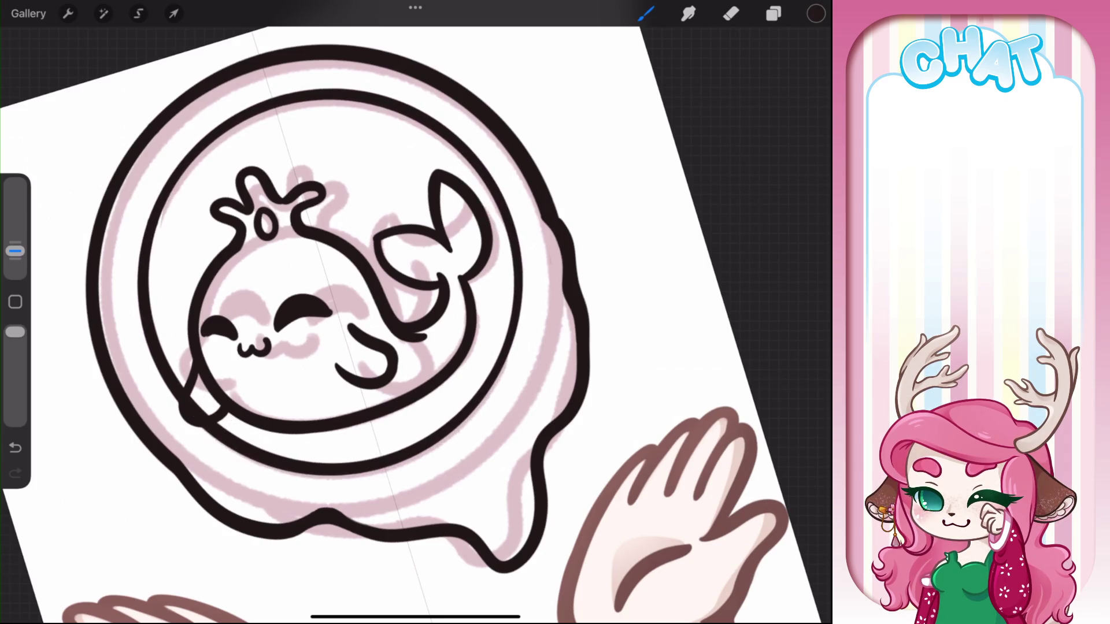
left_click_drag(149, 231, 129, 232)
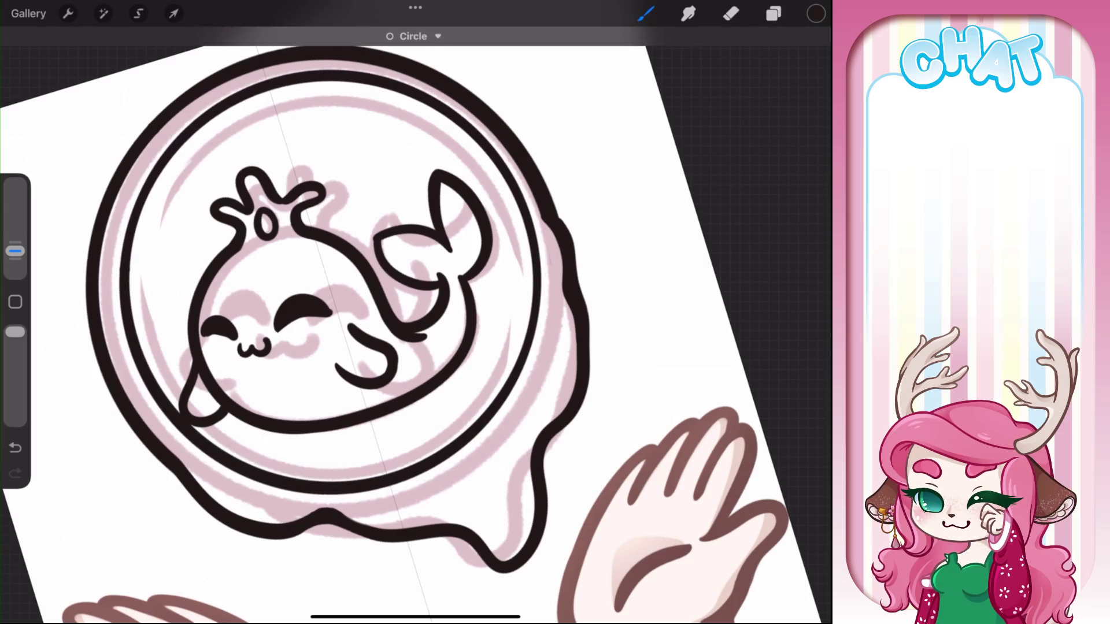
left_click(412, 36)
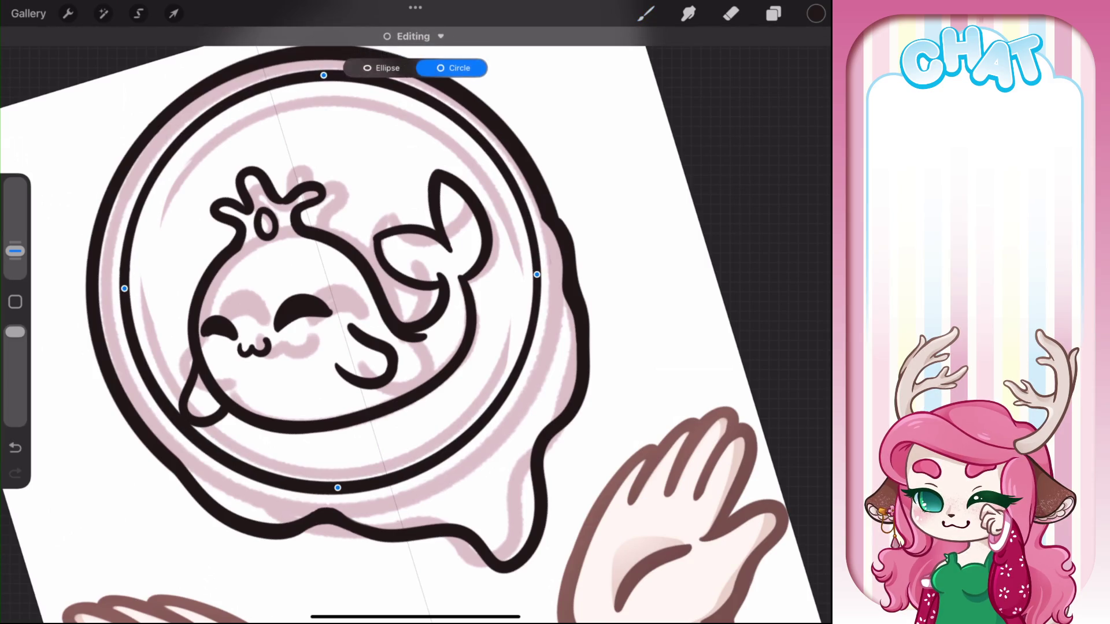
left_click_drag(537, 279, 516, 281)
left_click_drag(315, 78, 324, 94)
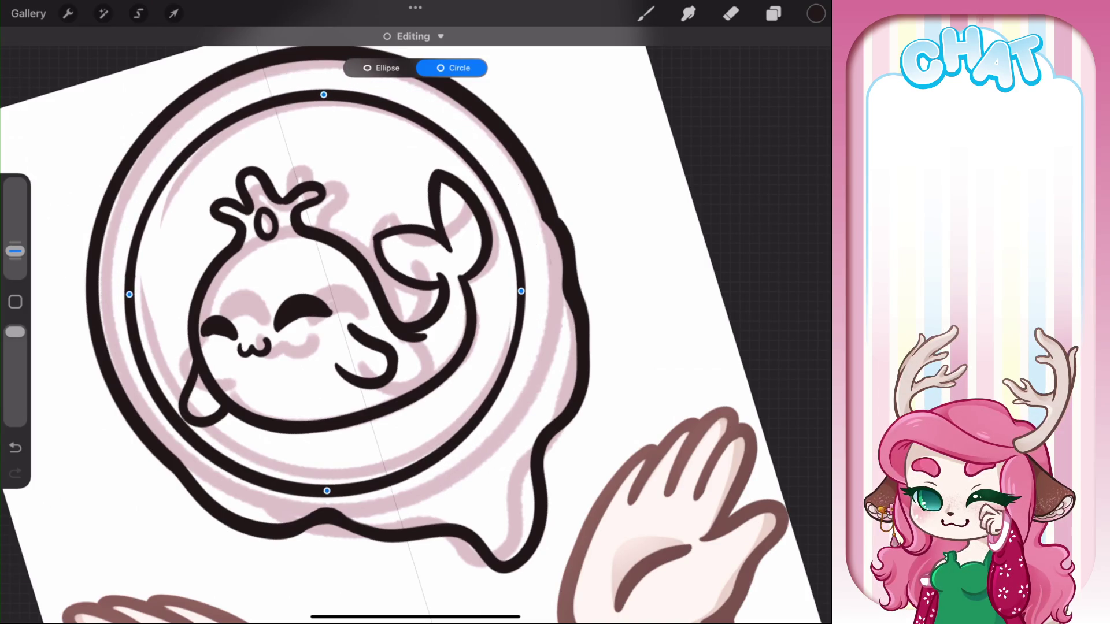
left_click_drag(324, 95, 321, 94)
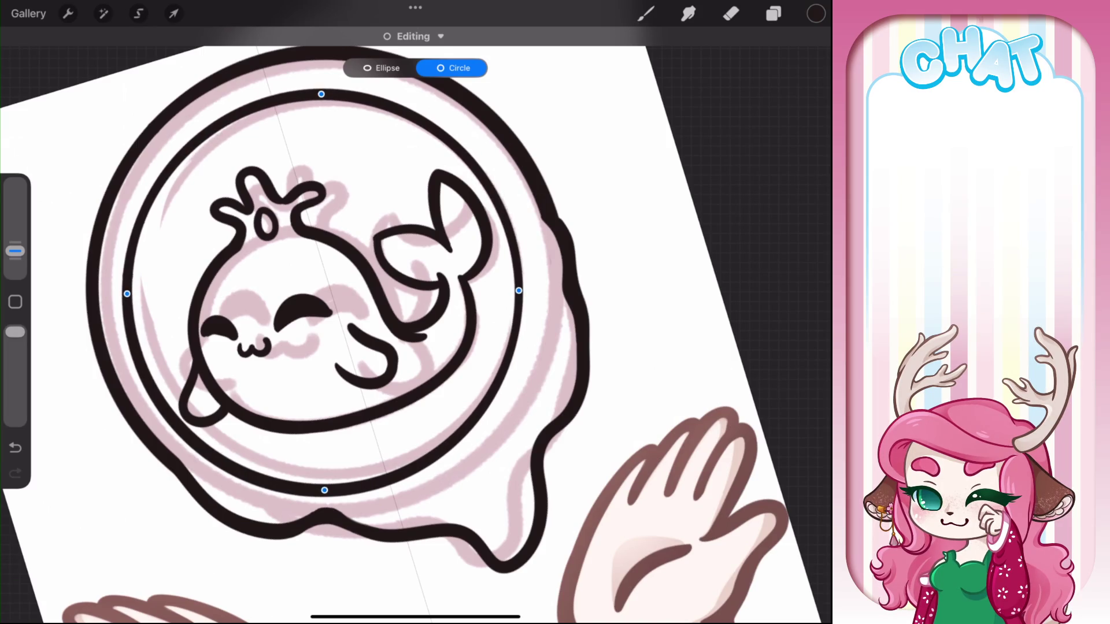
left_click(646, 13)
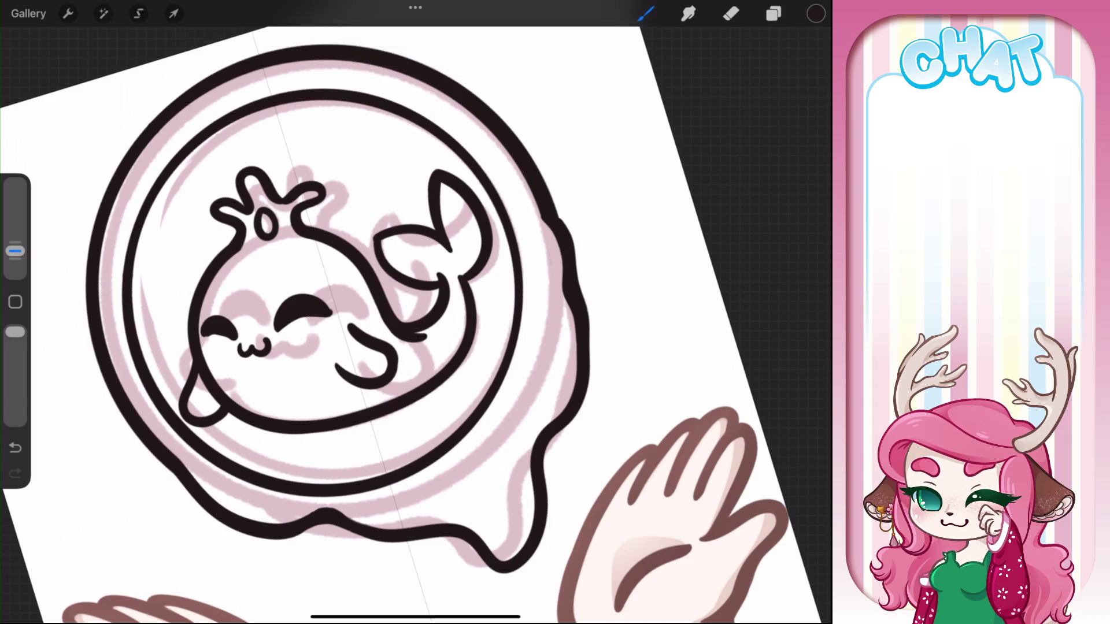
Undo that inner circle and redraw a new, rounder inner ring around the whale
scroll(393, 324, "down", 5)
scroll(393, 323, "up", 2)
key("ctrl+z")
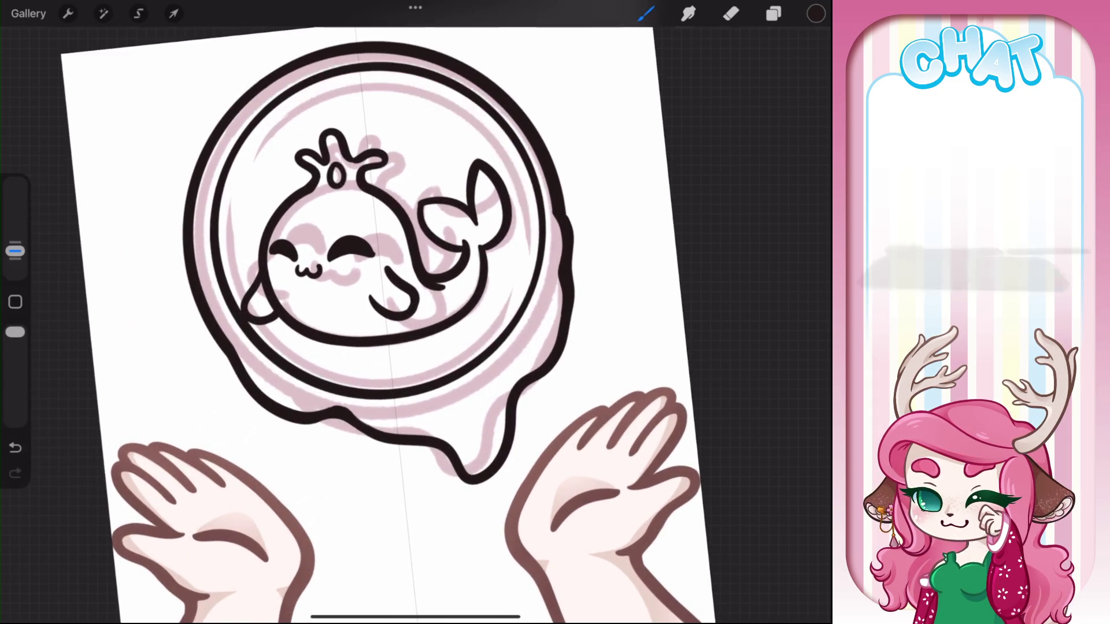
key("ctrl+z")
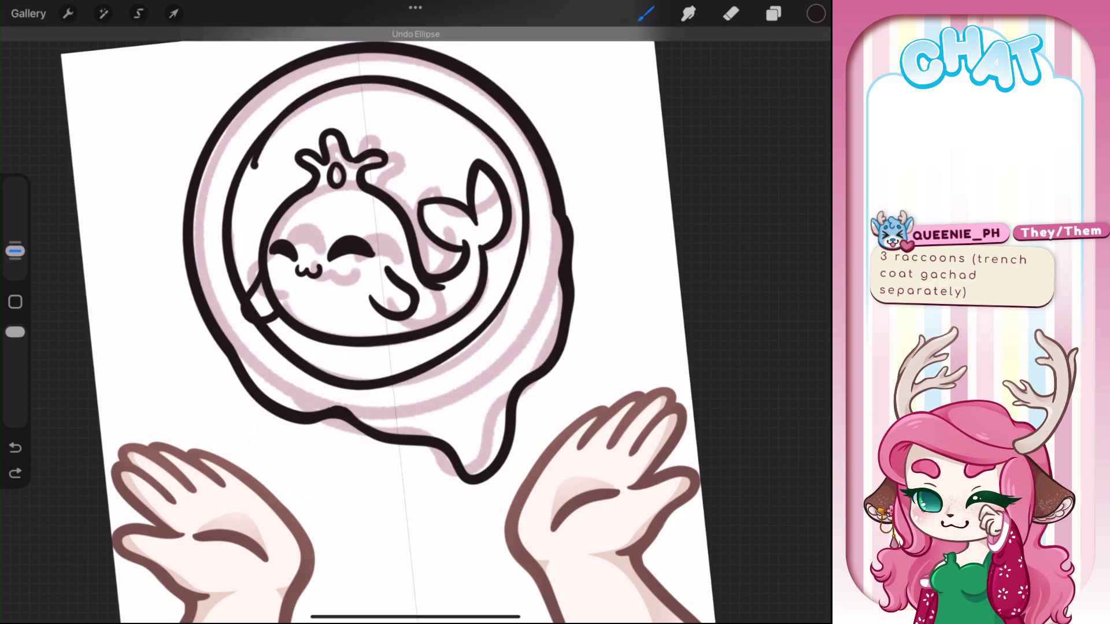
key("ctrl+z")
mouse_move(324, 94)
left_mouse_down()
mouse_move(219, 209)
mouse_move(269, 119)
mouse_move(227, 111)
left_mouse_up()
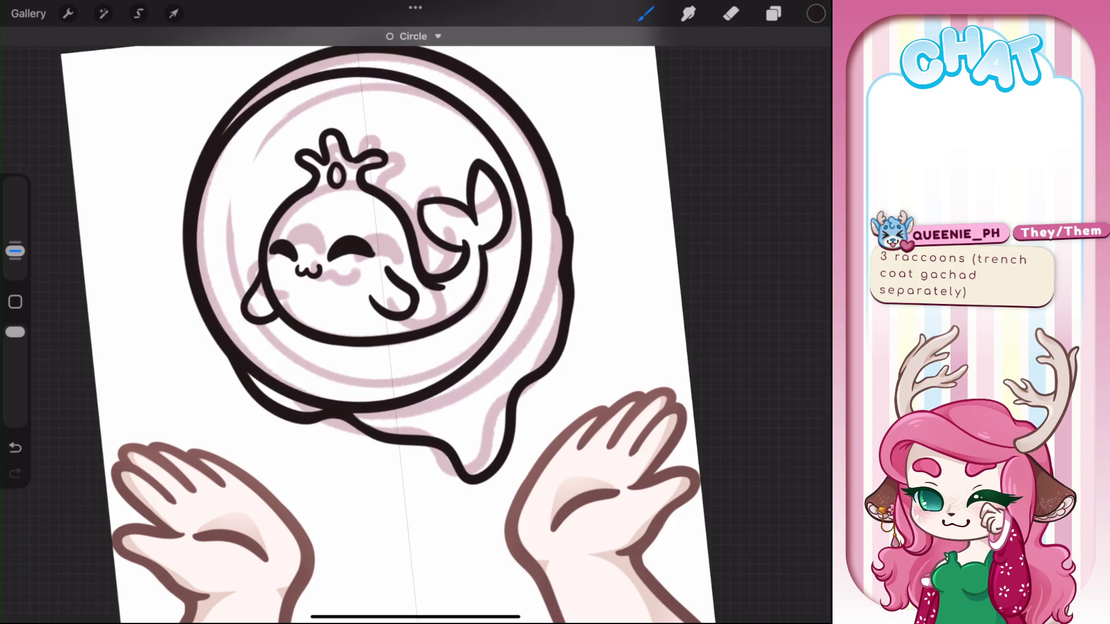
left_click(412, 36)
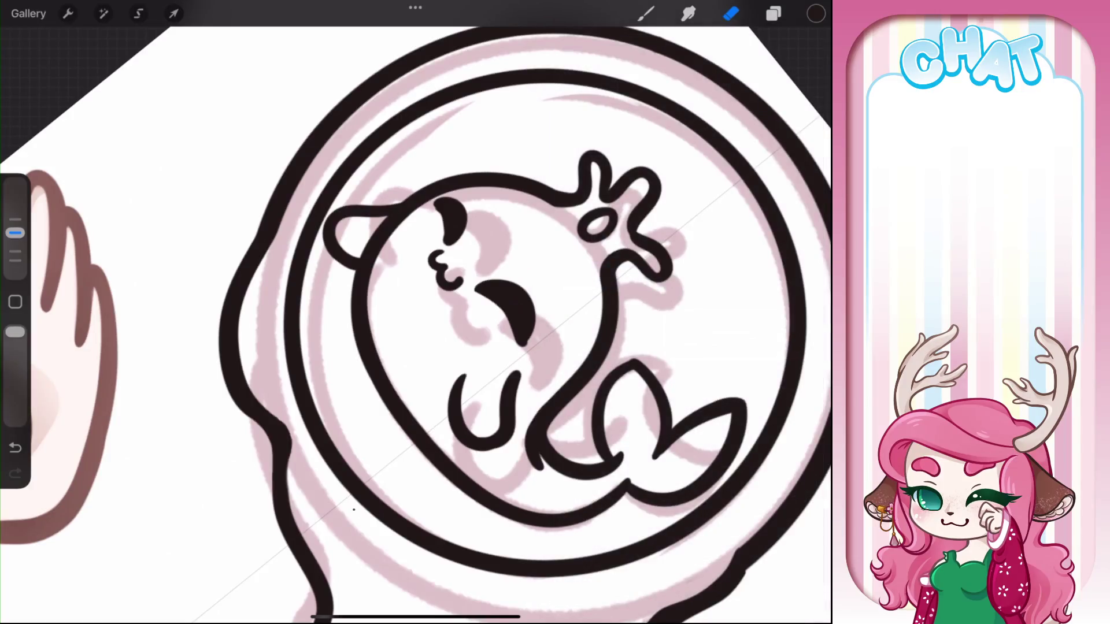
Erase the lower-left and upper-left sections of the inner ring, leaving open arcs
left_click(731, 14)
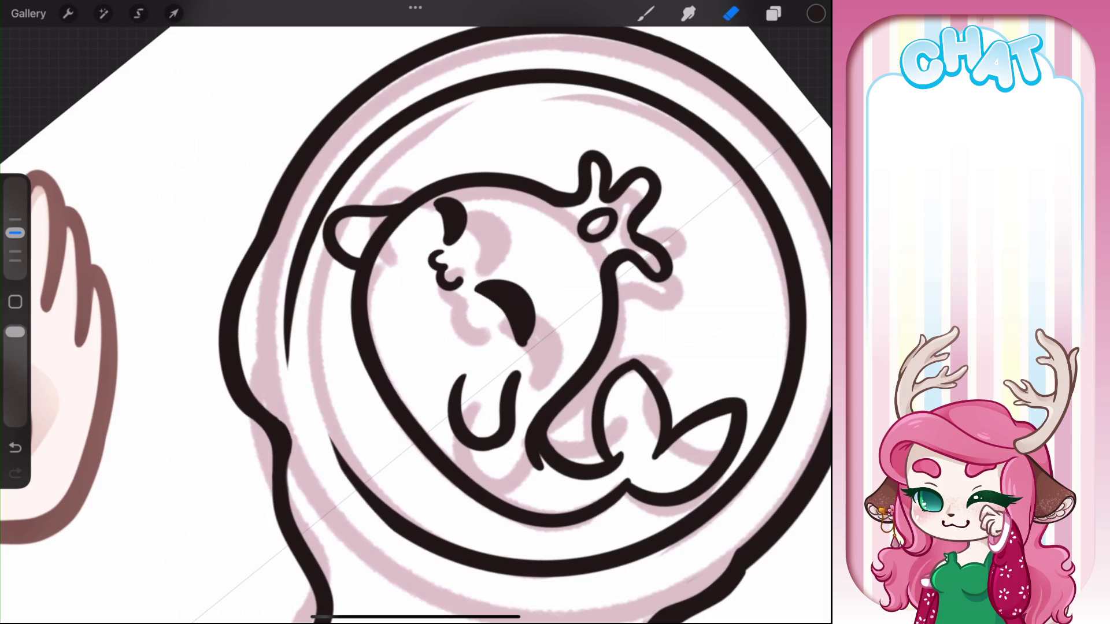
scroll(416, 312, "up", 3)
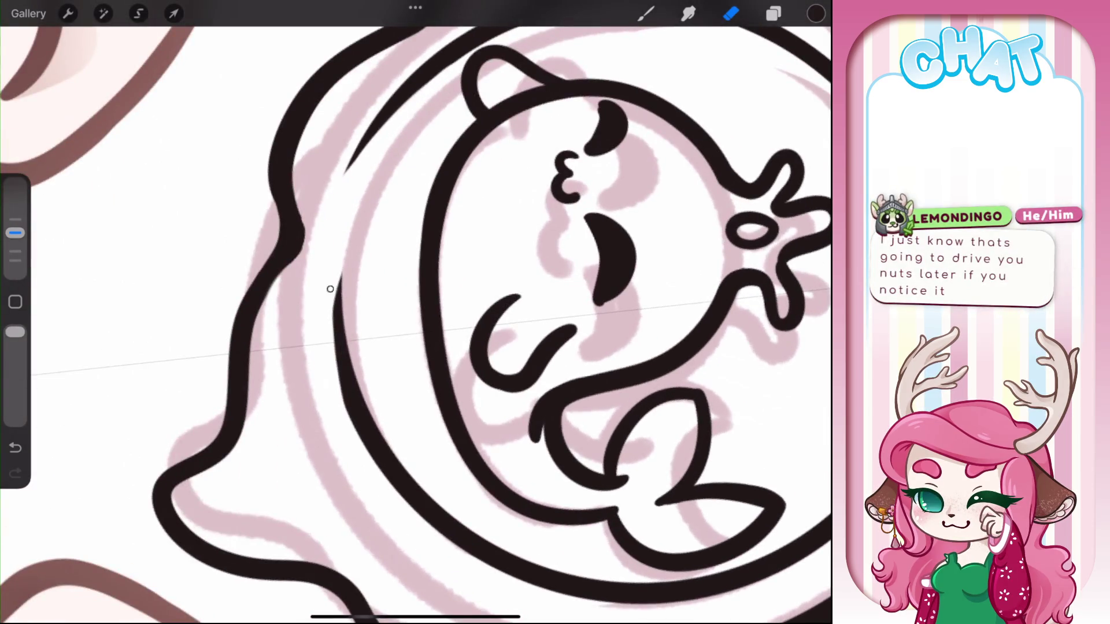
scroll(417, 312, "down", 5)
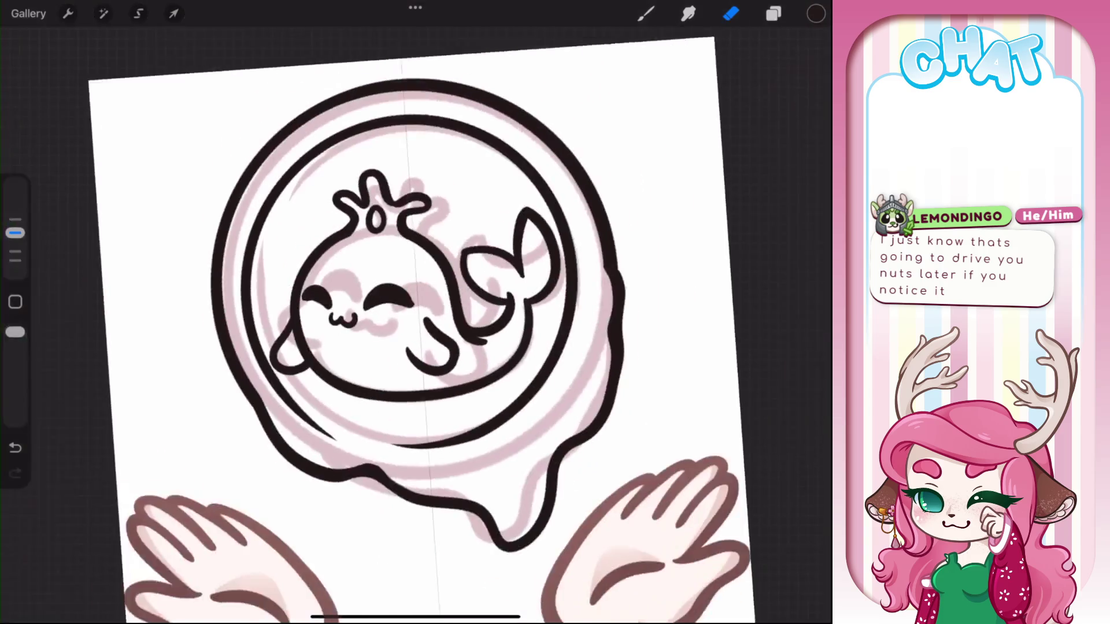
scroll(416, 313, "up", 3)
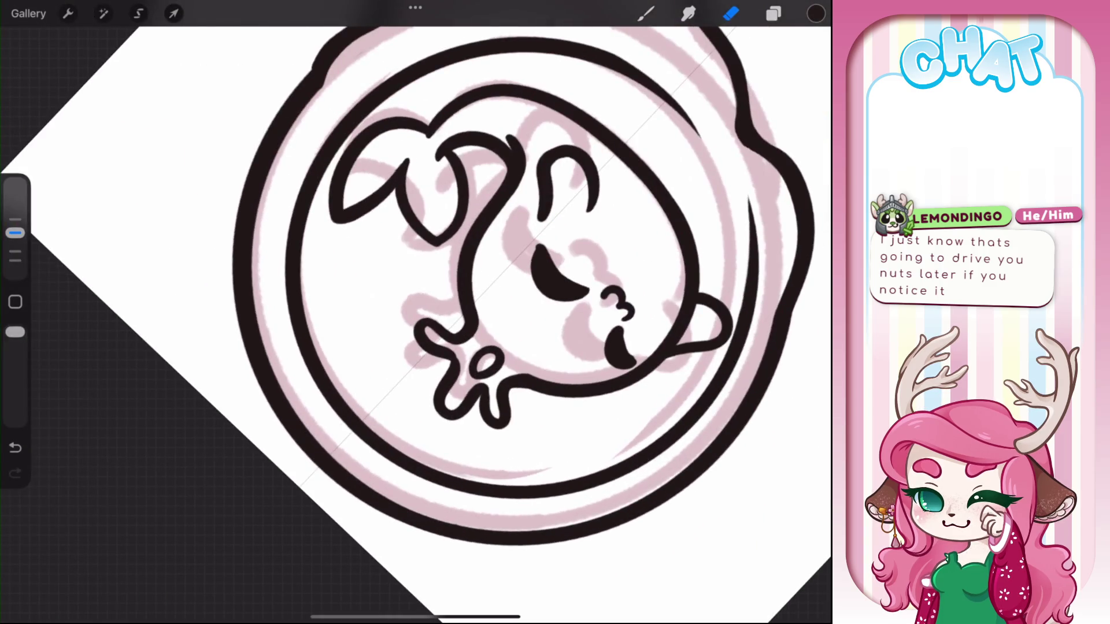
mouse_move(396, 464)
left_mouse_down()
mouse_move(347, 421)
mouse_move(303, 302)
left_mouse_up()
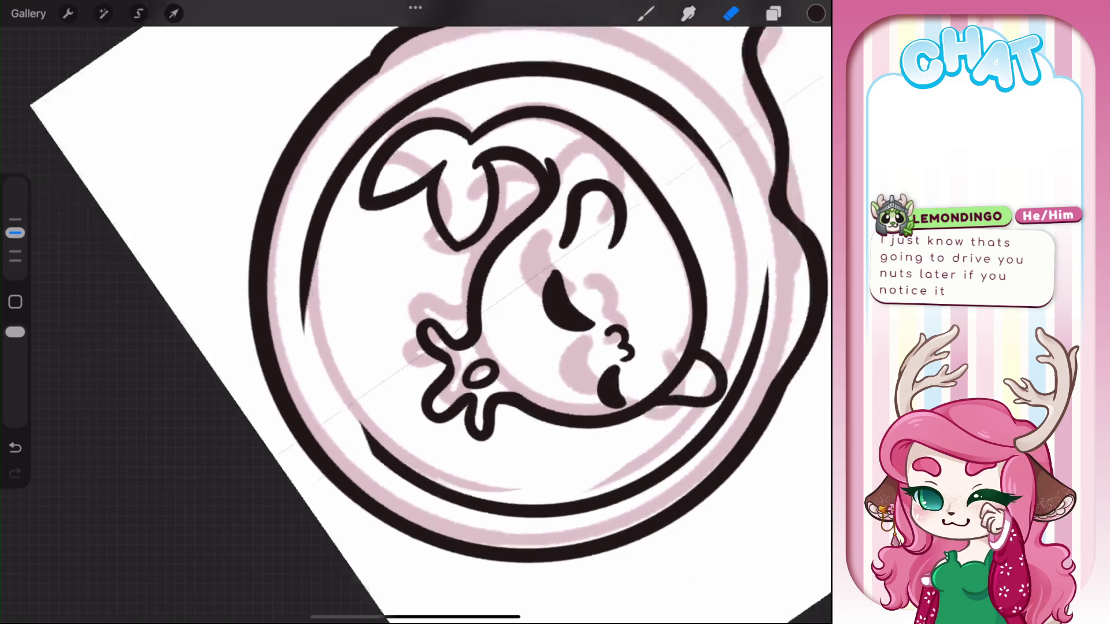
scroll(416, 313, "up", 3)
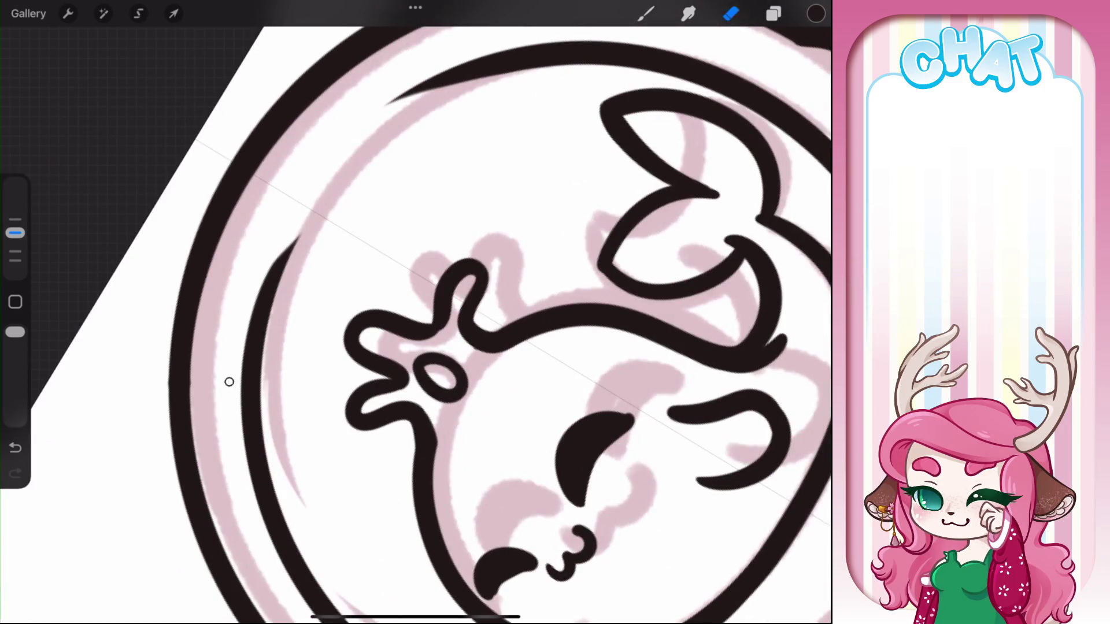
left_click_drag(229, 381, 316, 213)
scroll(416, 312, "down", 5)
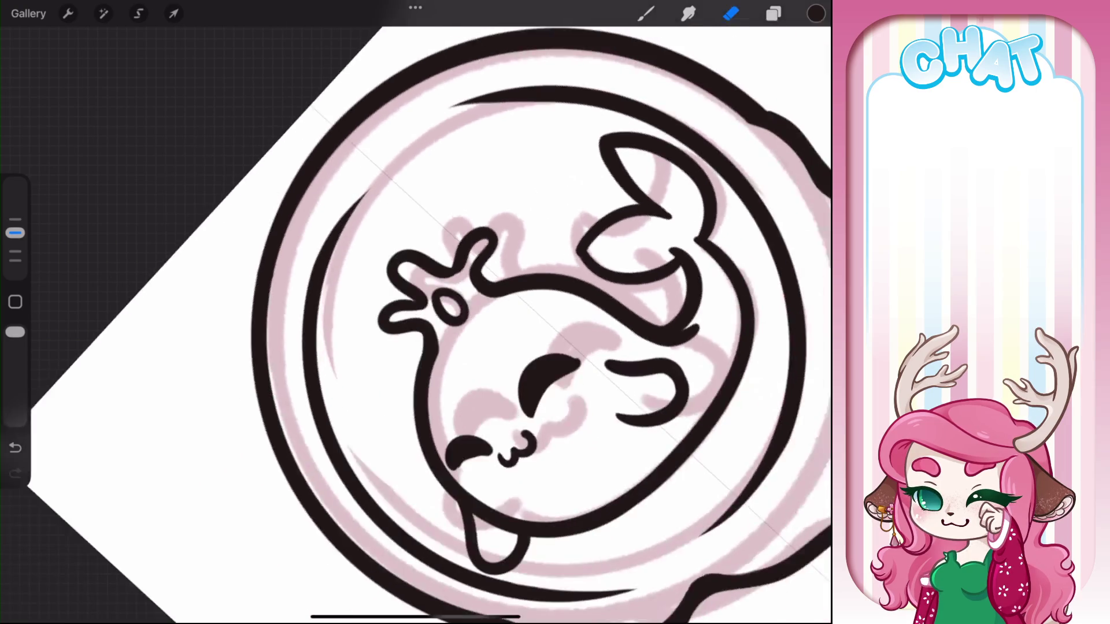
Hide the pink Blue sketch layer and merge Layer 45 into Layer 44
left_click(773, 14)
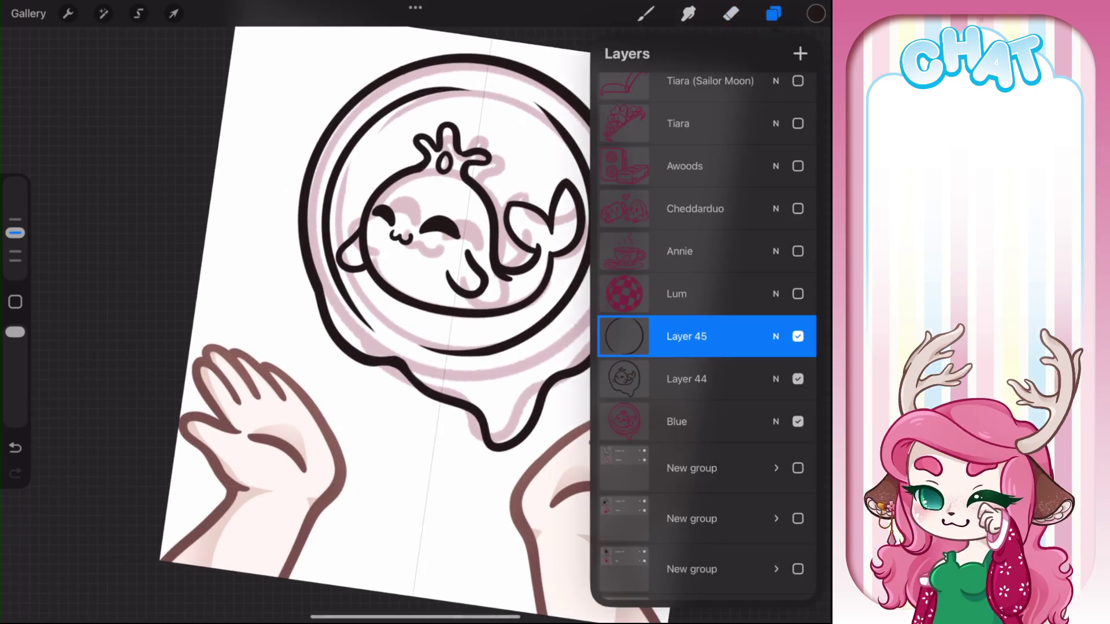
left_click(798, 421)
left_click(731, 13)
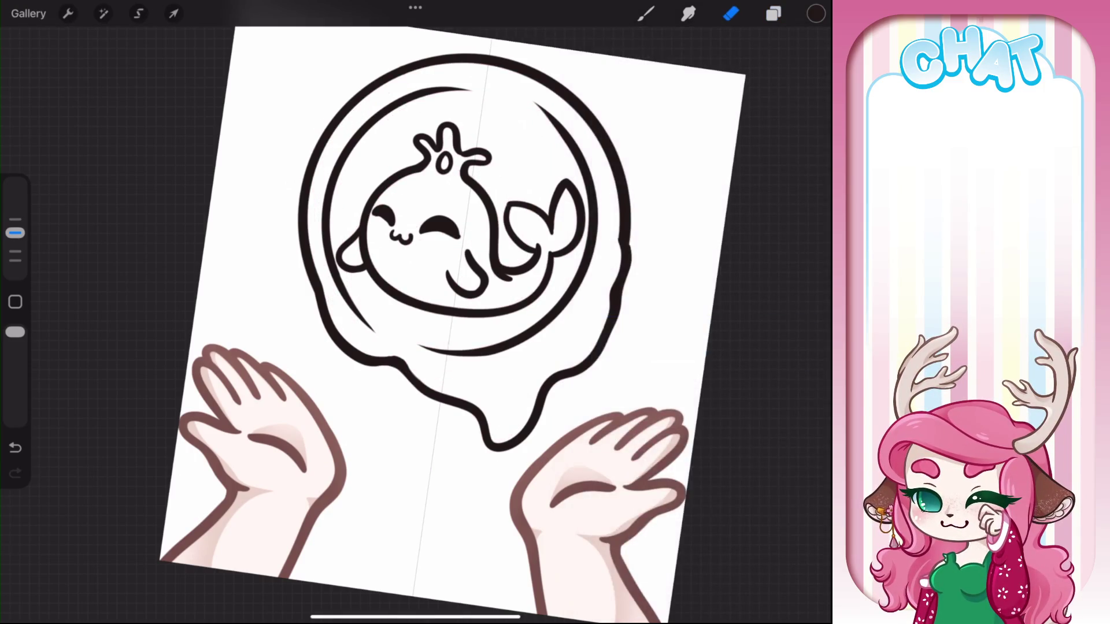
scroll(416, 313, "up", 3)
left_click(773, 13)
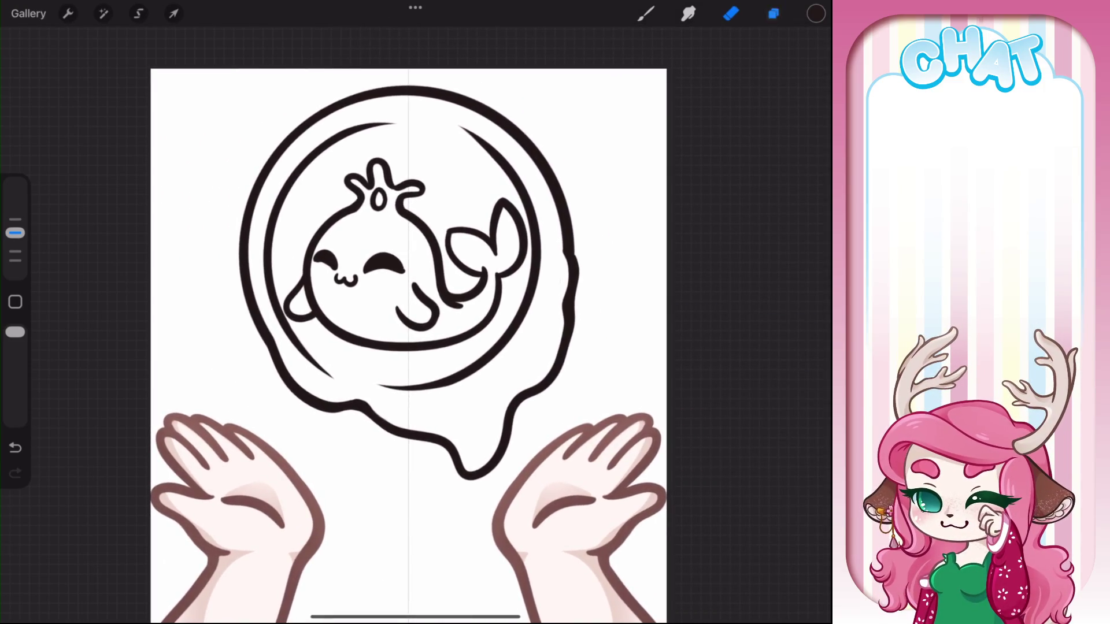
left_click_drag(670, 376, 752, 376)
left_click_drag(694, 332, 694, 370)
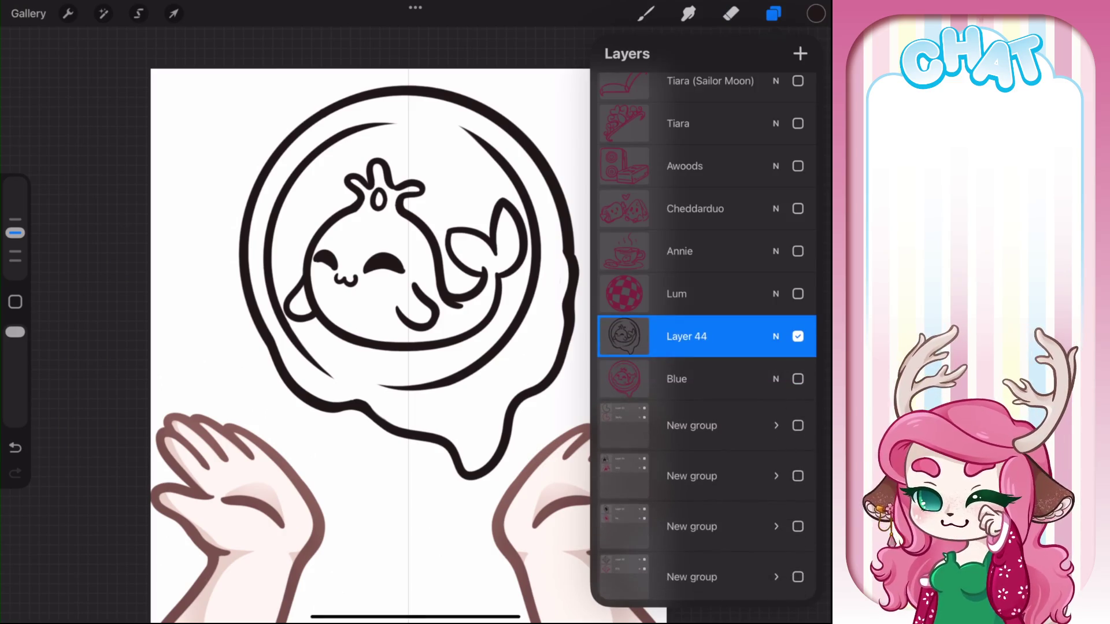
Lasso the inner ring with Freehand selection and nudge it slightly up, undoing a stray stroke
left_click(138, 13)
left_click_drag(317, 384, 305, 375)
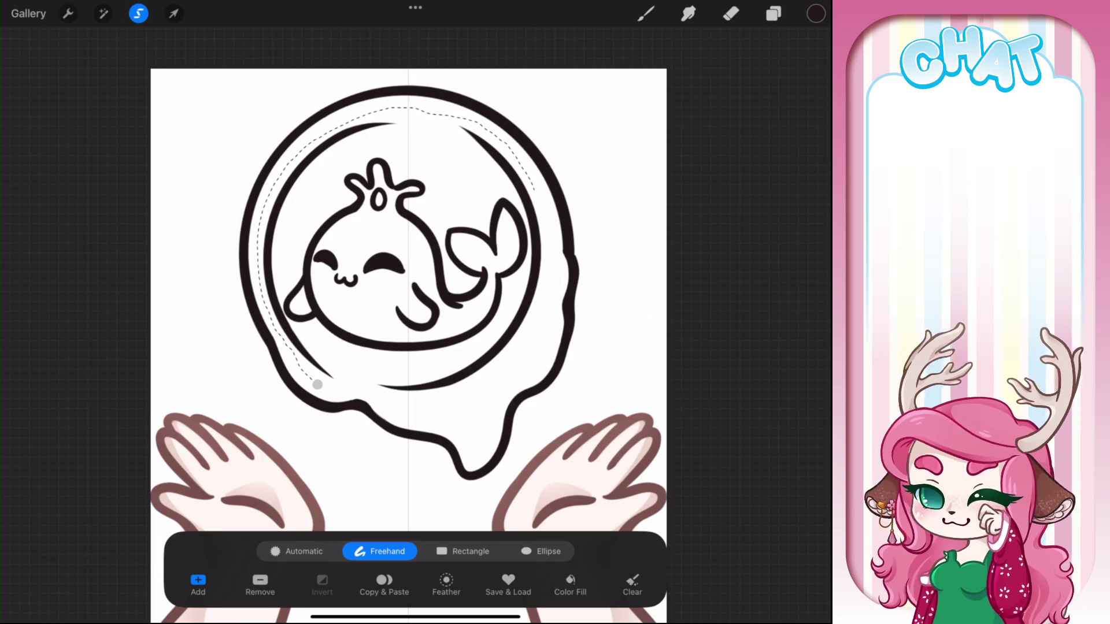
left_click_drag(486, 125, 371, 391)
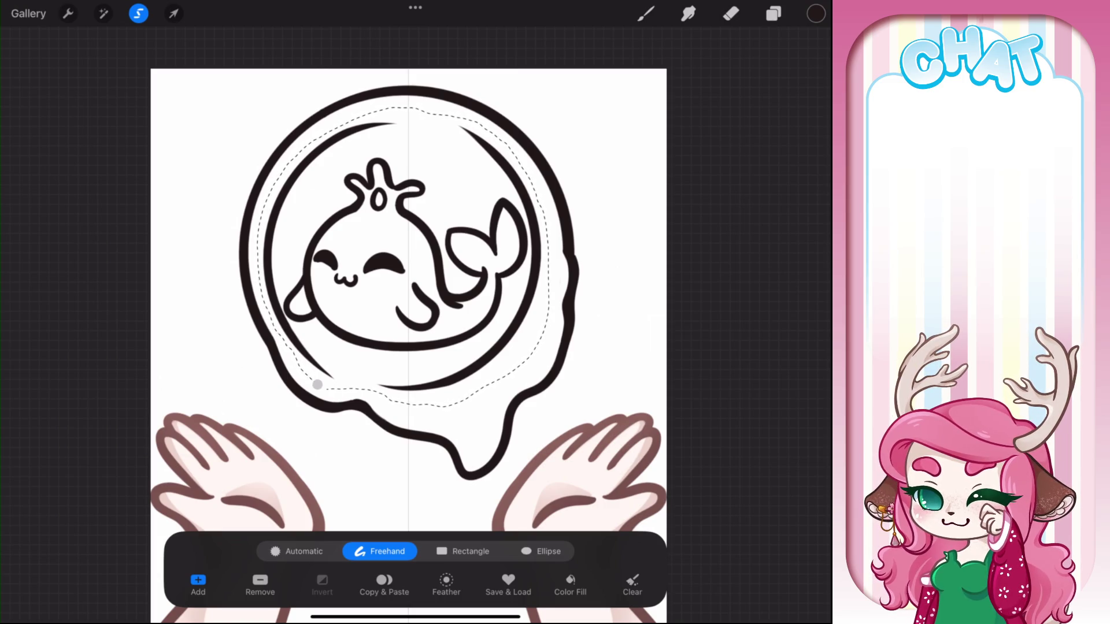
left_click(173, 13)
left_click_drag(402, 255, 403, 252)
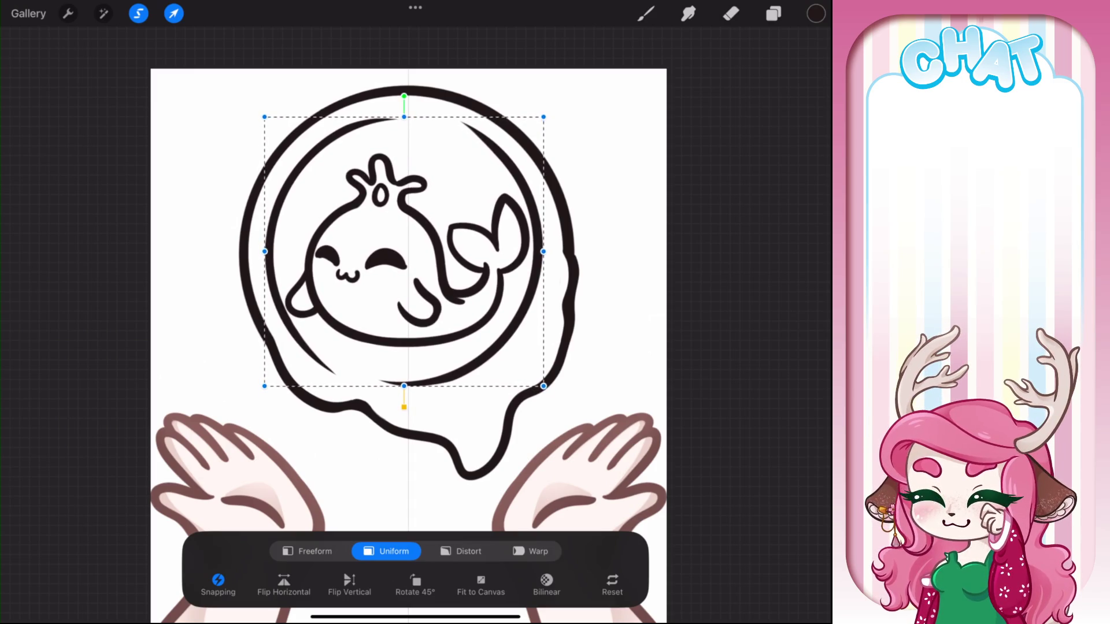
left_click(646, 14)
scroll(404, 289, "up", 5)
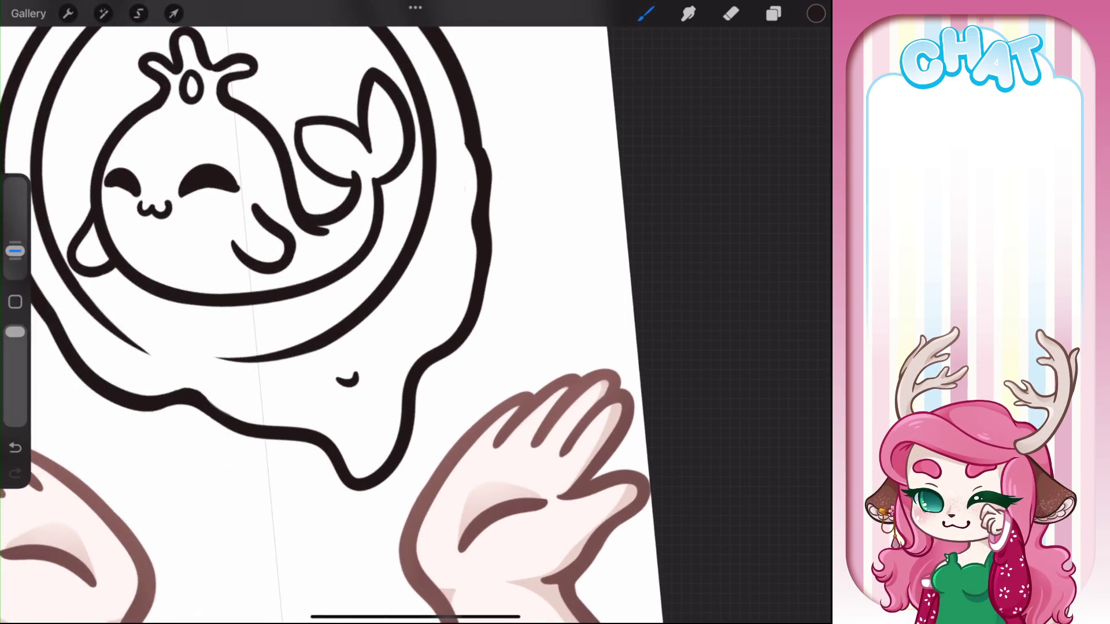
key("ctrl+z")
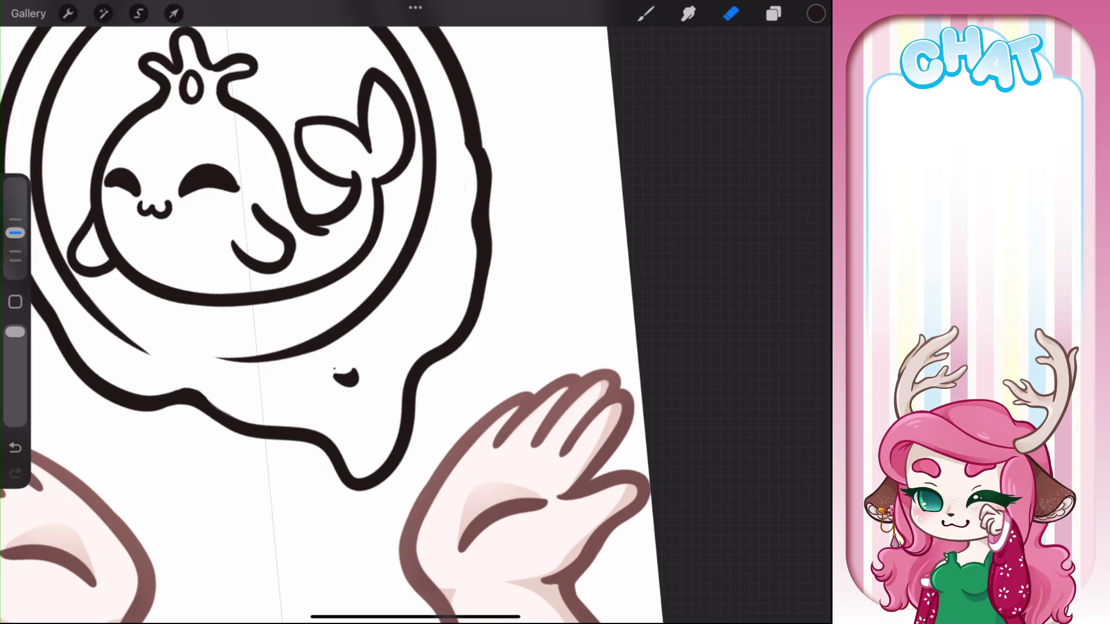
scroll(382, 341, "down", 5)
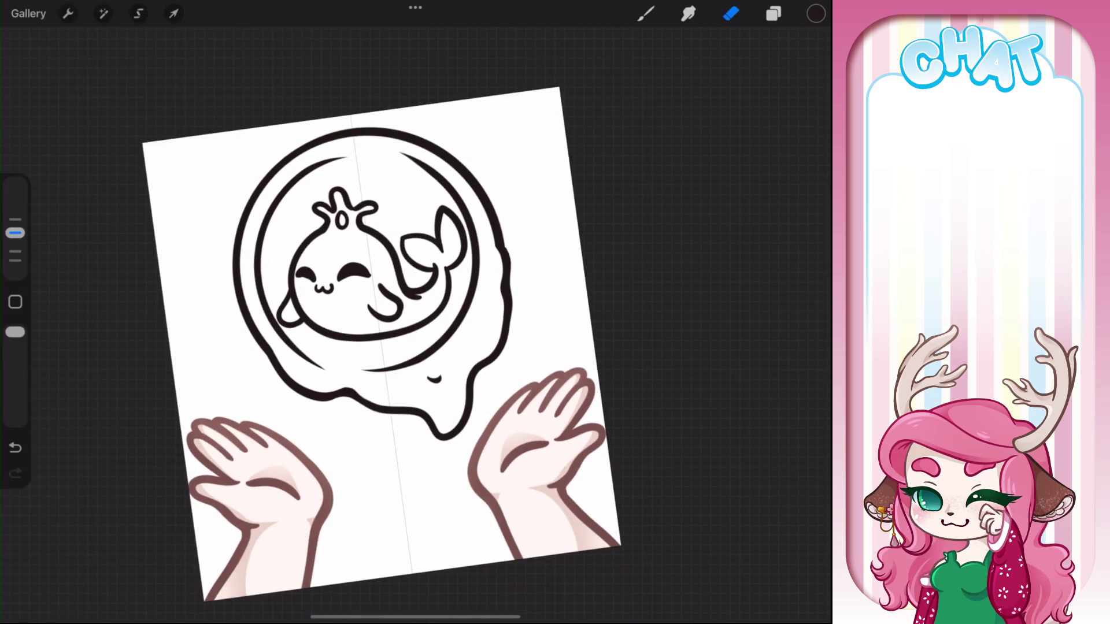
left_click(646, 13)
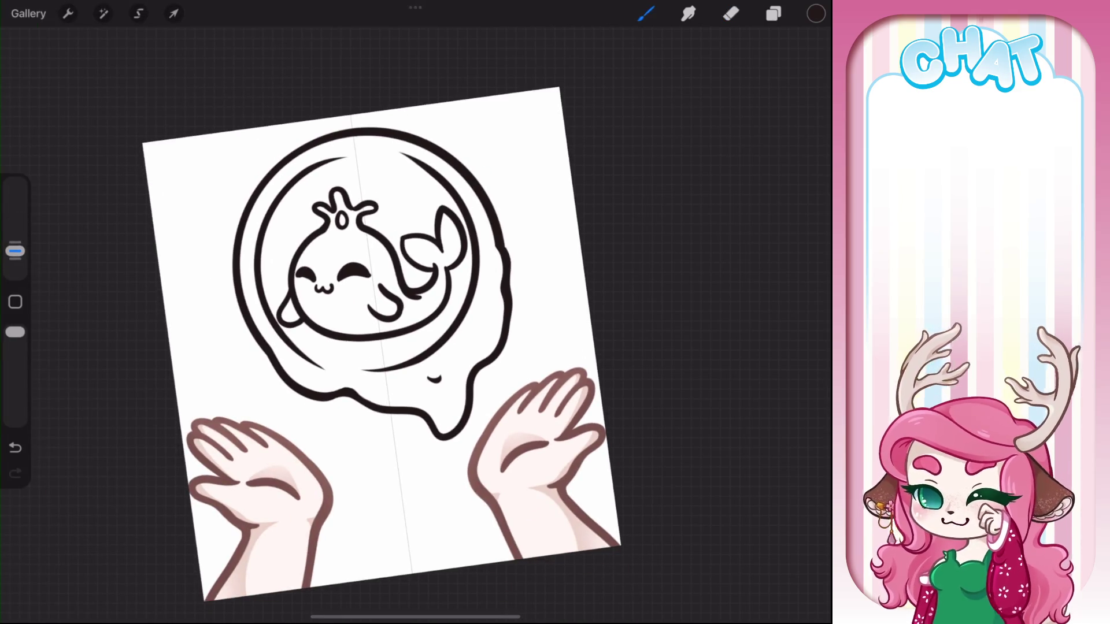
left_click(773, 13)
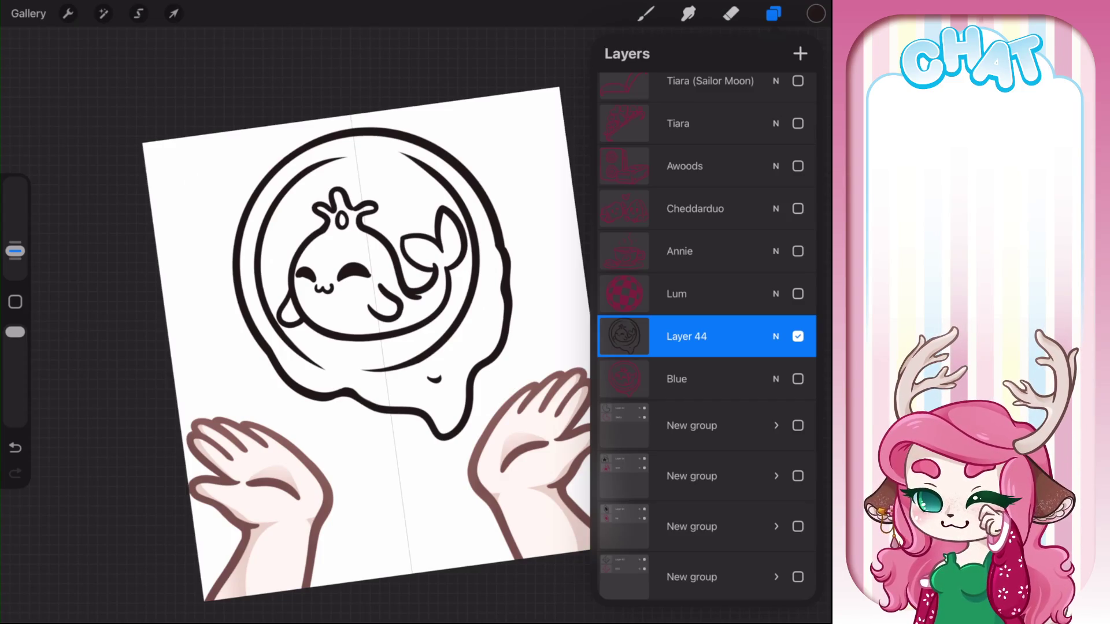
scroll(491, 290, "up", 10)
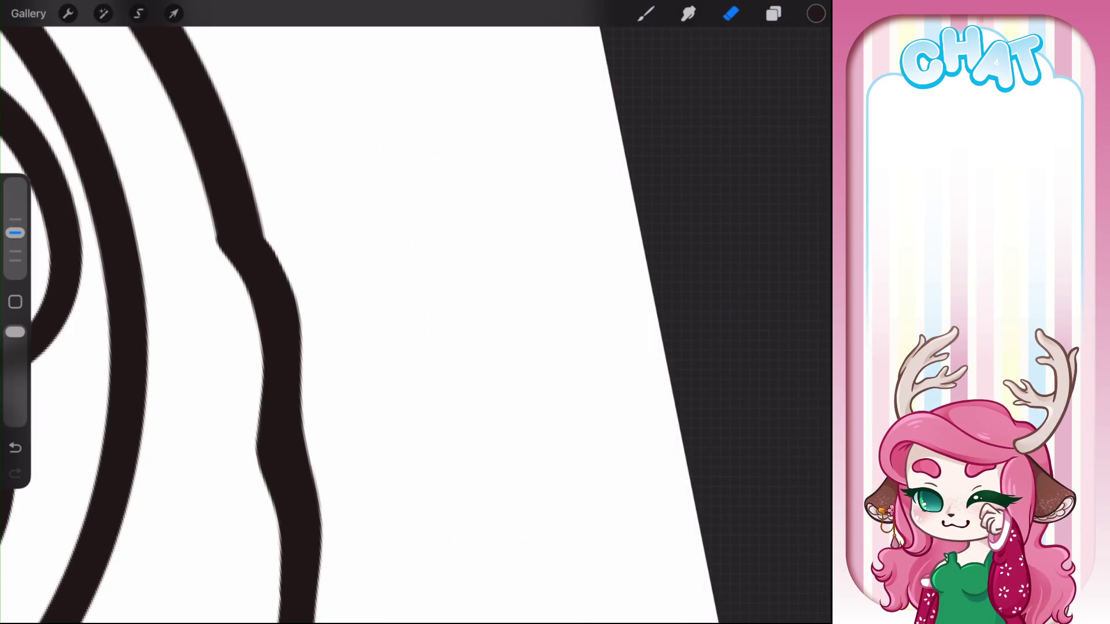
scroll(416, 312, "down", 10)
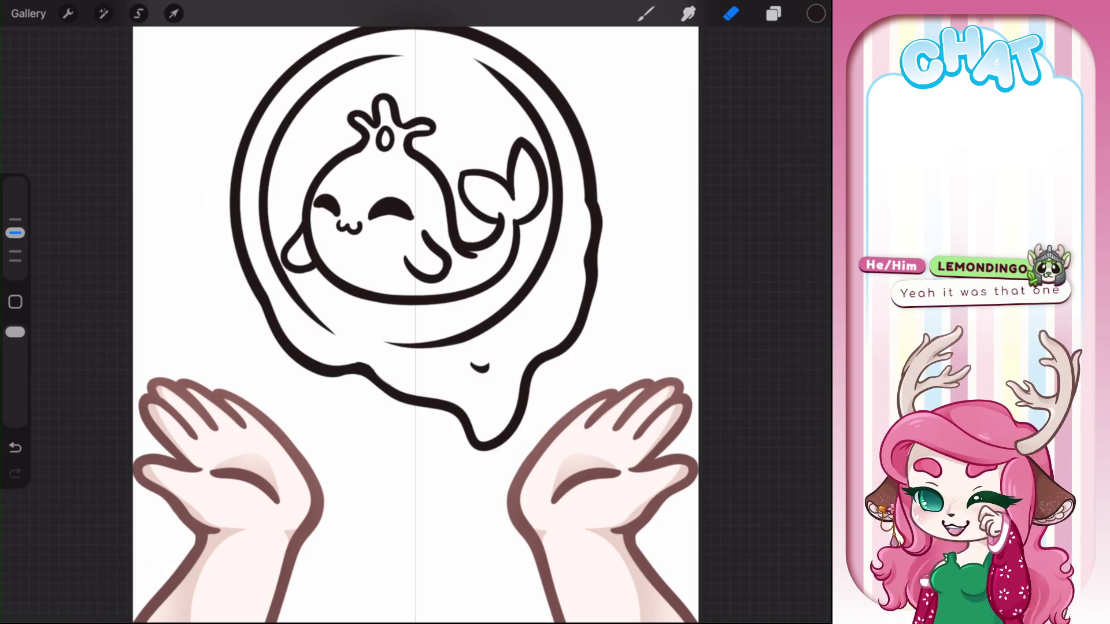
Group Layer 44 with the Blue sketch layer, then hide and collapse the whale group
left_click(773, 13)
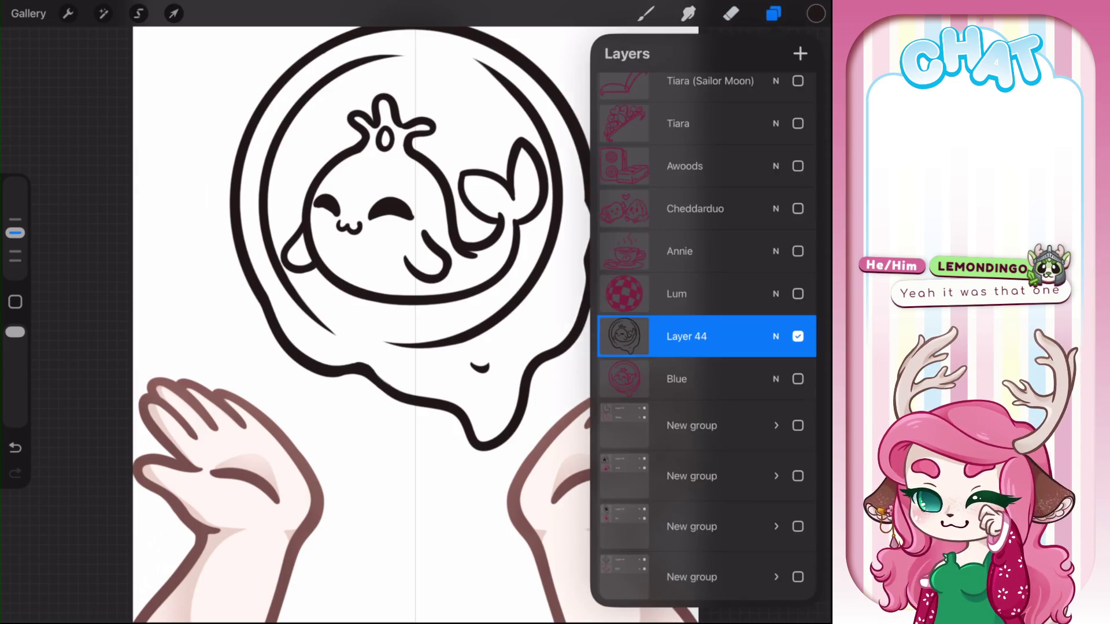
left_click(798, 337)
left_click(798, 337)
left_click_drag(665, 379, 745, 379)
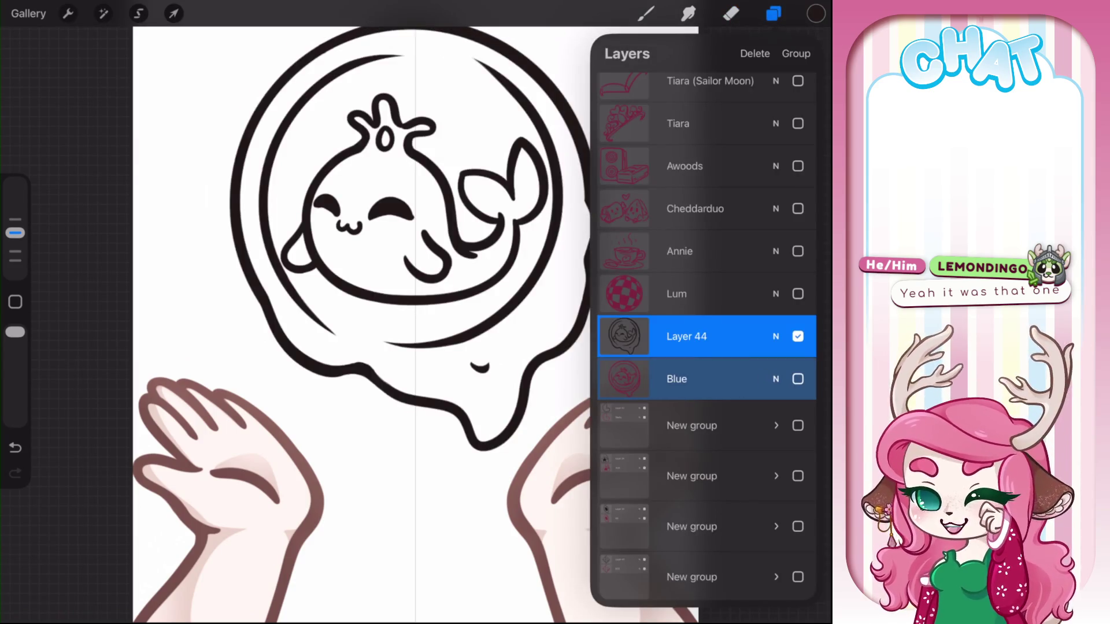
left_click(796, 53)
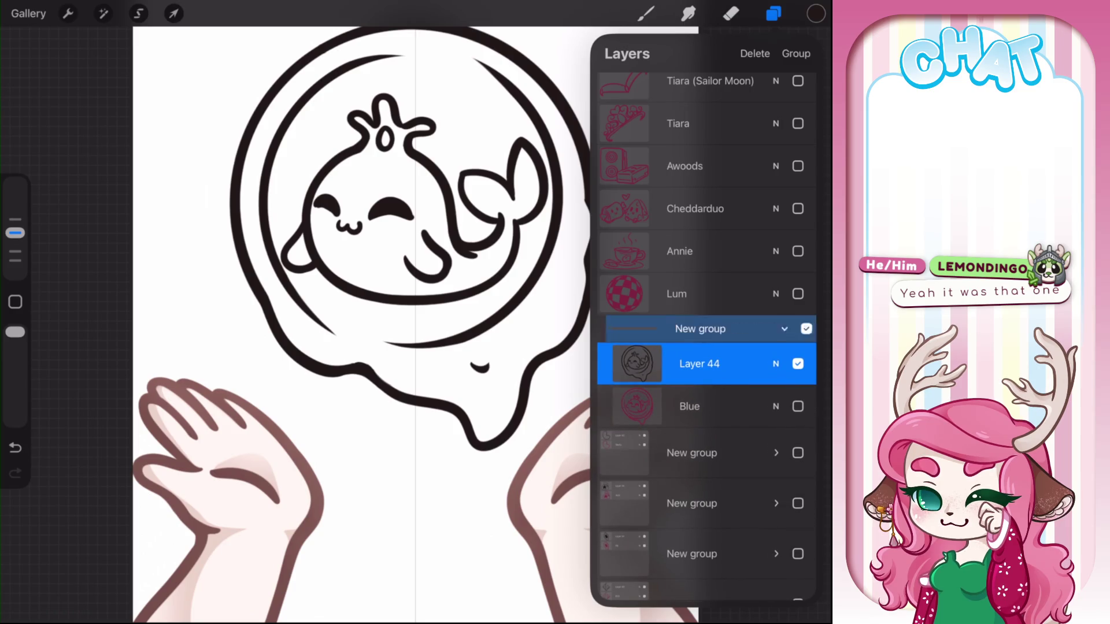
left_click(798, 328)
left_click(692, 328)
Show the Lum checkered ball, add empty Layer 46 above it, and choose Liquify
left_click(776, 329)
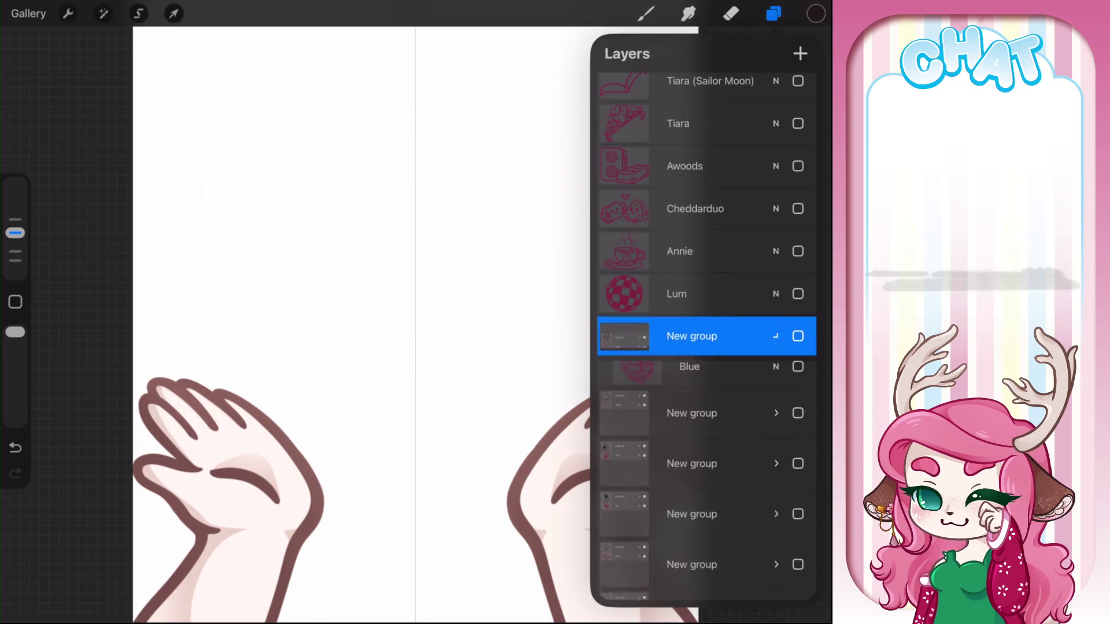
left_click(798, 294)
left_click(692, 293)
left_click(800, 53)
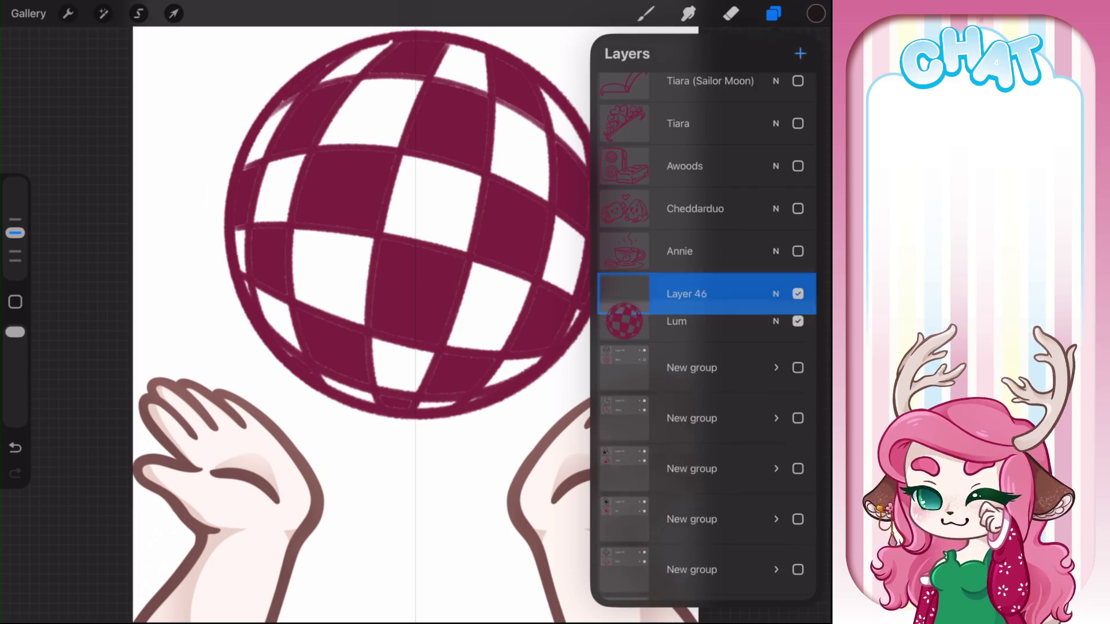
left_click(776, 294)
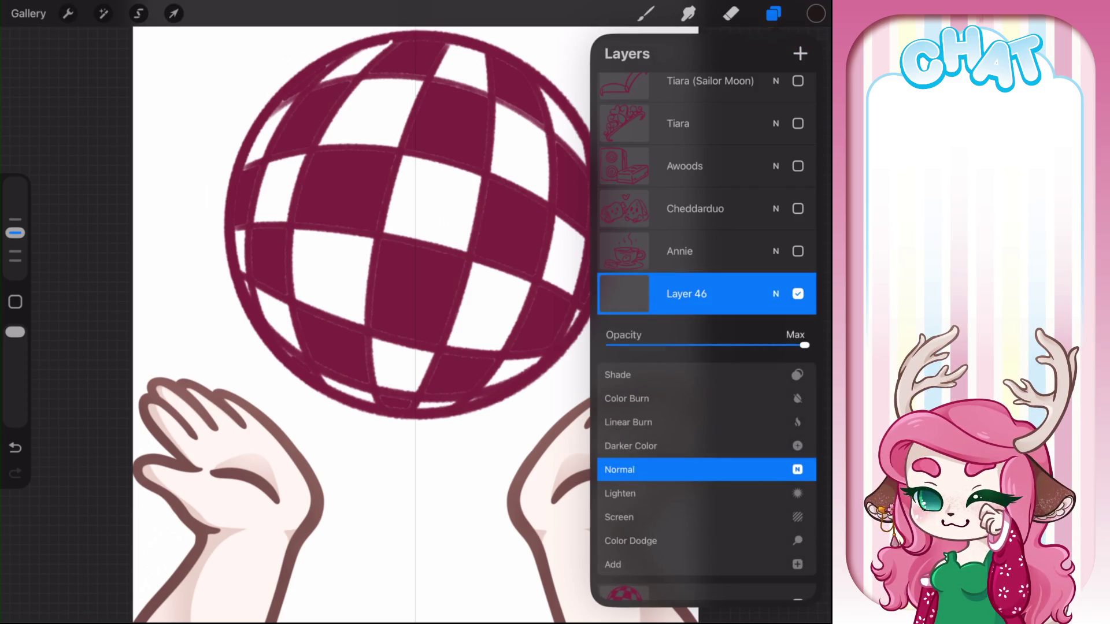
left_click(776, 294)
left_click(692, 332)
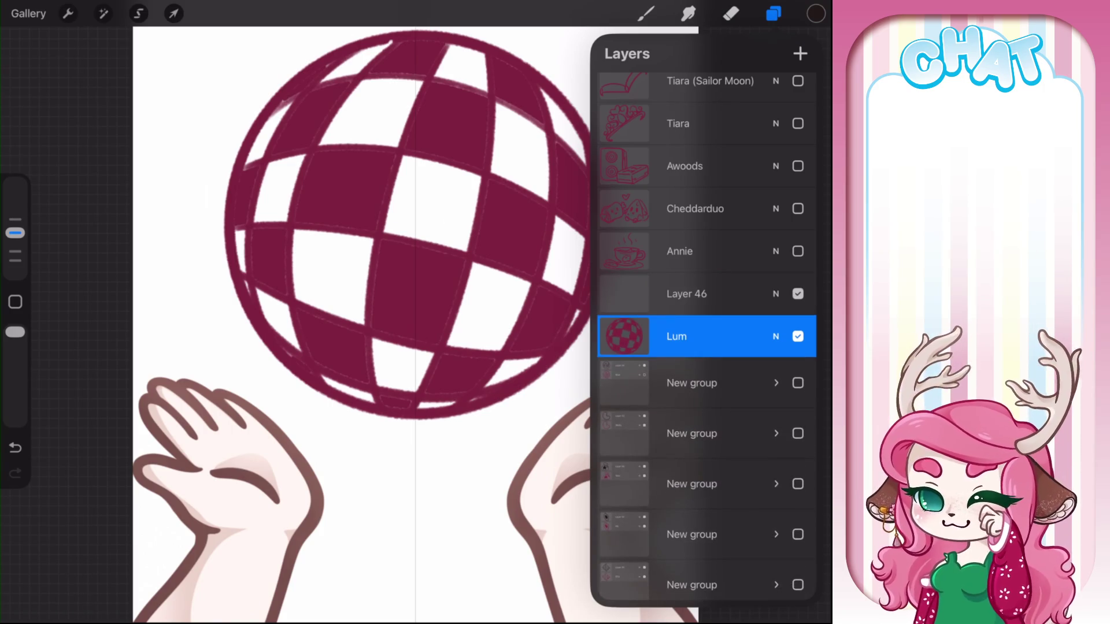
left_click(104, 14)
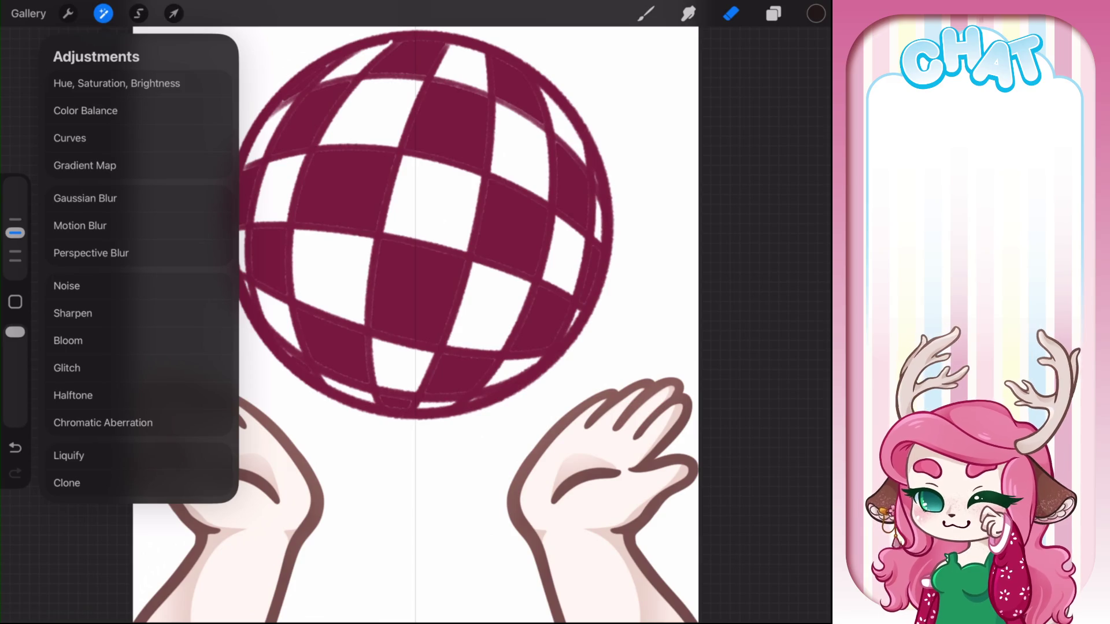
left_click(68, 456)
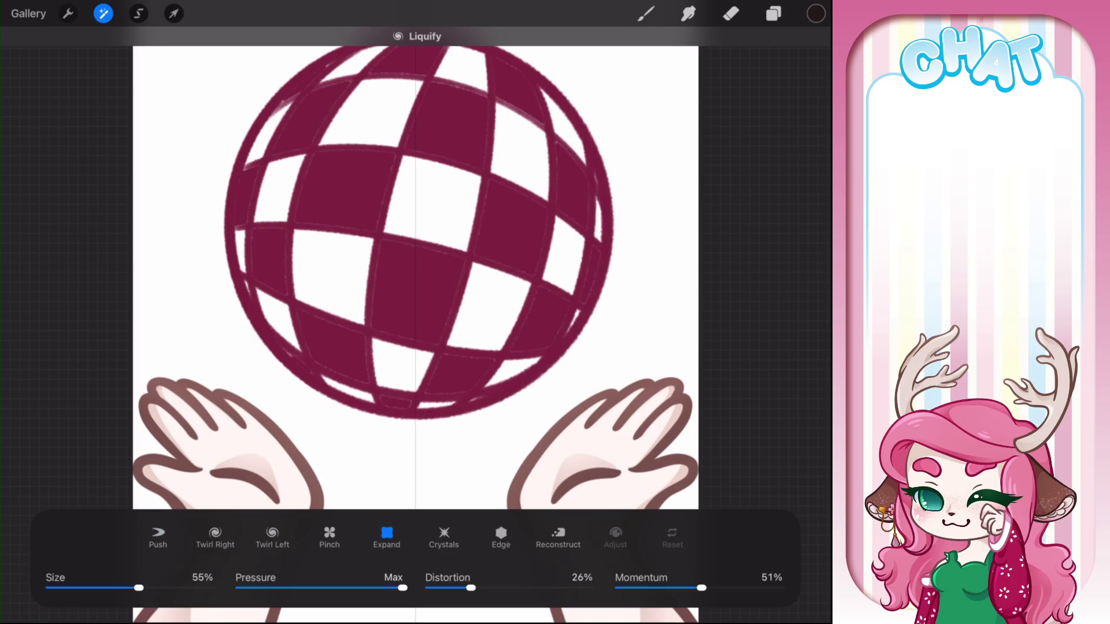
Try a Liquify expand on the ball's centre and undo it
left_click_drag(428, 231, 431, 234)
key("ctrl+z")
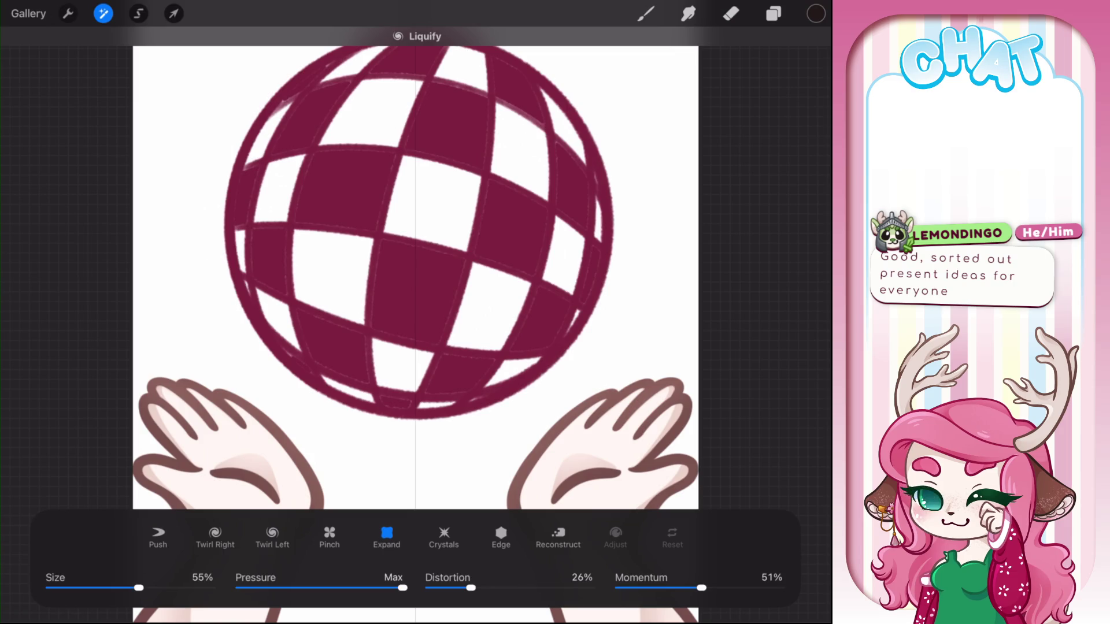
left_click(67, 13)
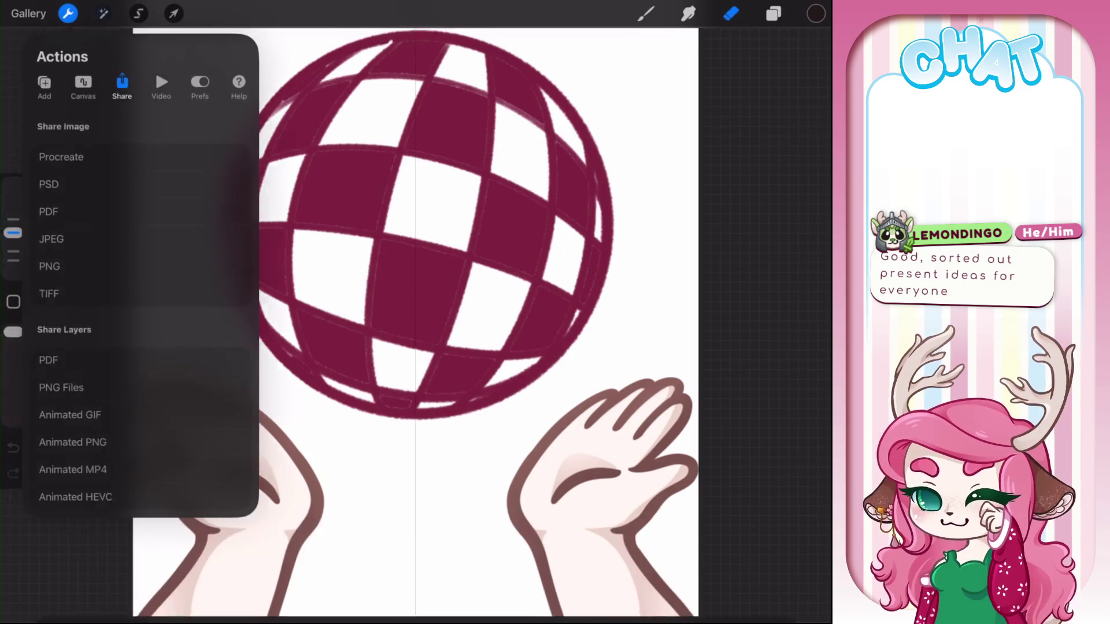
left_click(103, 13)
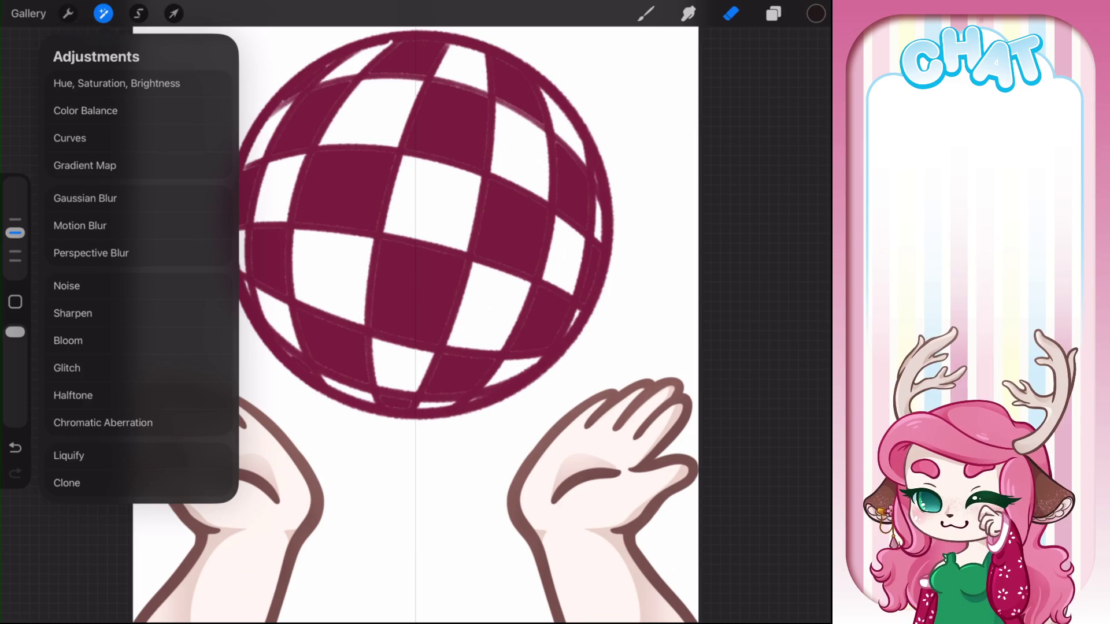
Warp the ball, pulling its lower corners and upper edges slightly inward, and commit
left_click(173, 13)
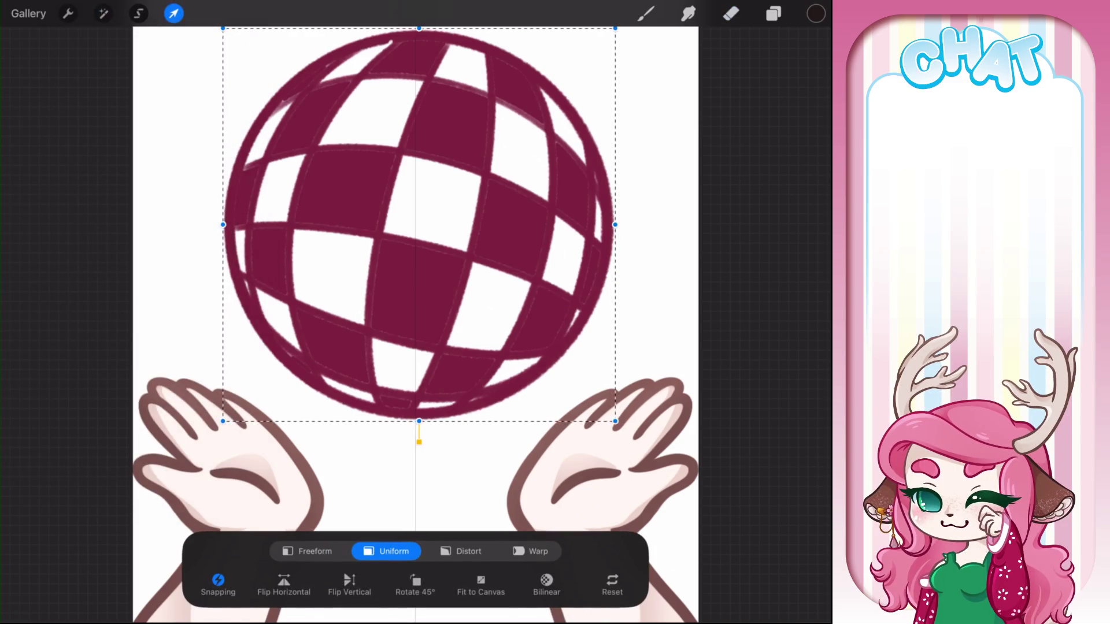
left_click_drag(616, 422, 601, 414)
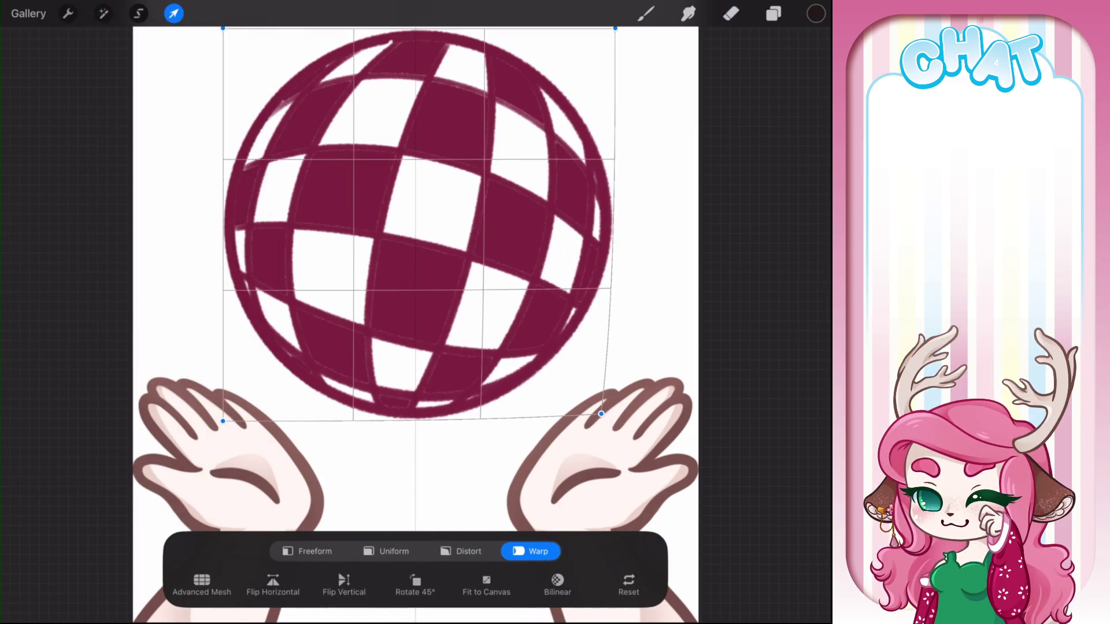
left_click_drag(223, 422, 232, 415)
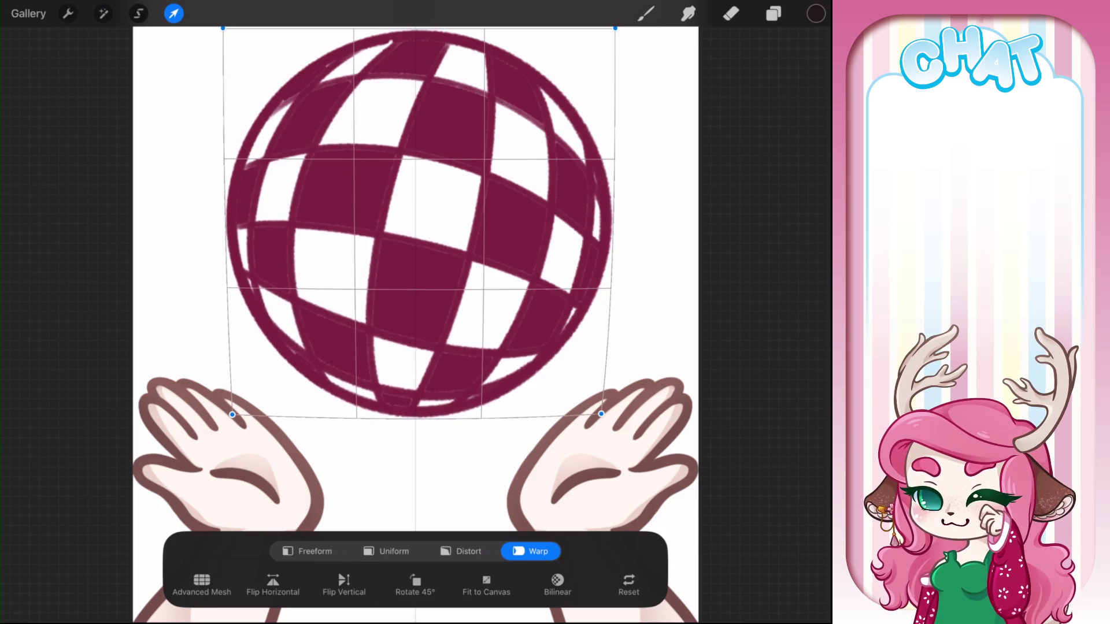
left_click_drag(615, 28, 609, 35)
left_click_drag(223, 28, 231, 35)
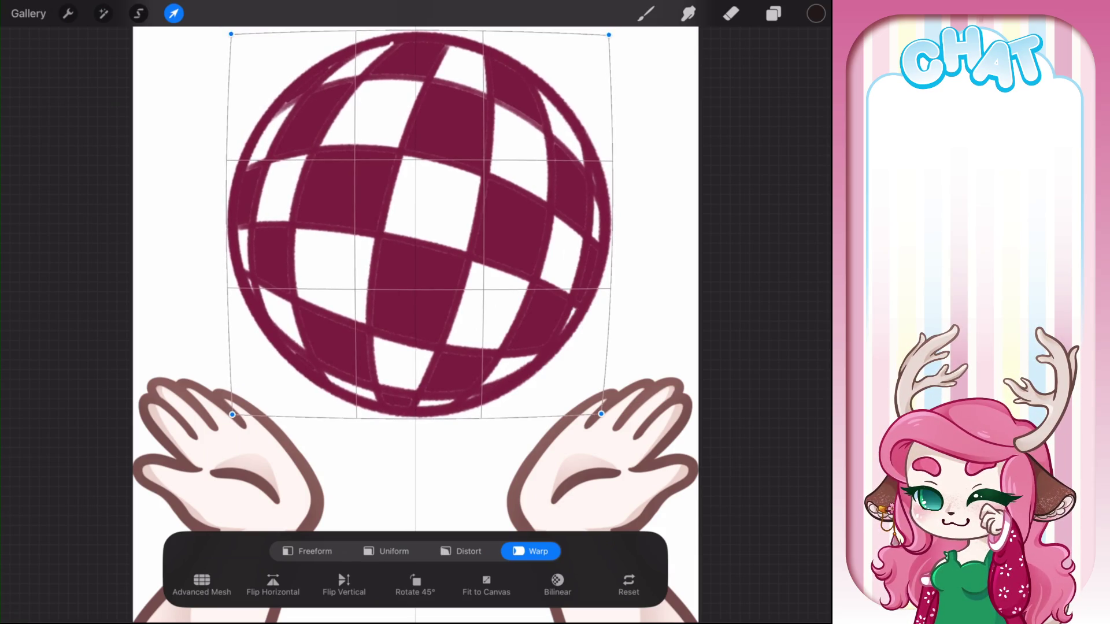
key("b")
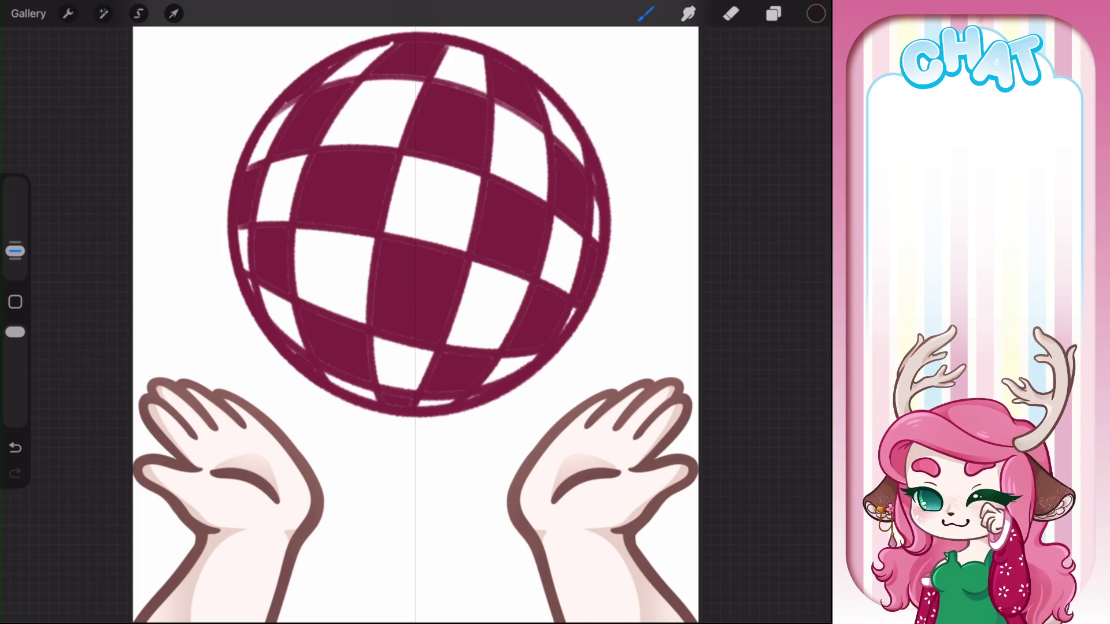
Fade the Lum ball to 25% opacity and trace a perfect black circle around it on Layer 46
left_click(774, 14)
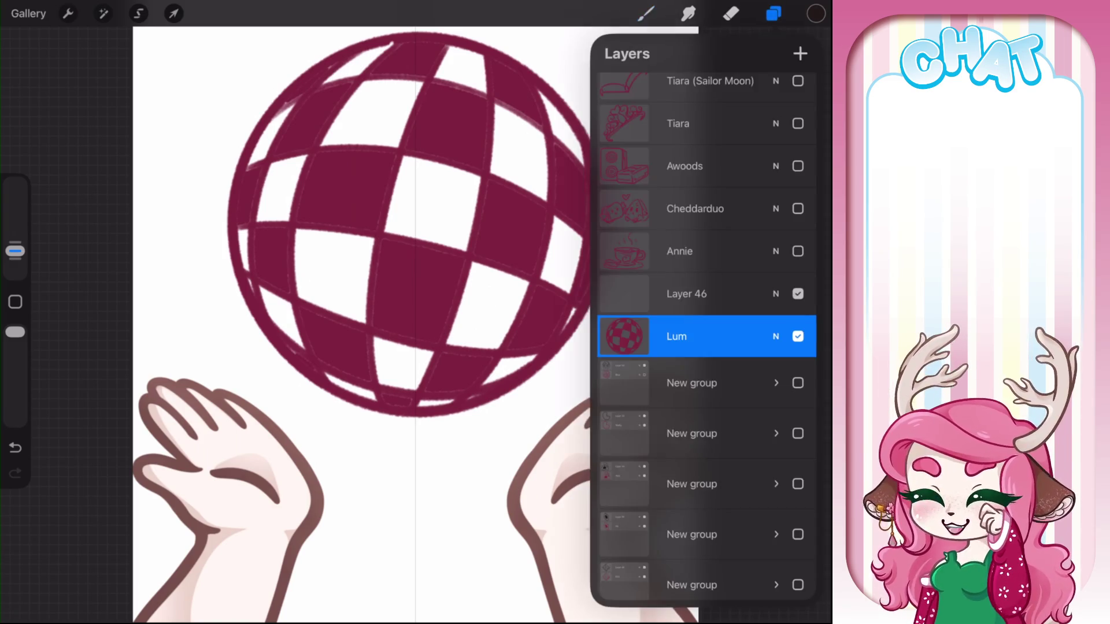
left_click(776, 334)
left_click_drag(804, 363, 657, 363)
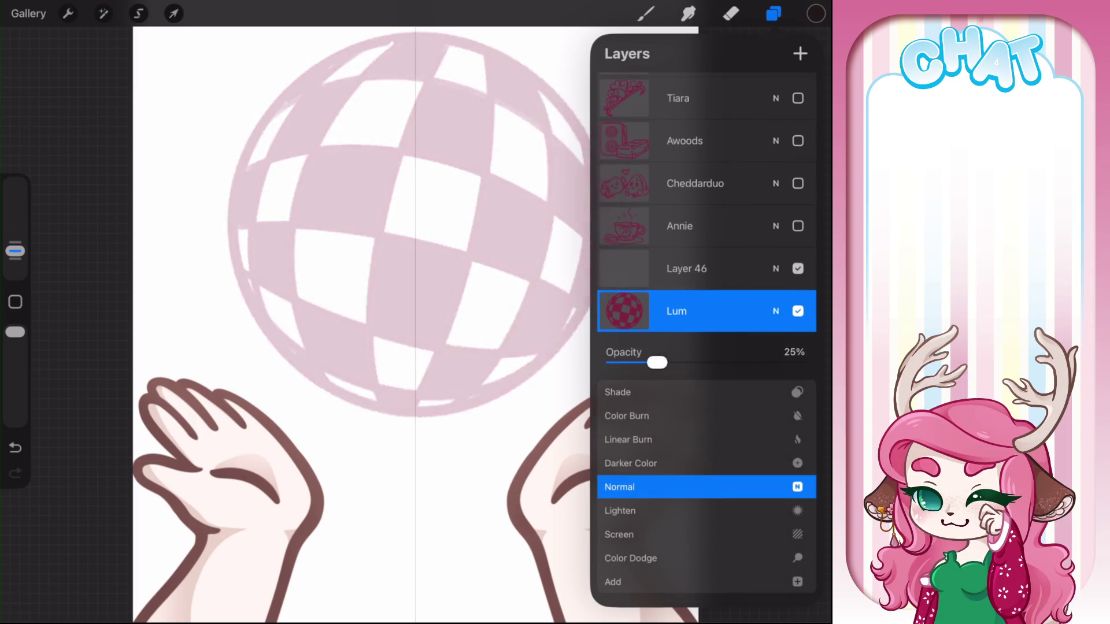
left_click(776, 311)
left_click(686, 268)
left_click(646, 13)
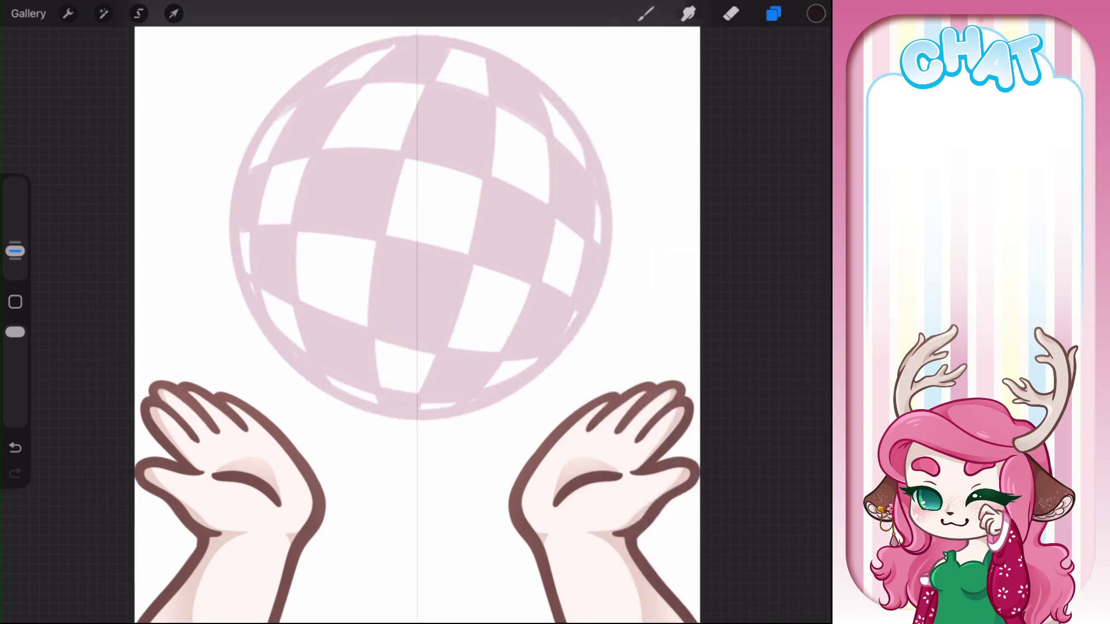
mouse_move(364, 110)
left_mouse_down()
mouse_move(280, 133)
mouse_move(238, 205)
mouse_move(370, 107)
left_mouse_up()
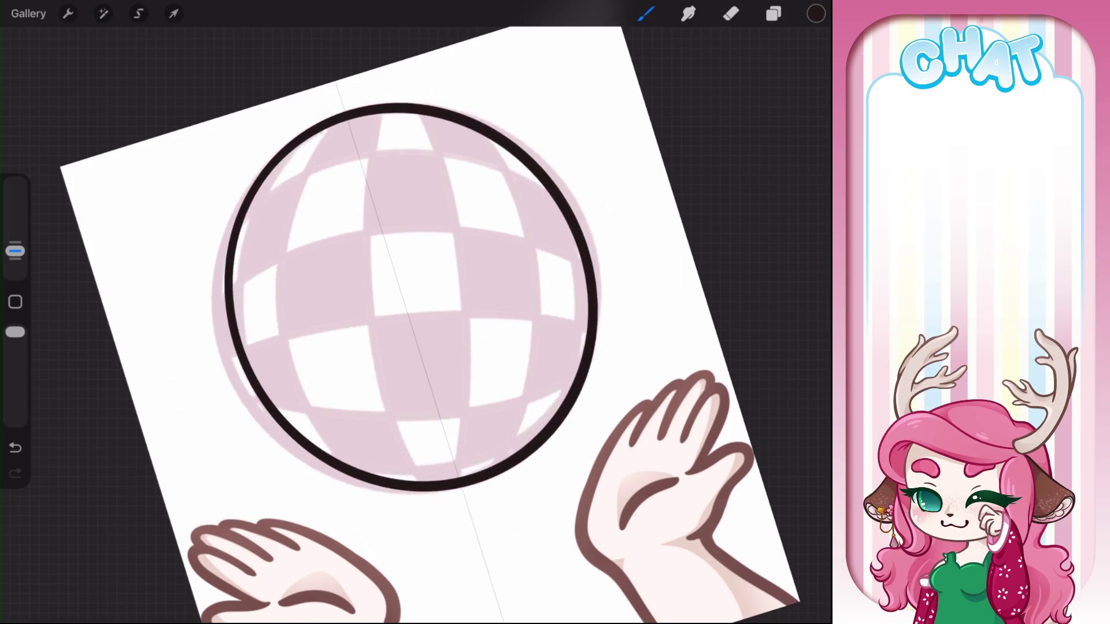
left_click_drag(370, 107, 408, 102)
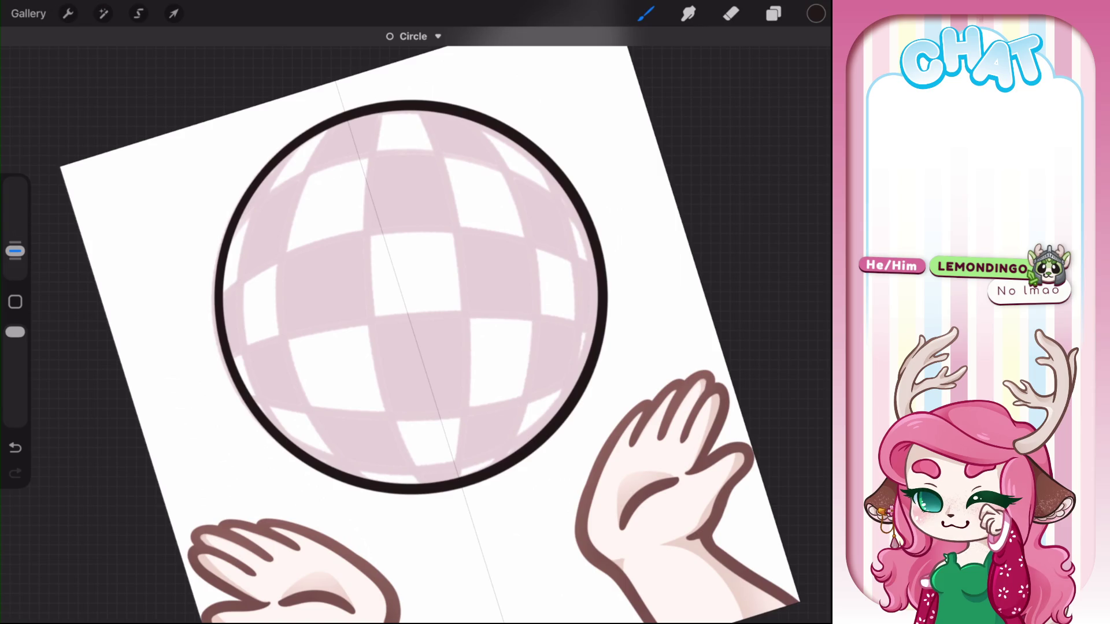
On a new Layer 47, draw a curved line down the ball's left side
left_click(774, 13)
left_click(798, 52)
left_click(773, 13)
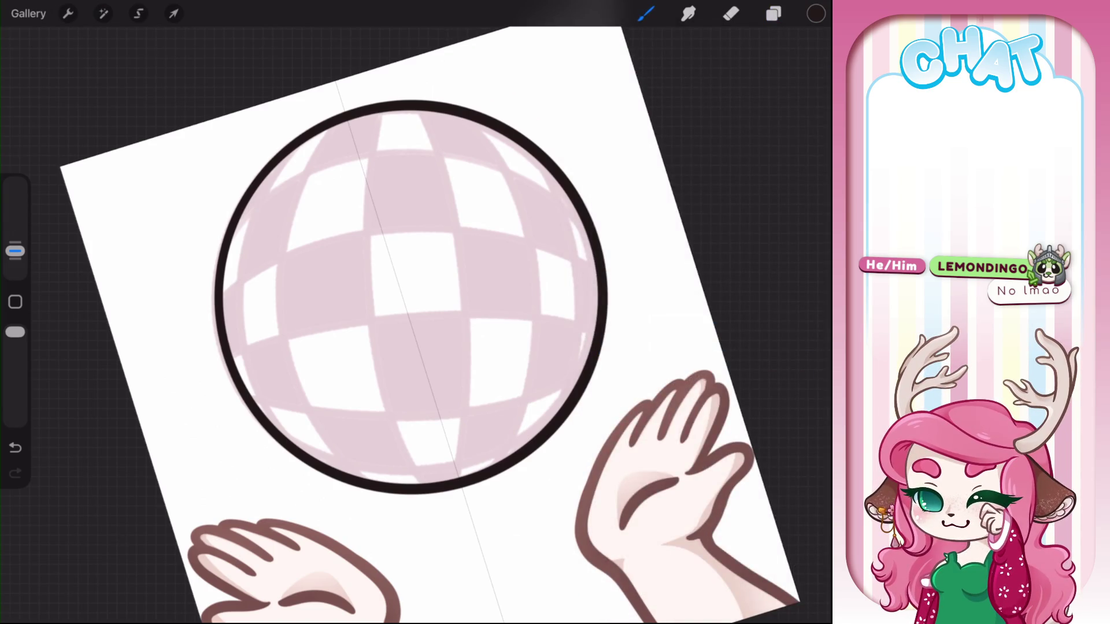
mouse_move(283, 196)
left_mouse_down()
mouse_move(381, 495)
mouse_move(398, 505)
left_mouse_up()
Convert the first stroke into an arc and refine its top end and curvature
left_click(422, 35)
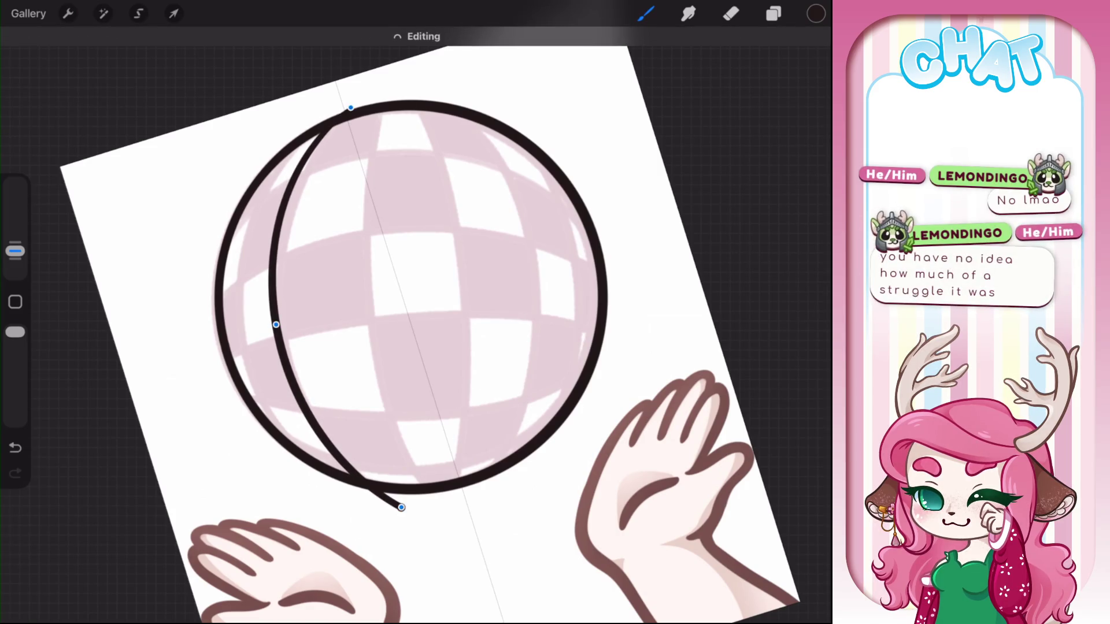
left_click_drag(276, 325, 281, 312)
left_click_drag(350, 108, 371, 91)
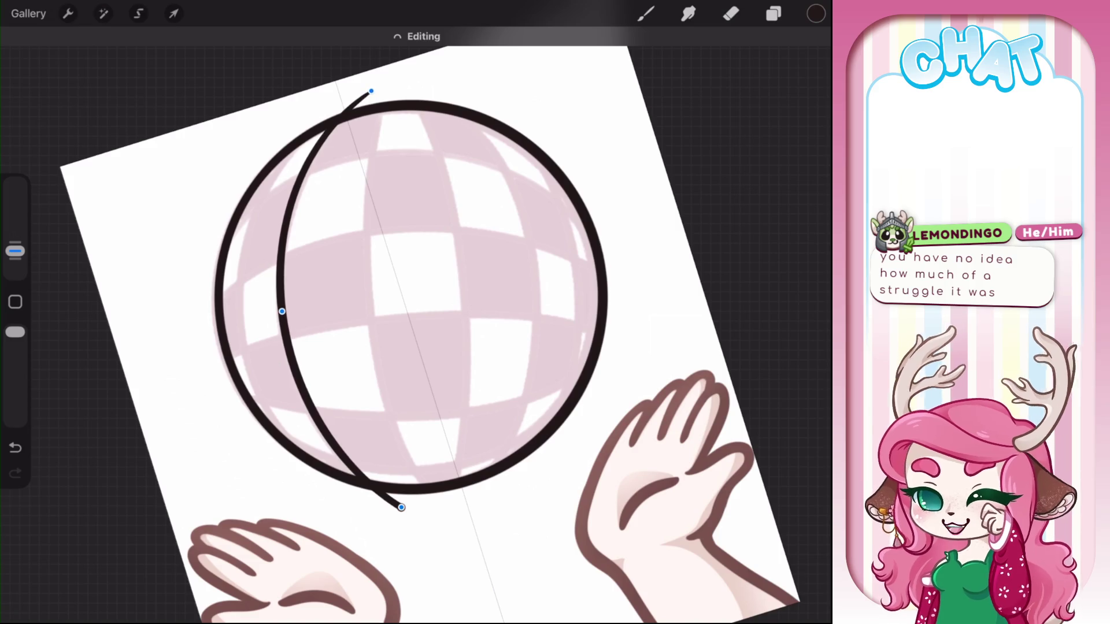
left_click_drag(282, 312, 283, 317)
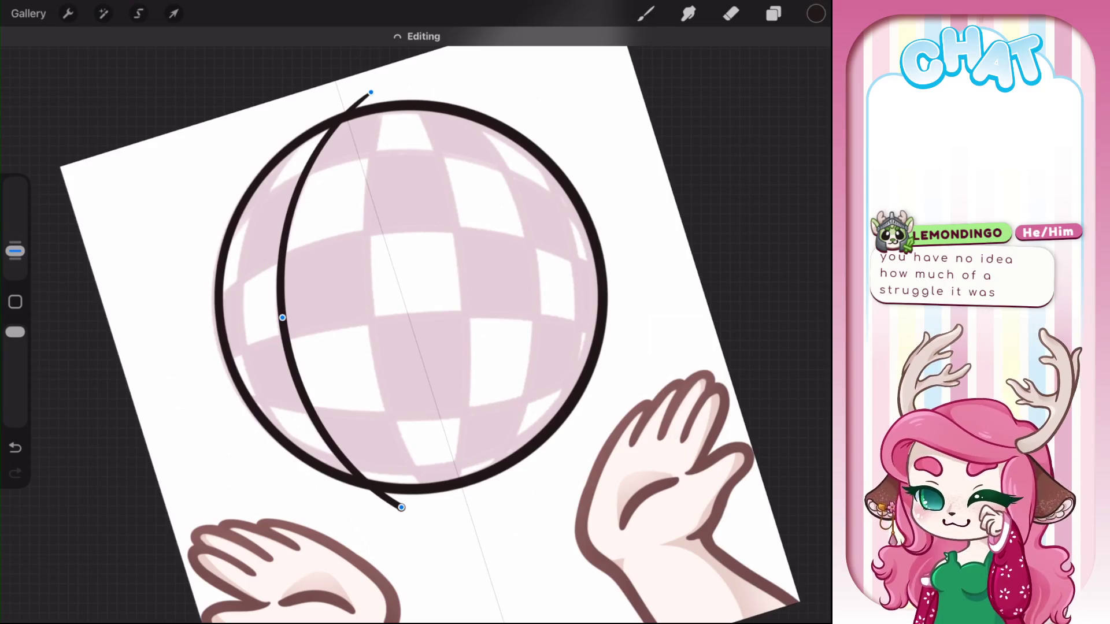
left_click(646, 13)
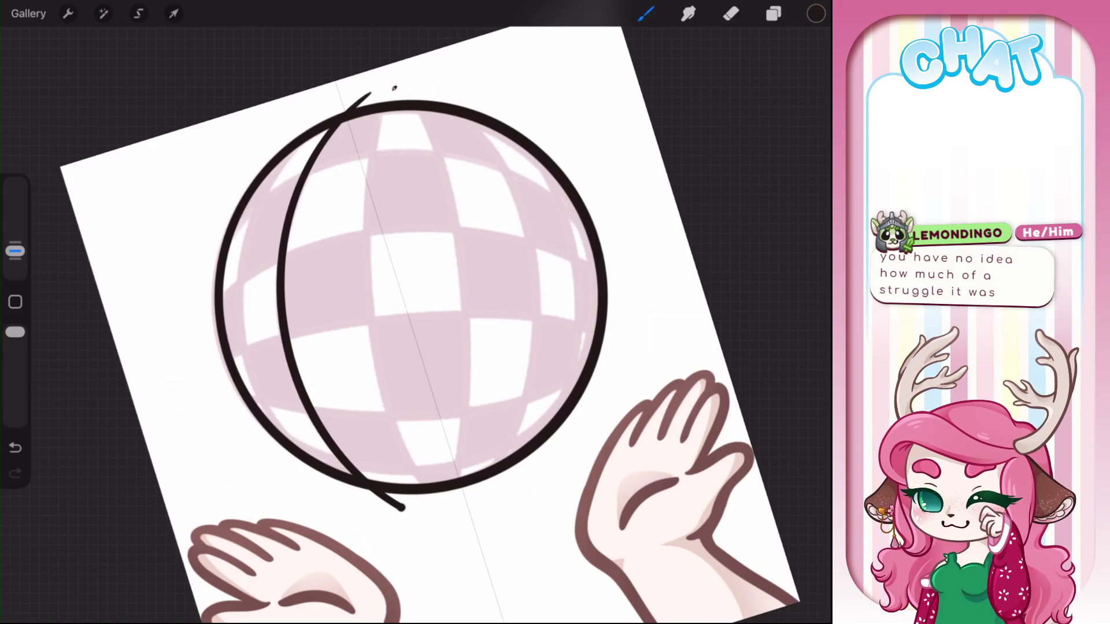
Draw a second meridian arc across the ball, bowing it further right and nudging its ends
left_click_drag(394, 88, 469, 514)
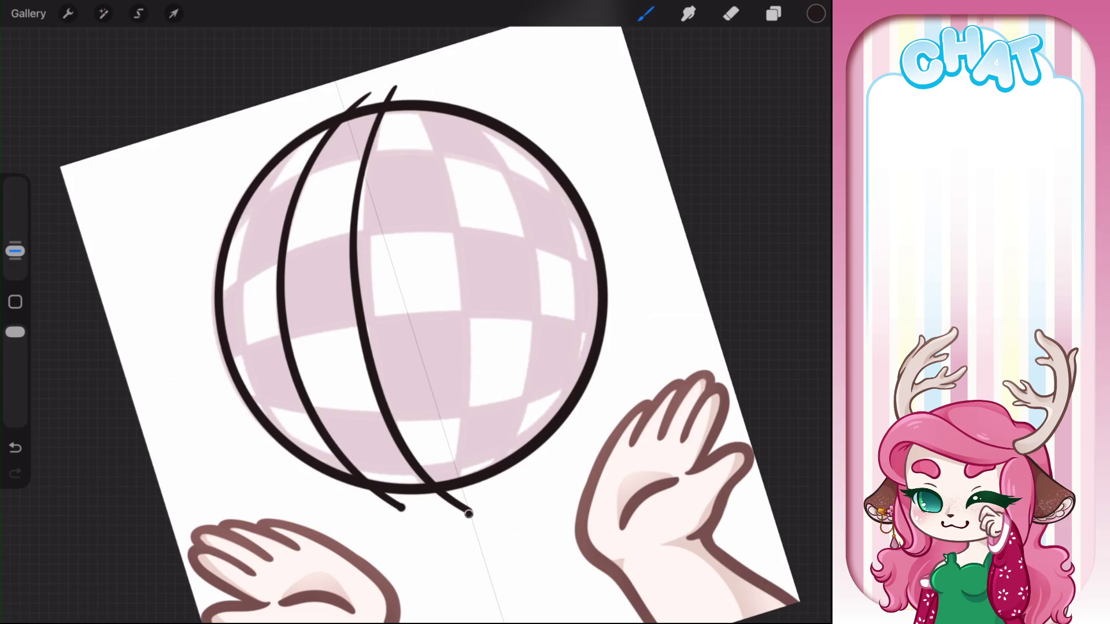
left_click(424, 36)
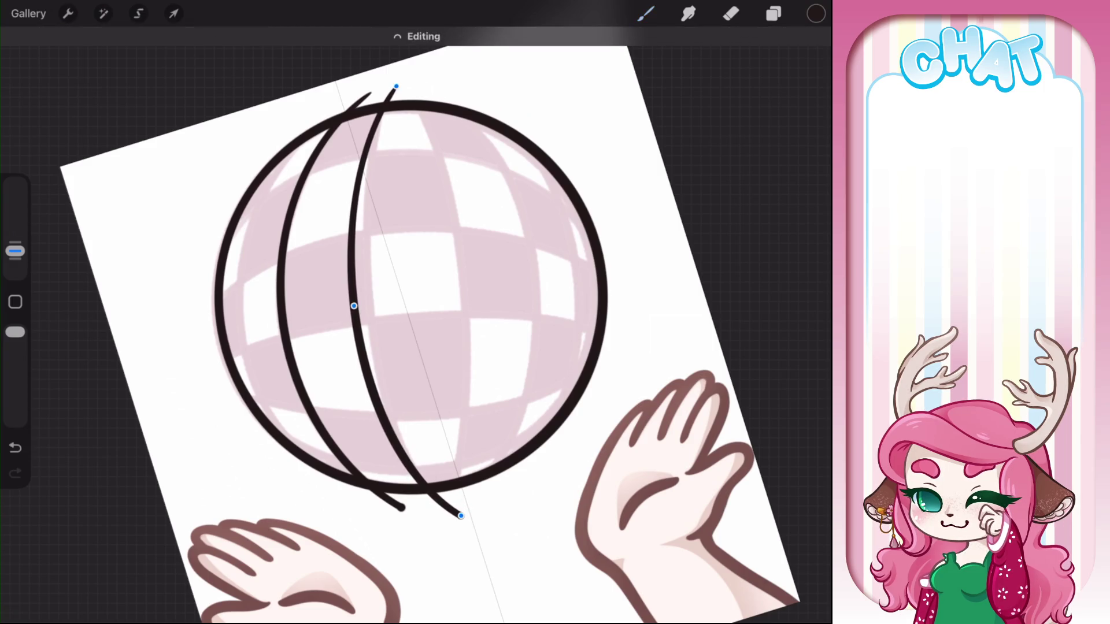
left_click_drag(397, 86, 400, 83)
left_click_drag(360, 304, 370, 304)
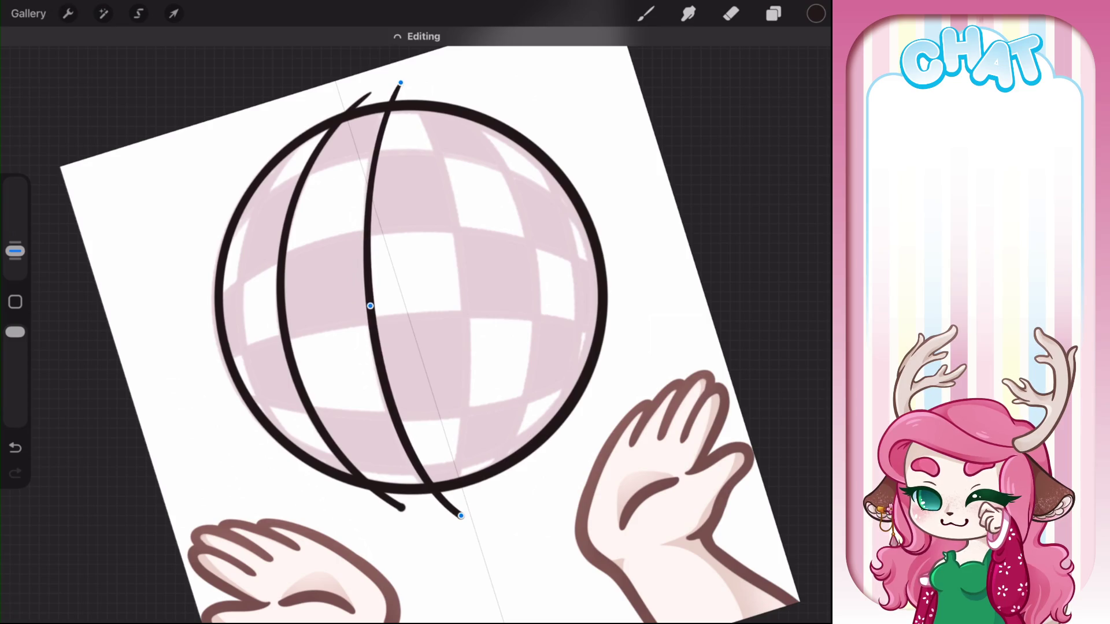
left_click_drag(401, 82, 398, 83)
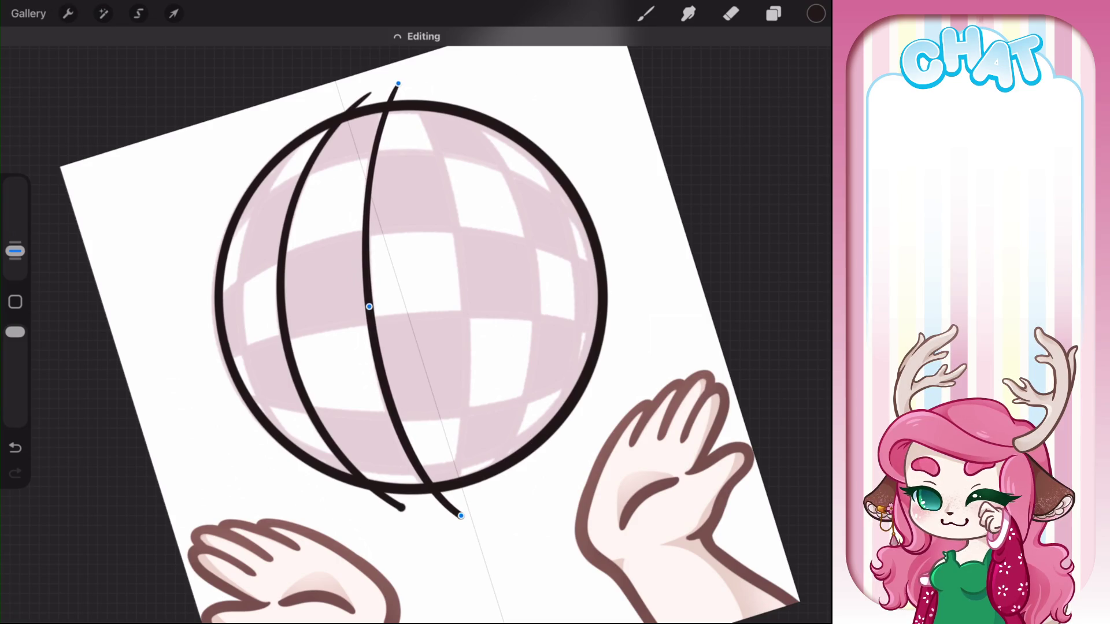
left_click_drag(461, 515, 458, 515)
left_click(645, 14)
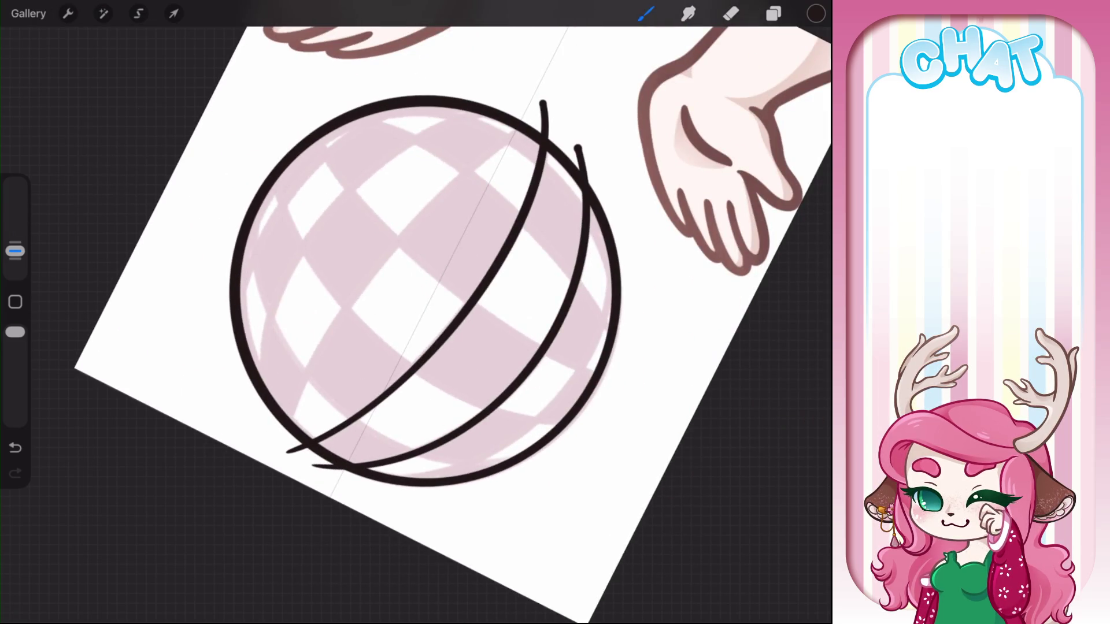
Ink a third arc and adjust its ends and bulge, then draw two more curved lines
left_click_drag(297, 407, 472, 167)
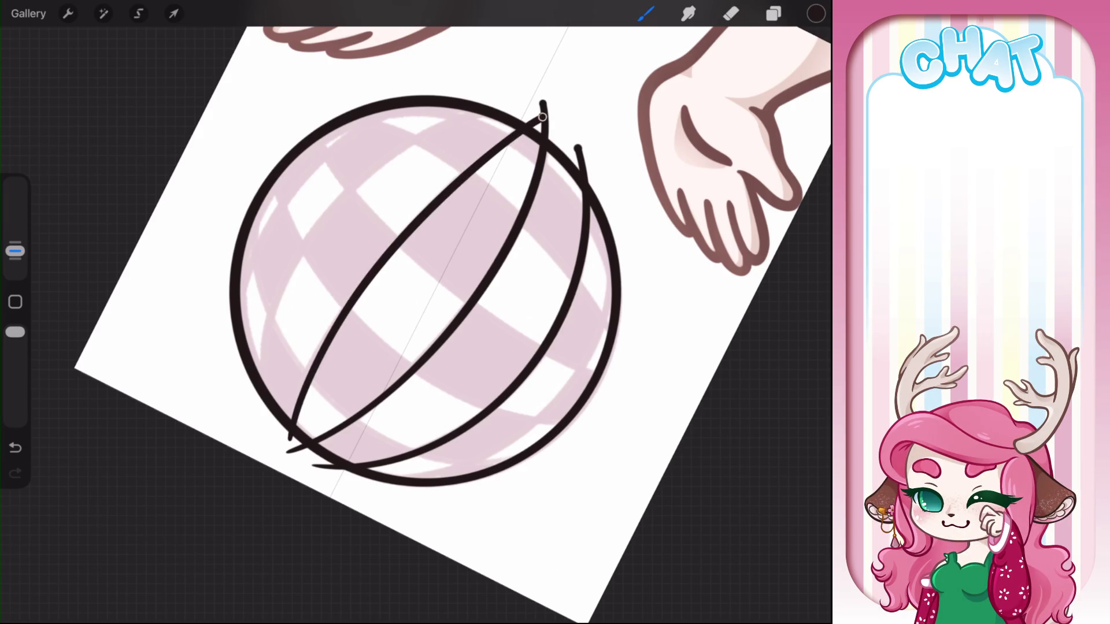
left_click_drag(543, 117, 537, 119)
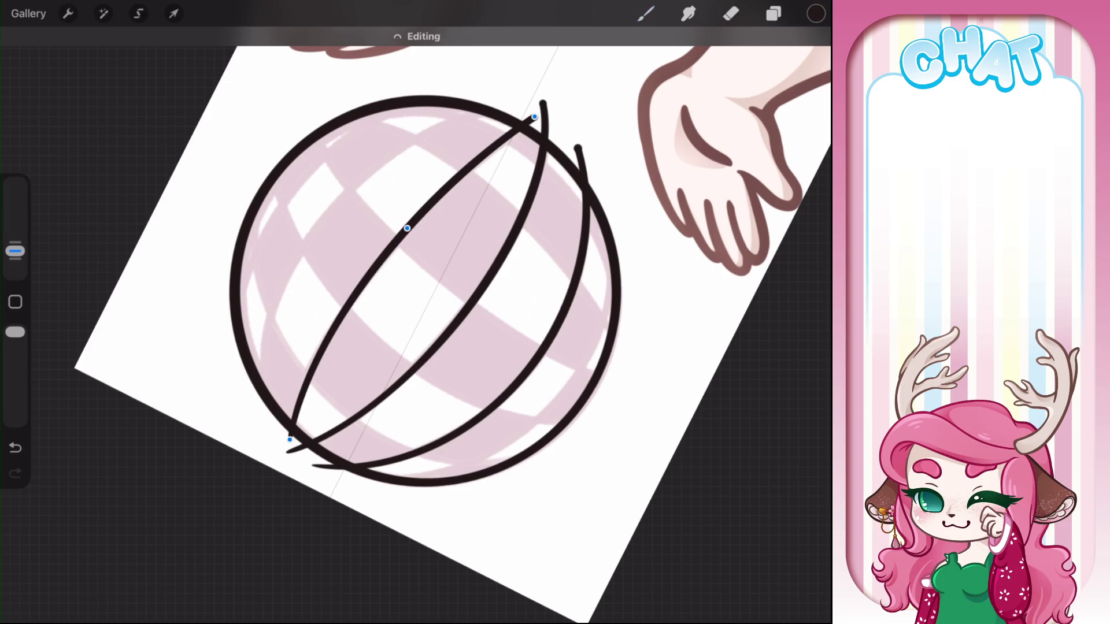
left_click_drag(534, 116, 536, 118)
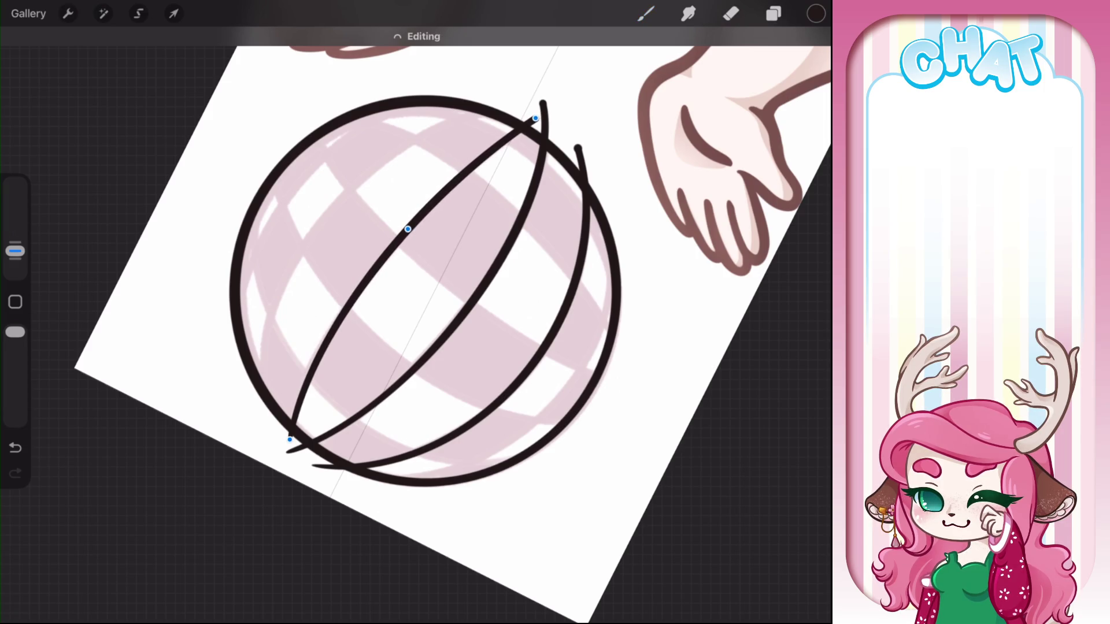
left_click_drag(287, 445, 288, 448)
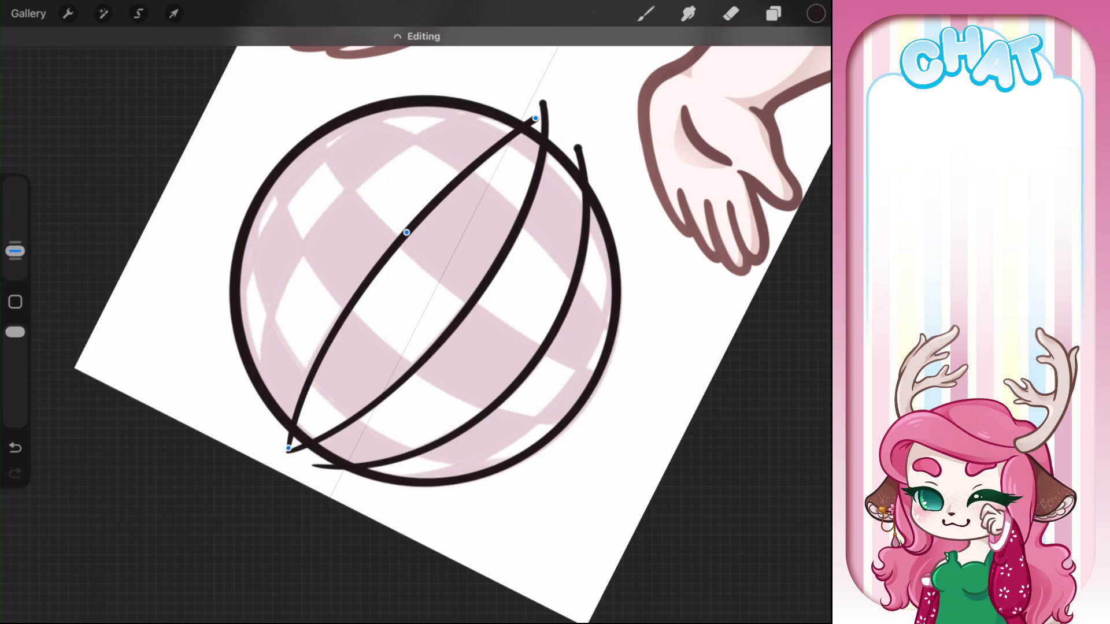
left_click_drag(407, 232, 409, 225)
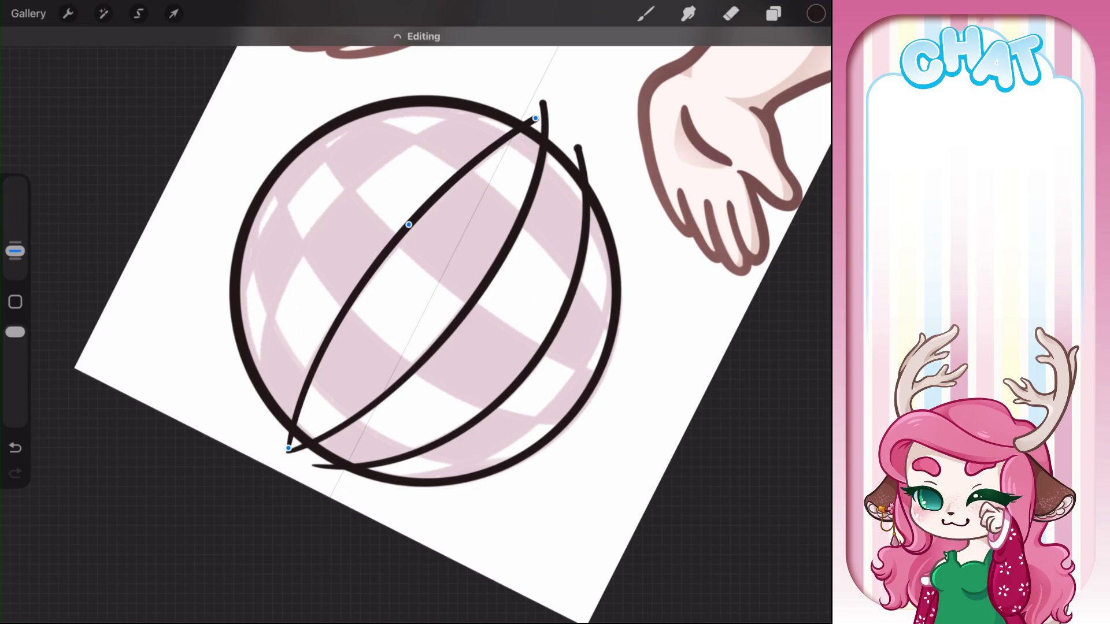
left_click(646, 13)
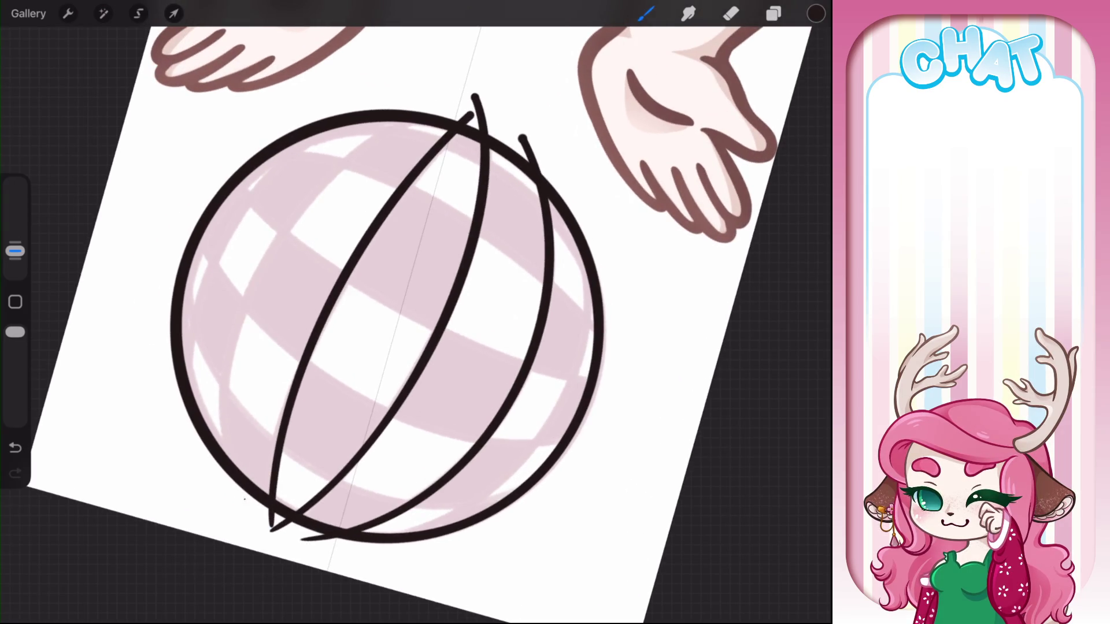
mouse_move(242, 500)
left_mouse_down()
mouse_move(224, 347)
mouse_move(433, 102)
mouse_move(466, 90)
left_mouse_up()
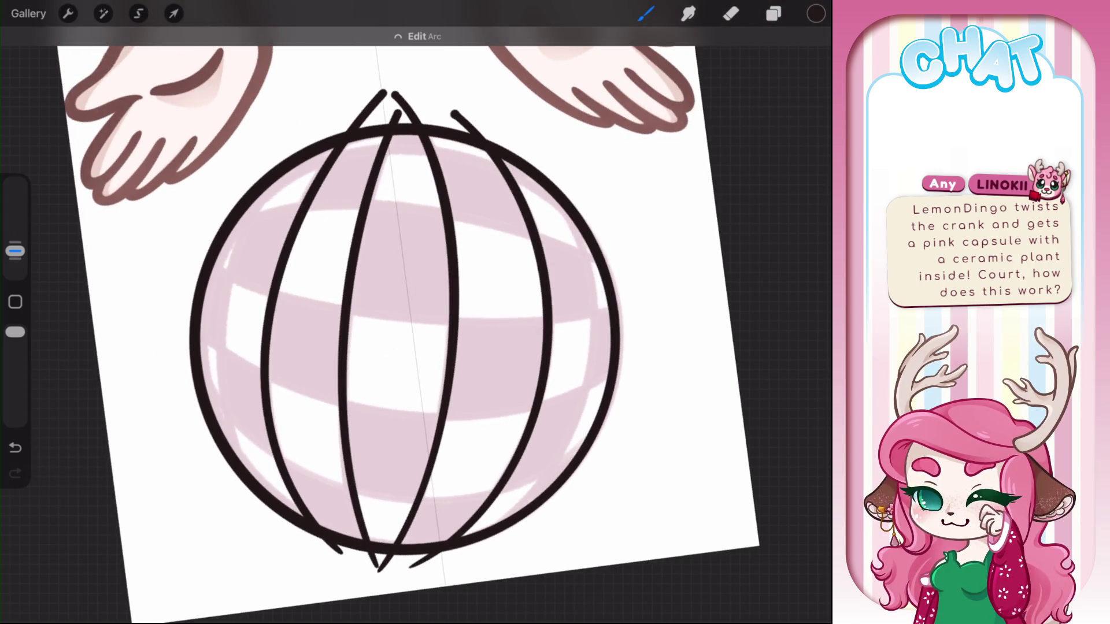
mouse_move(317, 131)
left_mouse_down()
mouse_move(310, 565)
mouse_move(287, 531)
left_mouse_up()
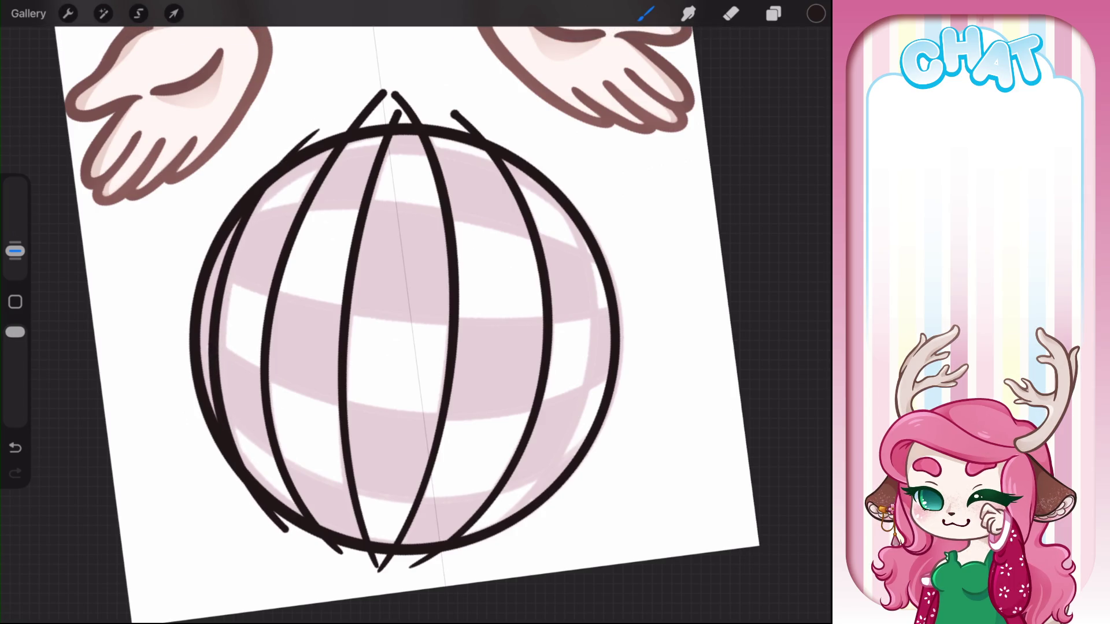
Snap the left stroke into an arc and reposition its endpoints and curve
left_click_drag(288, 531, 296, 527)
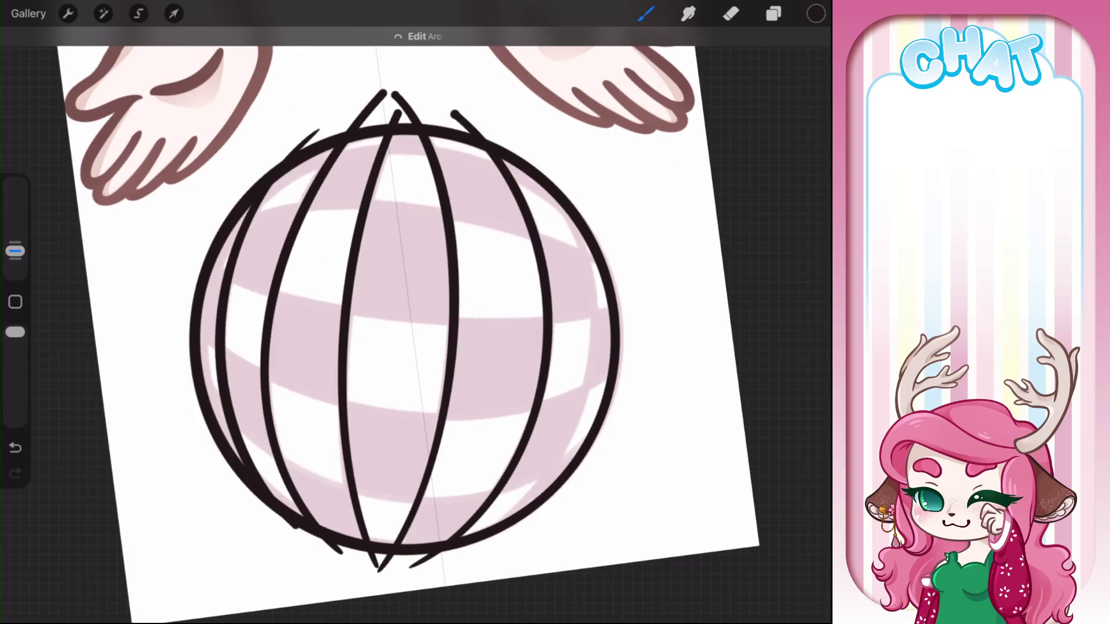
left_click_drag(319, 128, 324, 136)
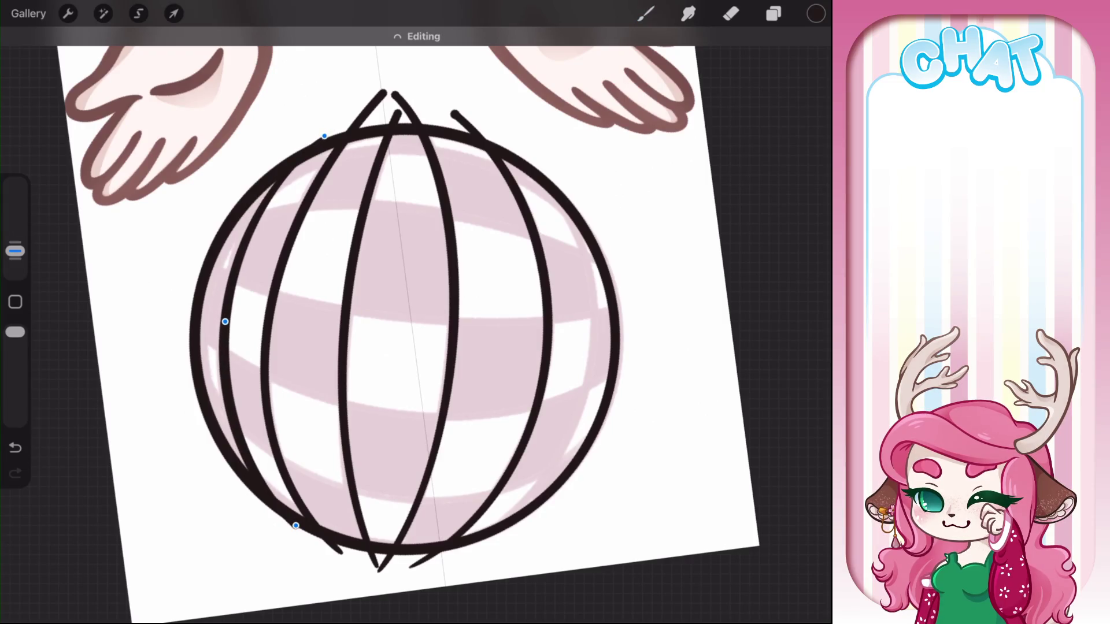
mouse_move(296, 526)
left_mouse_down()
mouse_move(282, 533)
mouse_move(277, 508)
left_mouse_up()
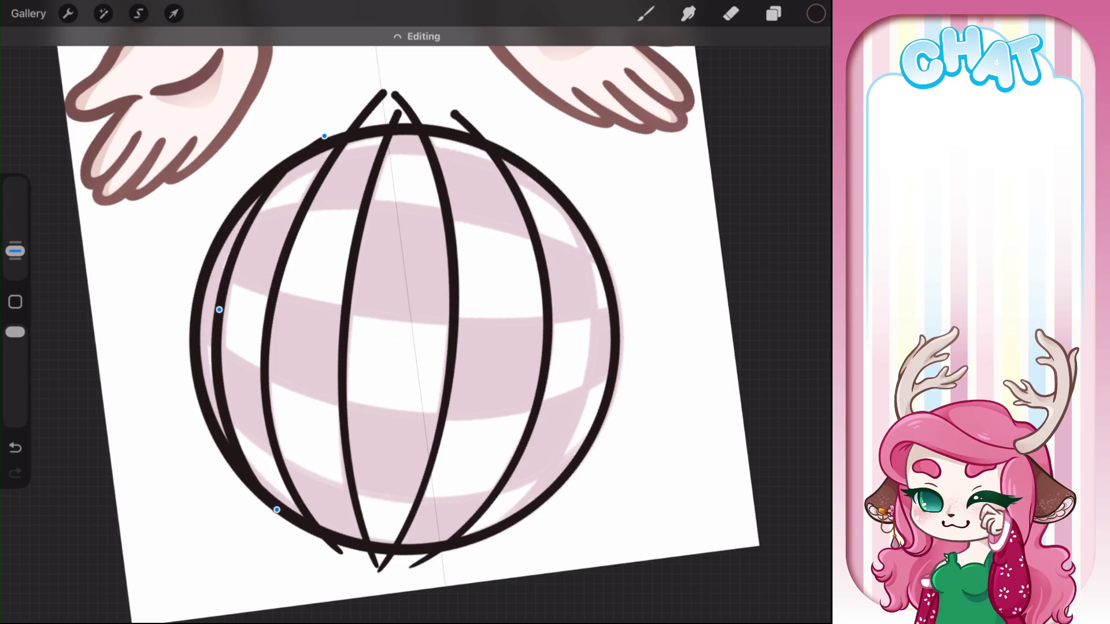
left_click_drag(324, 136, 327, 141)
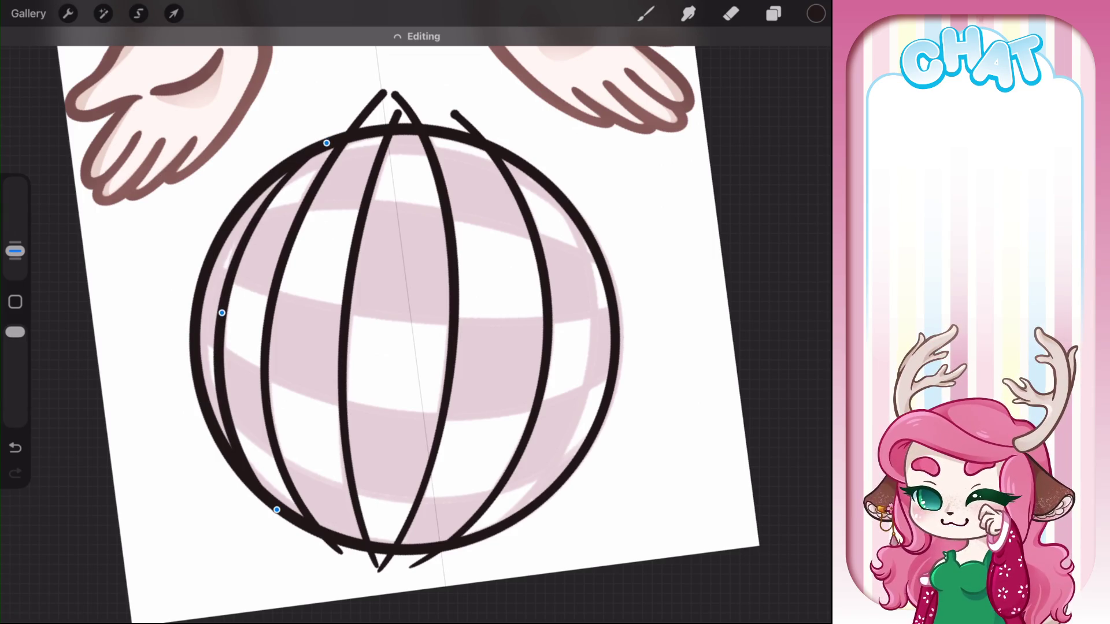
left_click(646, 14)
Draw an arc just inside the ball's left outline and reshape it to follow the edge
mouse_move(405, 347)
left_mouse_down()
mouse_move(440, 289)
mouse_move(463, 347)
left_mouse_up()
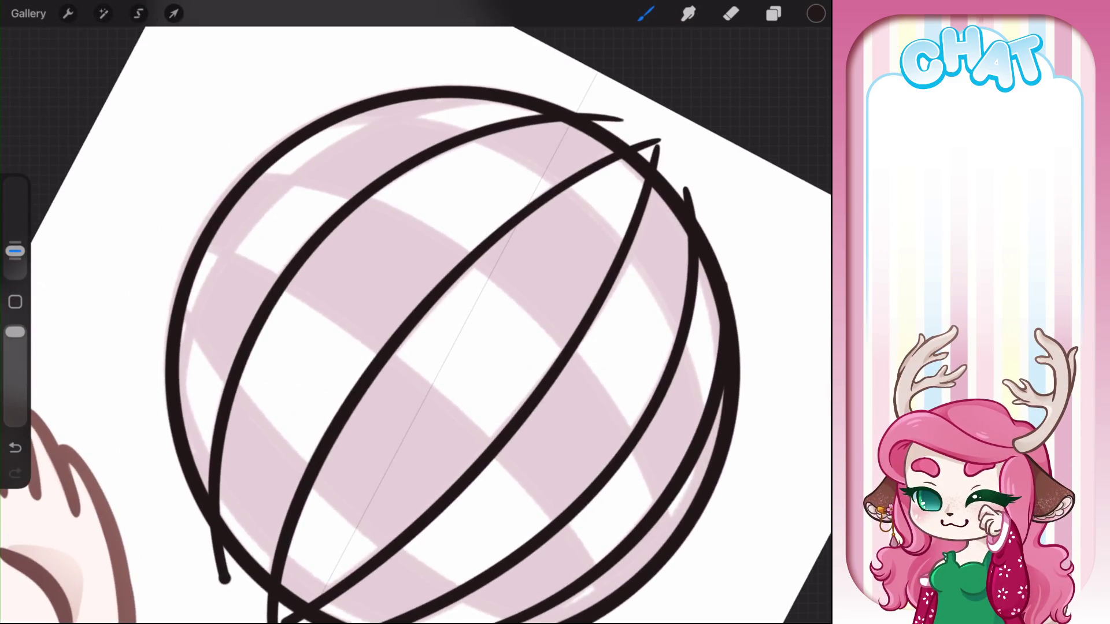
mouse_move(195, 489)
left_mouse_down()
mouse_move(240, 225)
mouse_move(513, 86)
mouse_move(497, 98)
left_mouse_up()
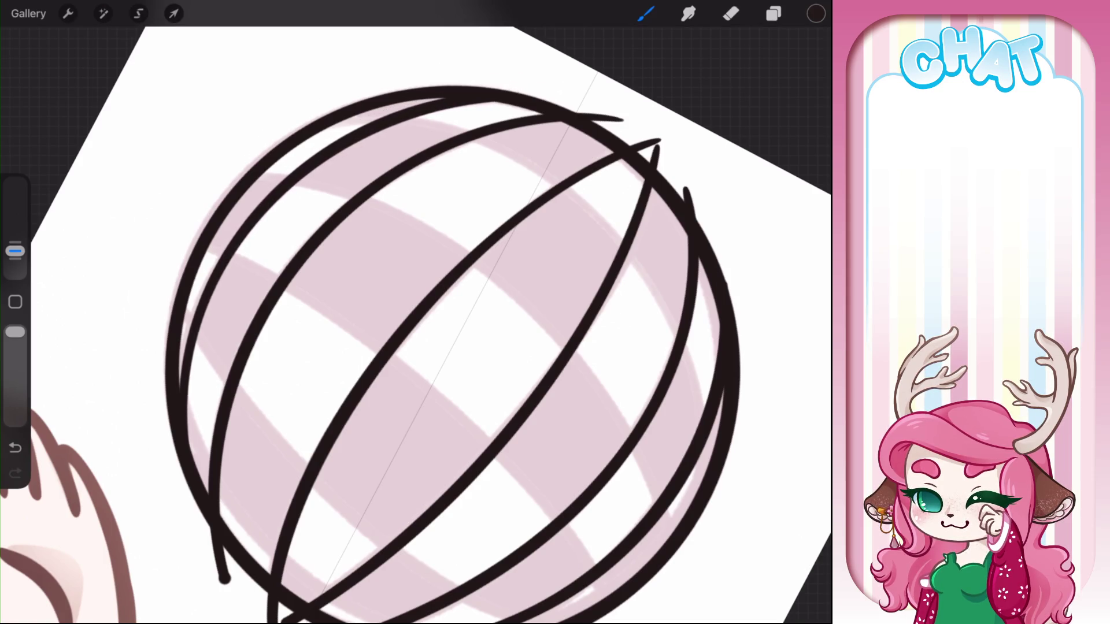
key("ctrl+z")
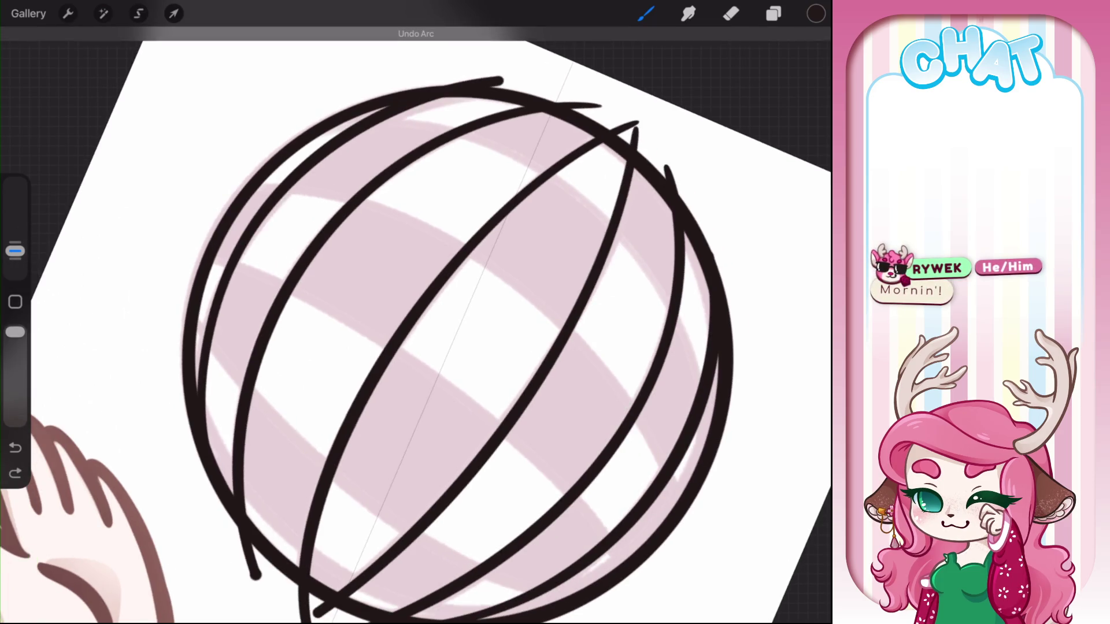
mouse_move(463, 289)
left_mouse_down()
mouse_move(391, 84)
mouse_move(387, 546)
left_mouse_up()
left_click(424, 36)
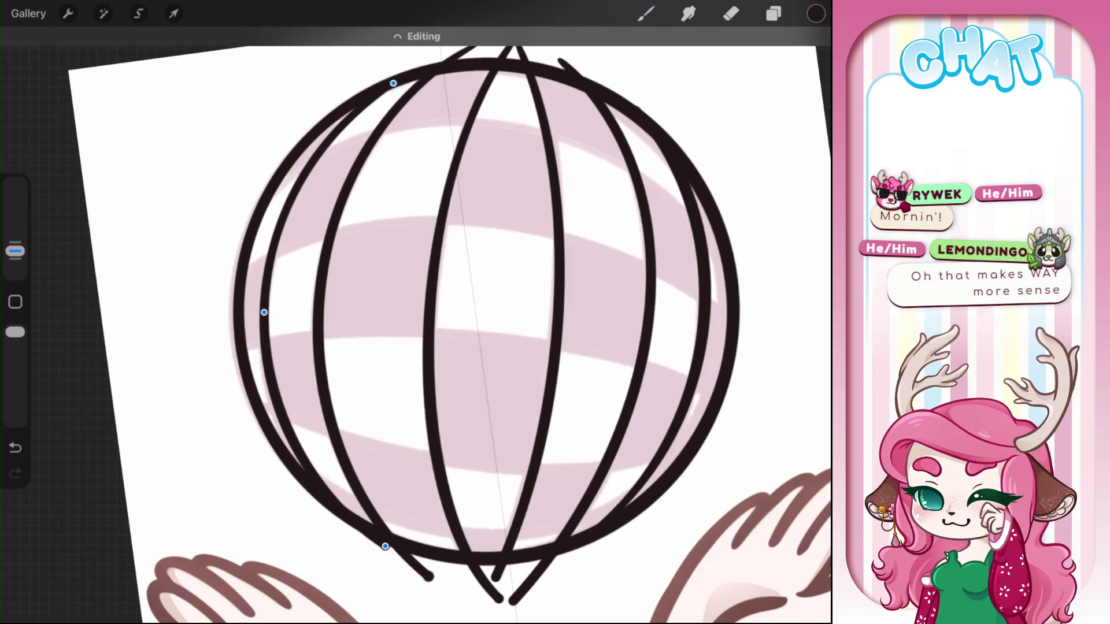
left_click_drag(391, 82, 404, 80)
left_click_drag(269, 308, 264, 302)
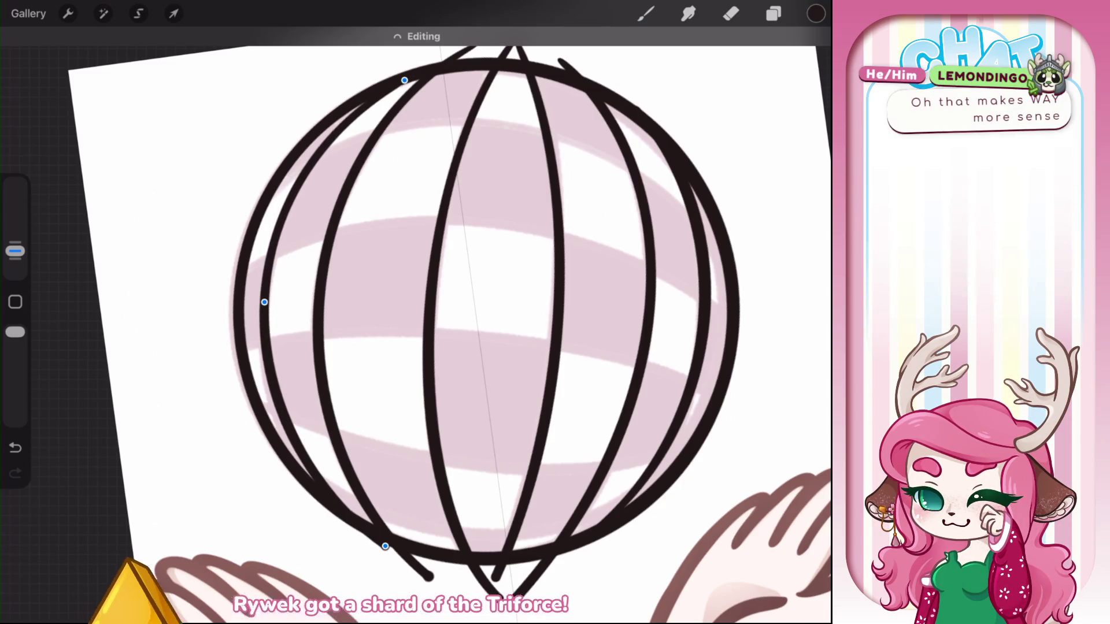
left_click(646, 13)
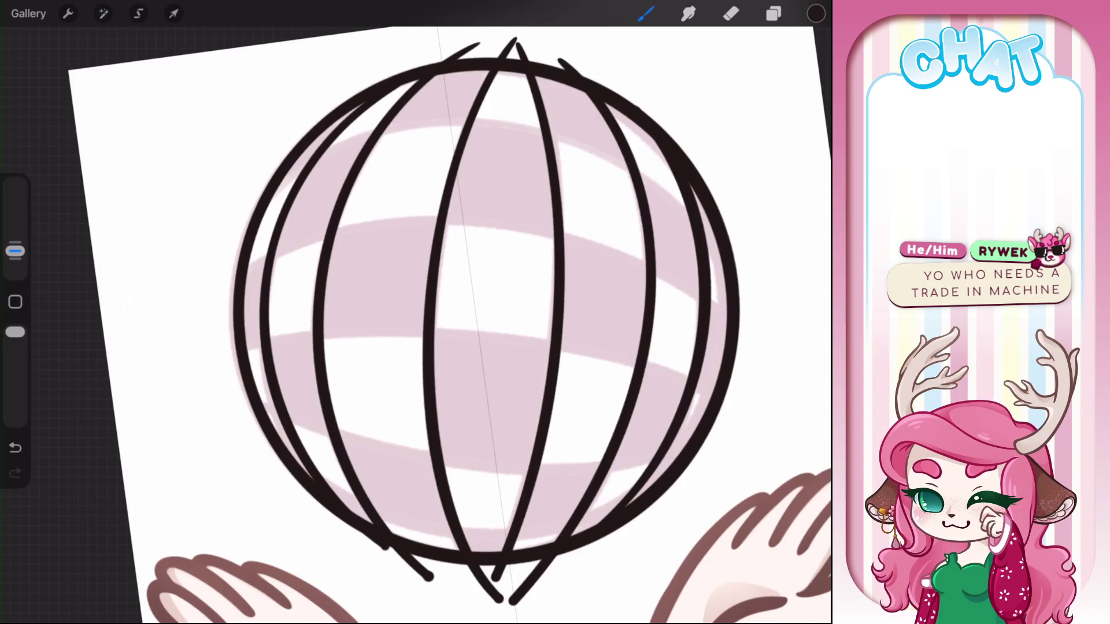
Erase the line overshoots at the ball's upper left and along its left edge
key("e")
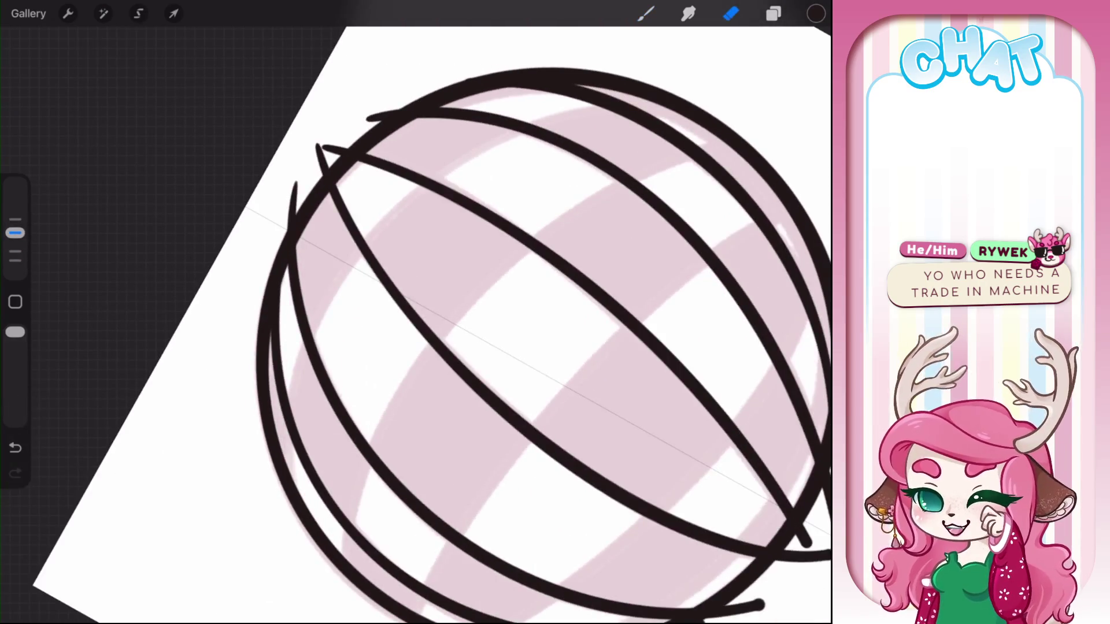
left_click_drag(294, 188, 377, 118)
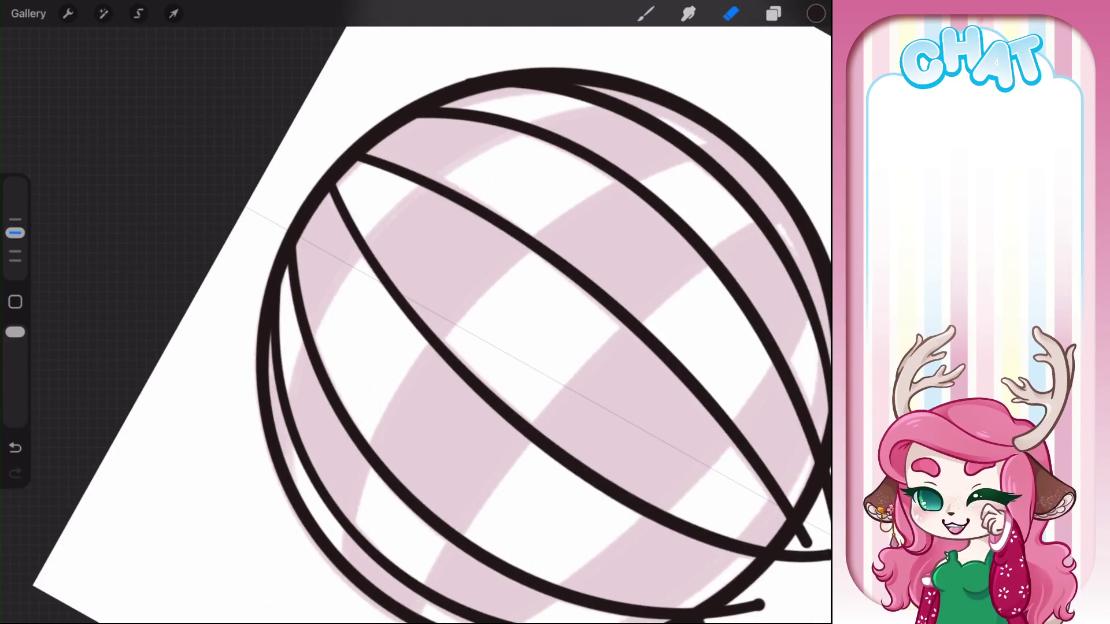
left_click_drag(416, 324, 520, 243)
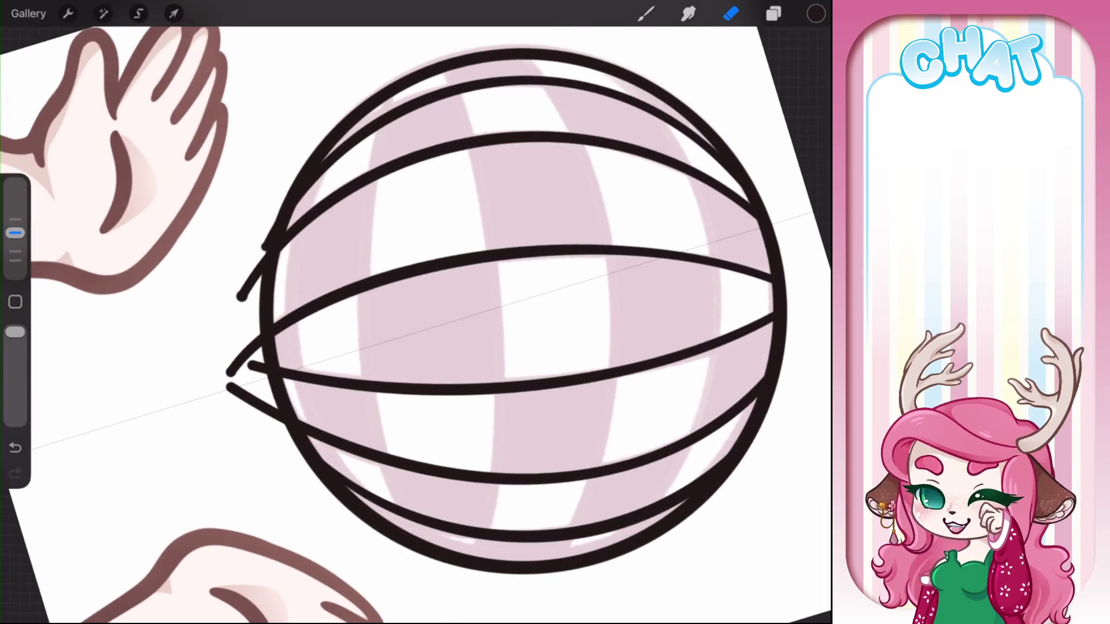
left_click_drag(273, 215, 300, 493)
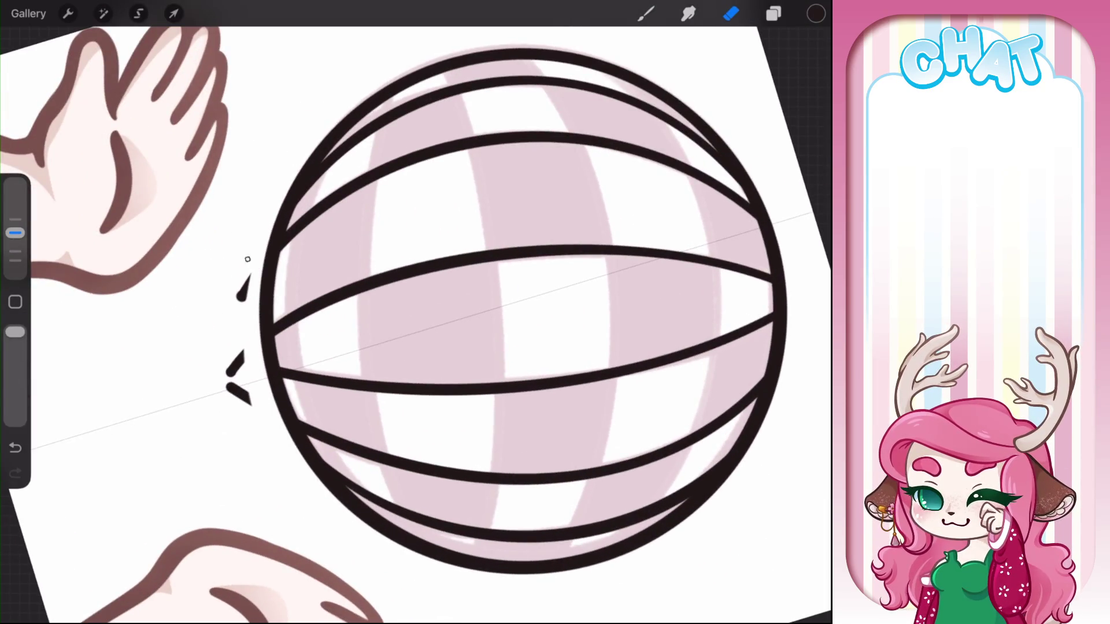
left_click_drag(248, 259, 238, 405)
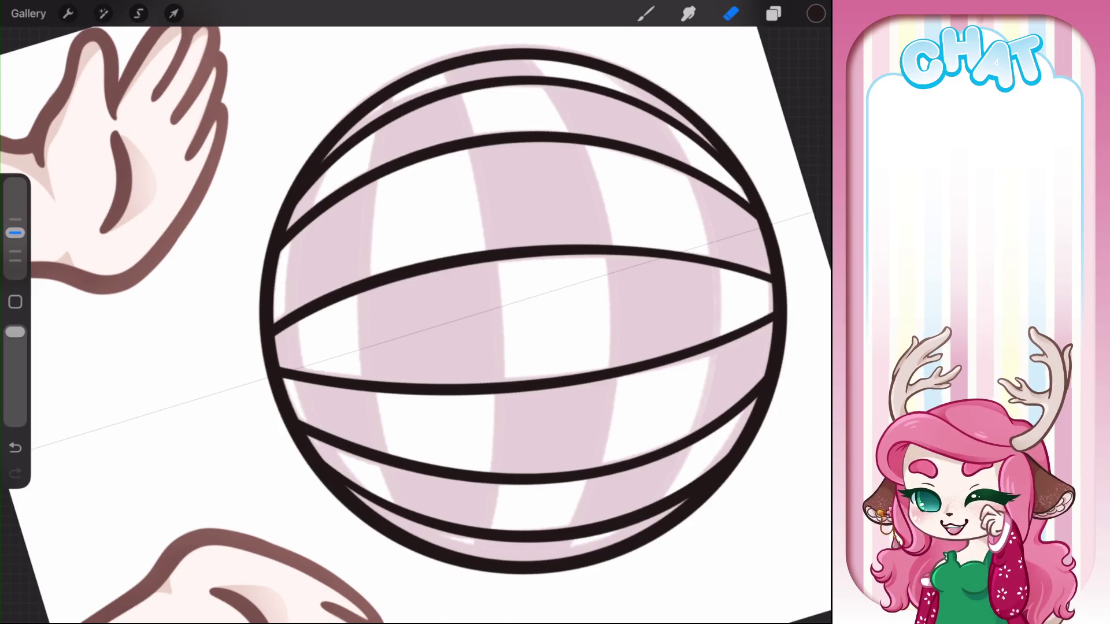
mouse_move(523, 309)
left_mouse_down()
mouse_move(353, 333)
mouse_move(382, 347)
left_mouse_up()
left_click(646, 13)
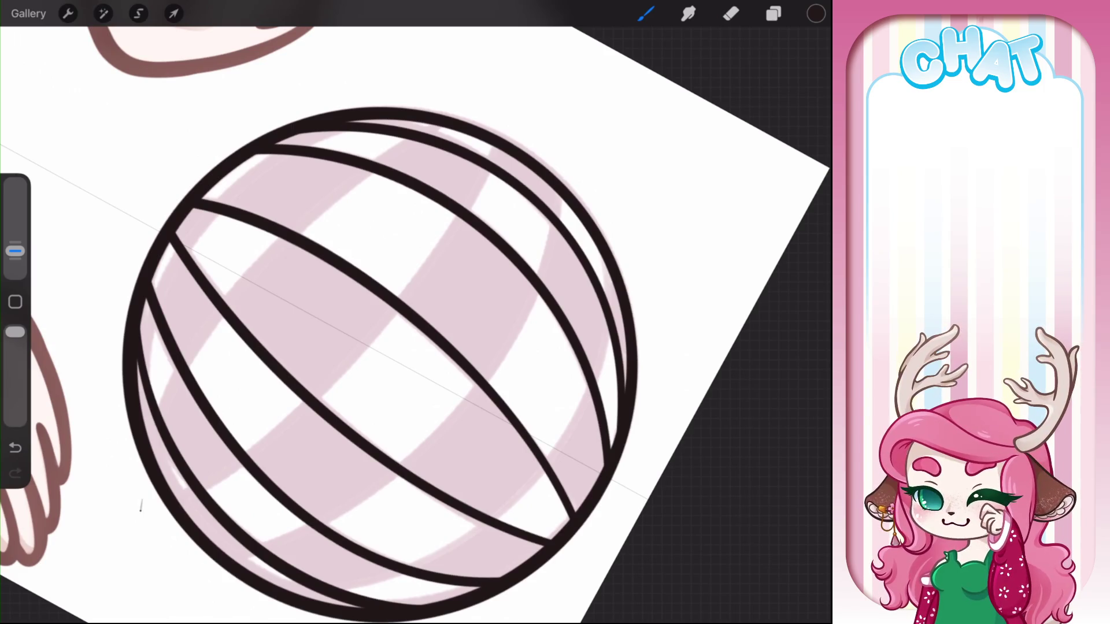
Draw a diagonal crossing arc over the ball, then another arc along its left edge
mouse_move(140, 510)
left_mouse_down()
mouse_move(282, 248)
mouse_move(453, 110)
left_mouse_up()
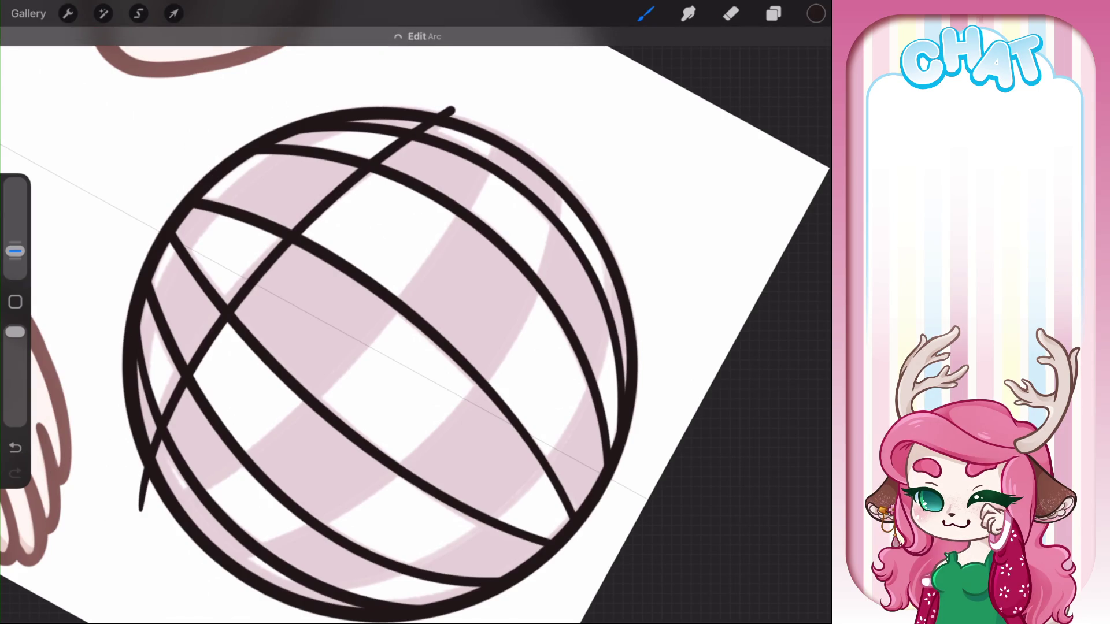
mouse_move(281, 249)
left_mouse_down()
mouse_move(268, 255)
mouse_move(288, 235)
left_mouse_up()
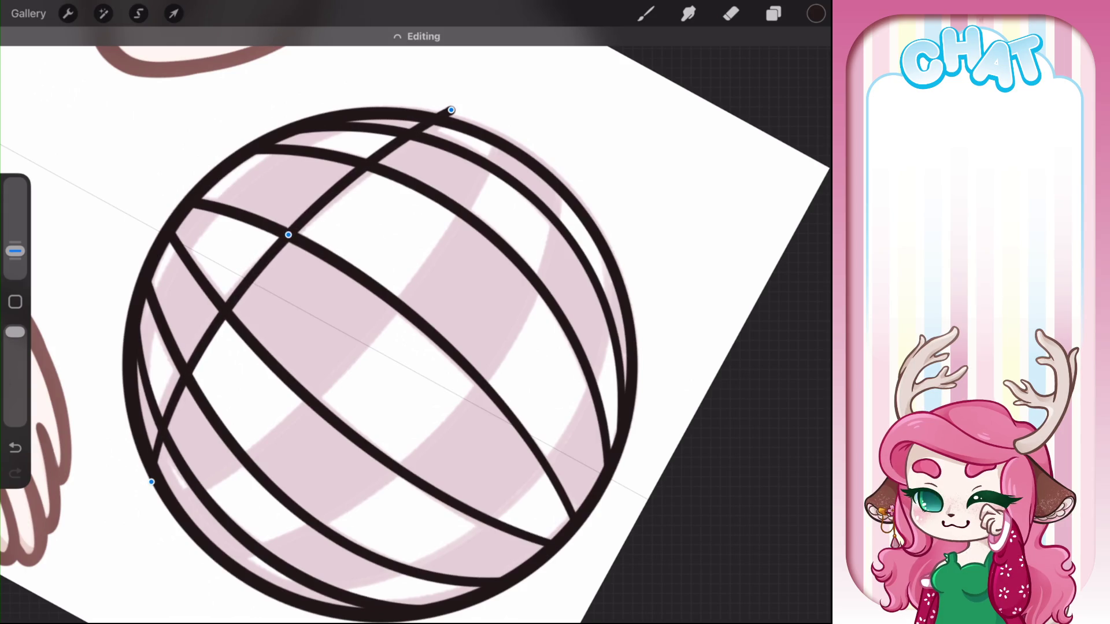
left_click_drag(405, 324, 417, 278)
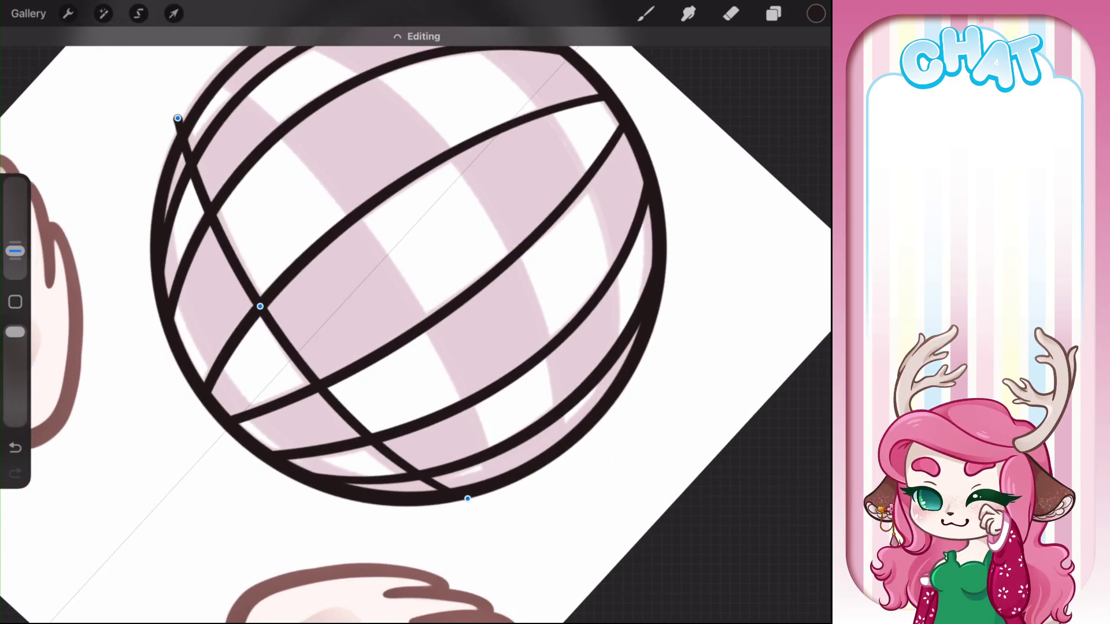
left_click(646, 13)
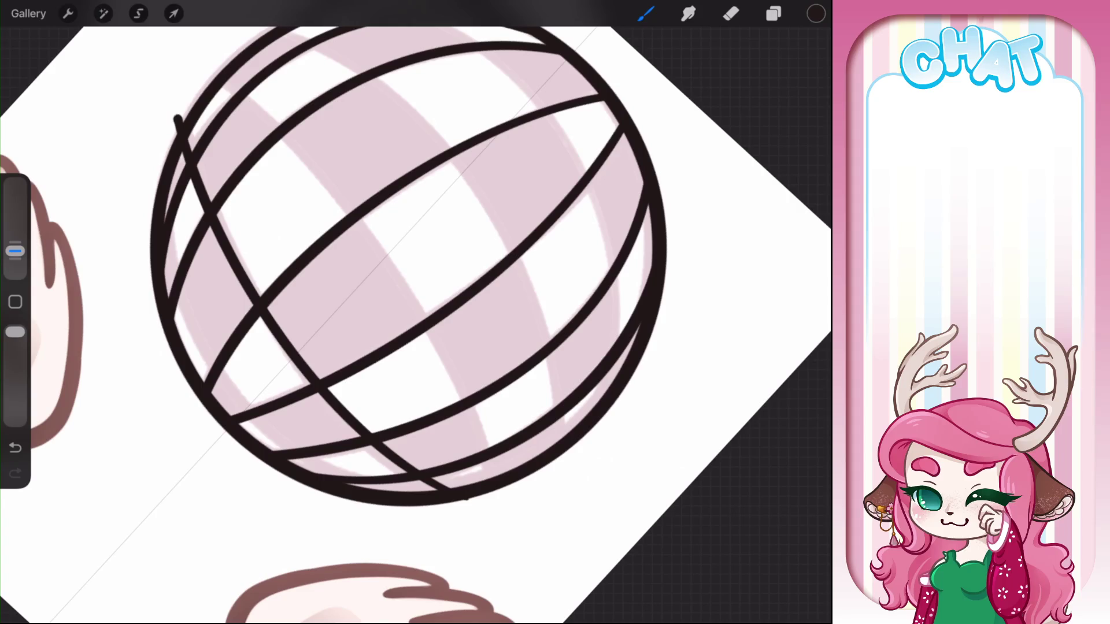
left_click_drag(174, 143, 335, 480)
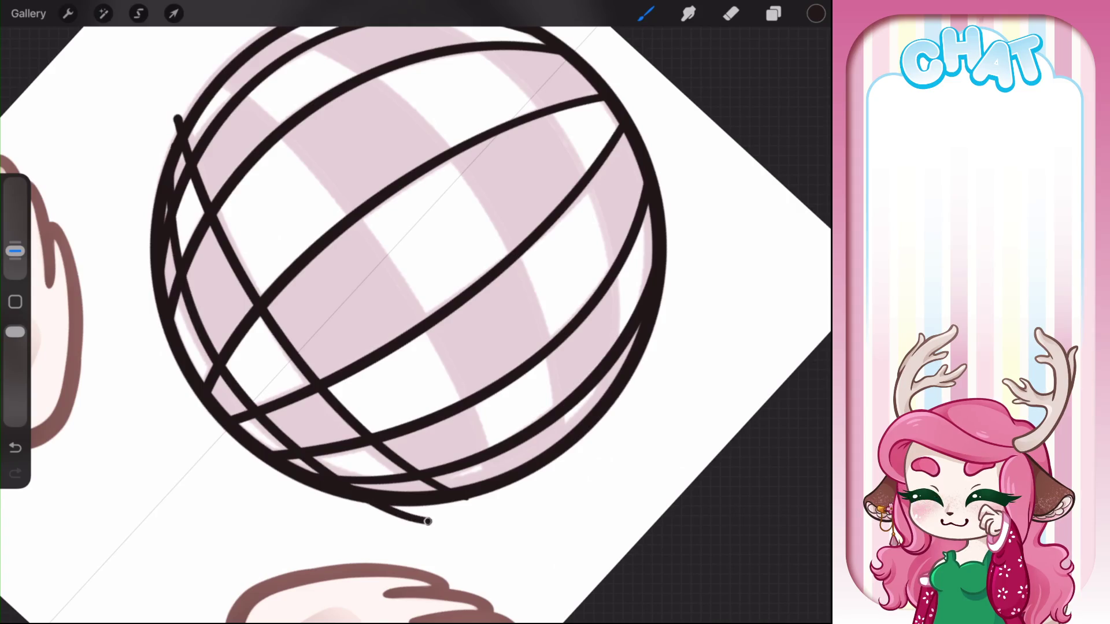
left_click_drag(429, 523, 428, 524)
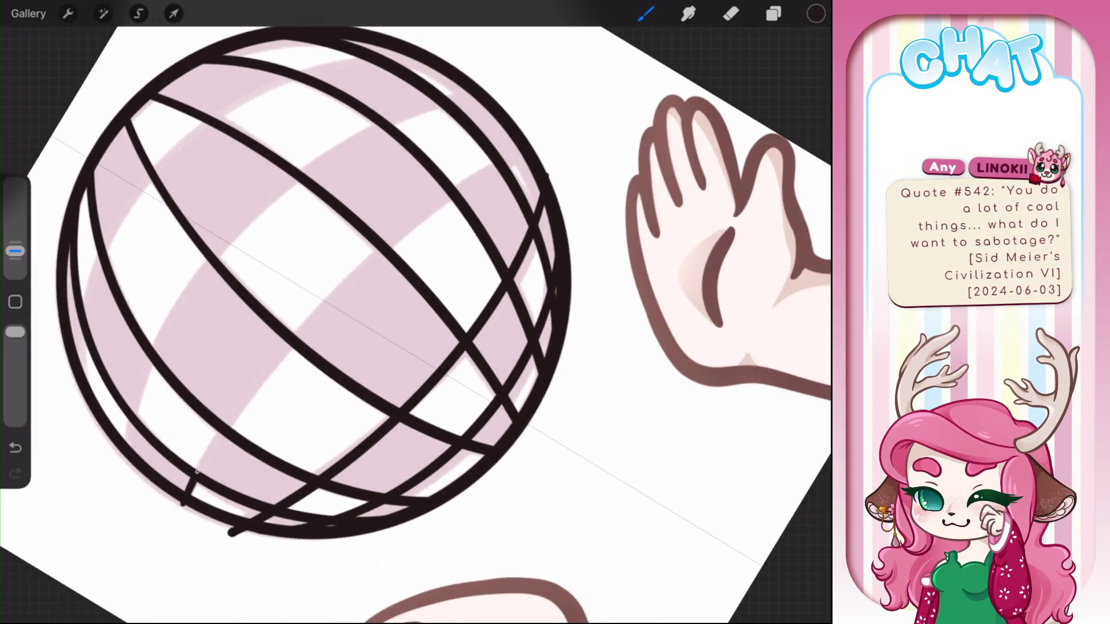
Draw a long line across the sphere, convert it to an arc, and move its lower end down-left
left_click_drag(197, 471, 551, 130)
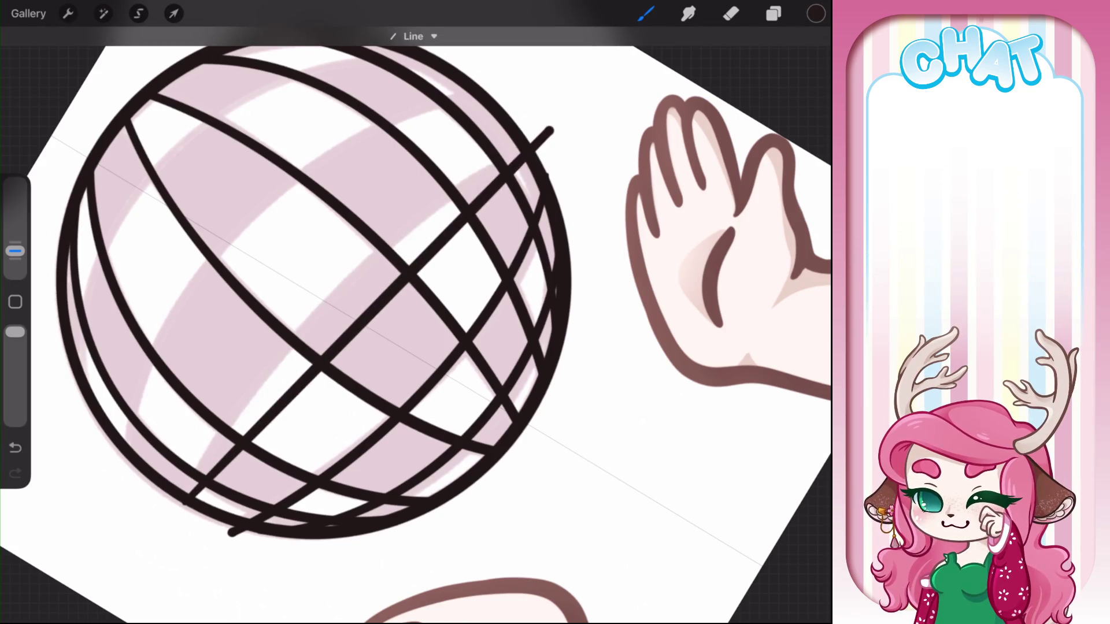
left_click(414, 36)
left_click(447, 68)
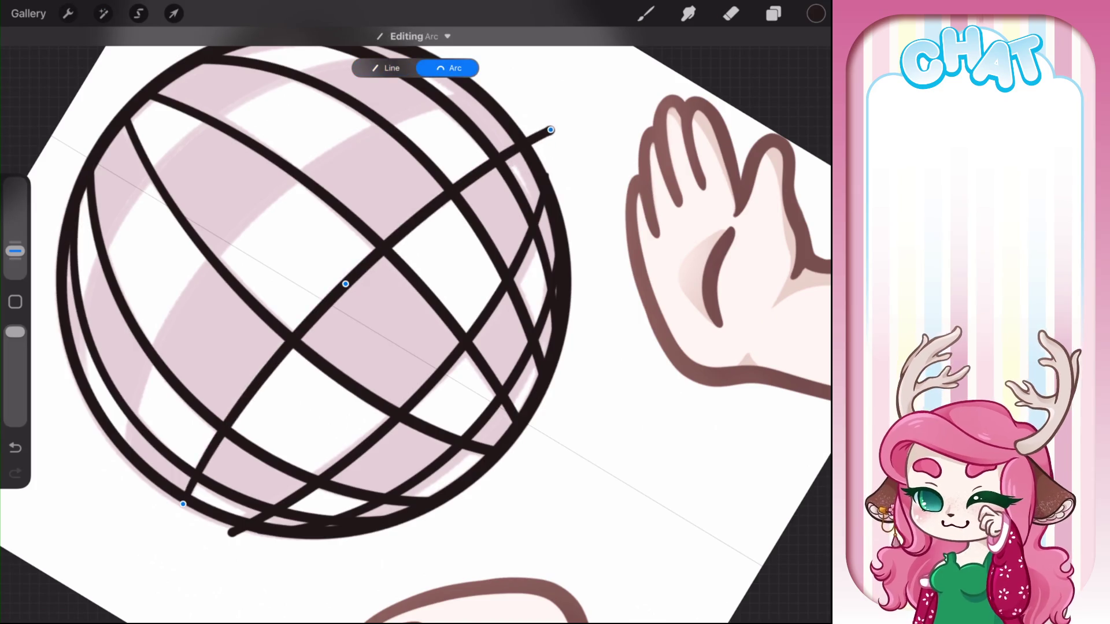
left_click_drag(183, 504, 174, 529)
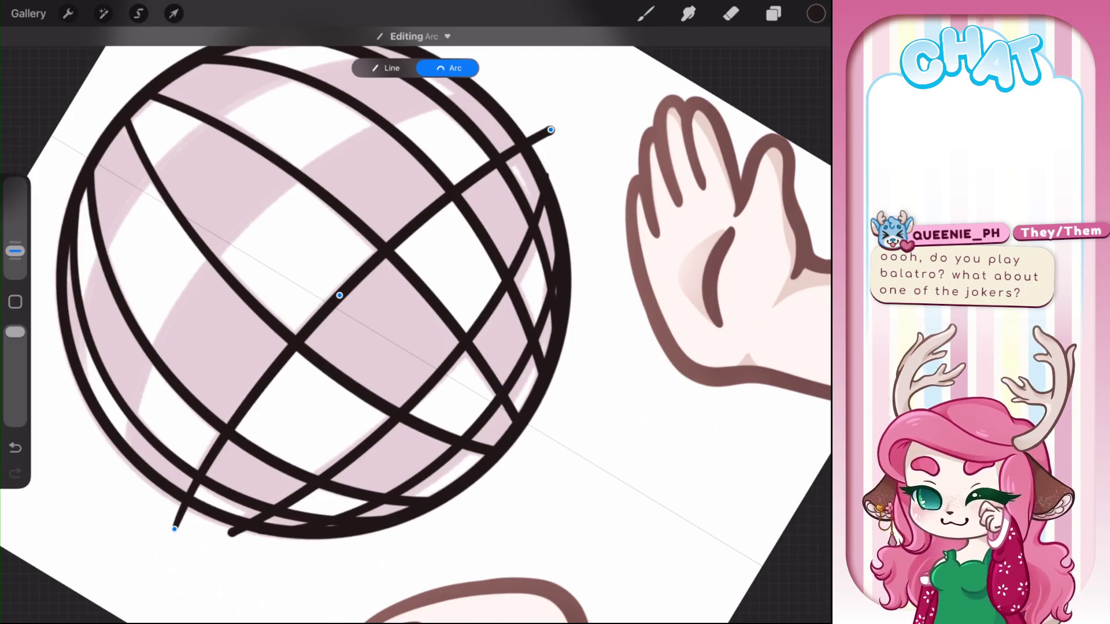
left_click_drag(339, 296, 386, 313)
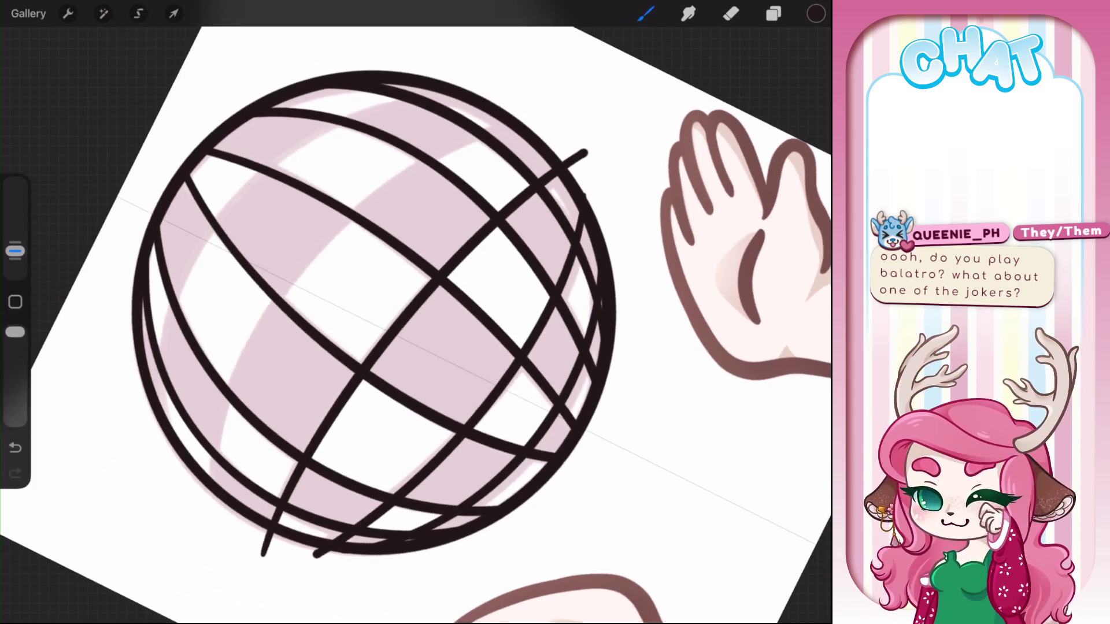
Draw another crossing arc and adjust its upper end and middle bend
mouse_move(227, 391)
left_mouse_down()
mouse_move(533, 105)
mouse_move(517, 118)
left_mouse_up()
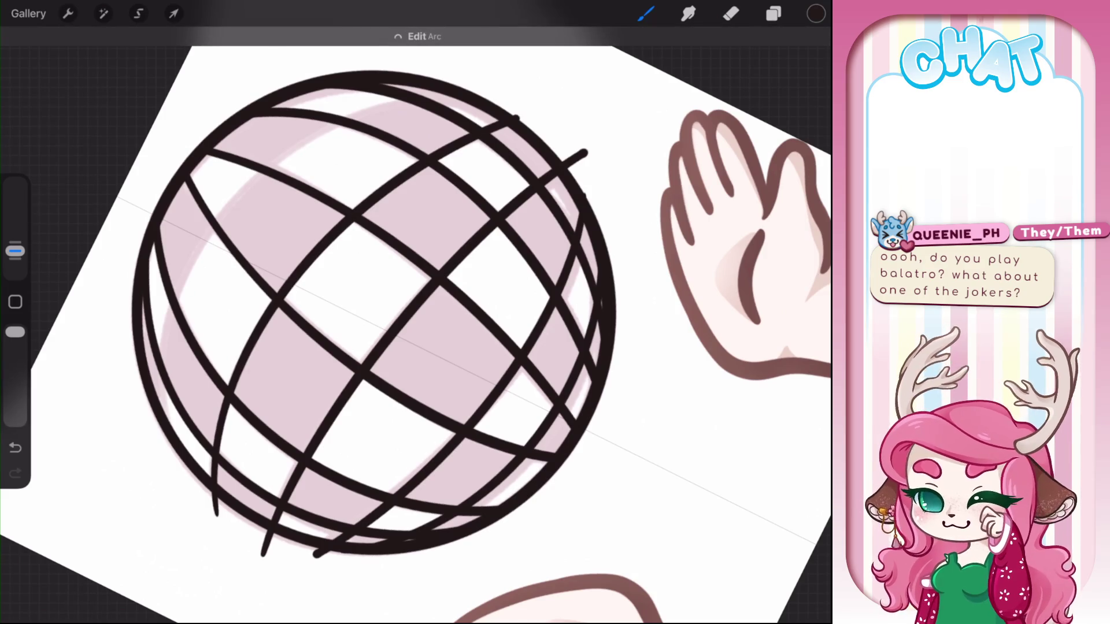
left_click(425, 36)
left_click_drag(532, 113, 538, 117)
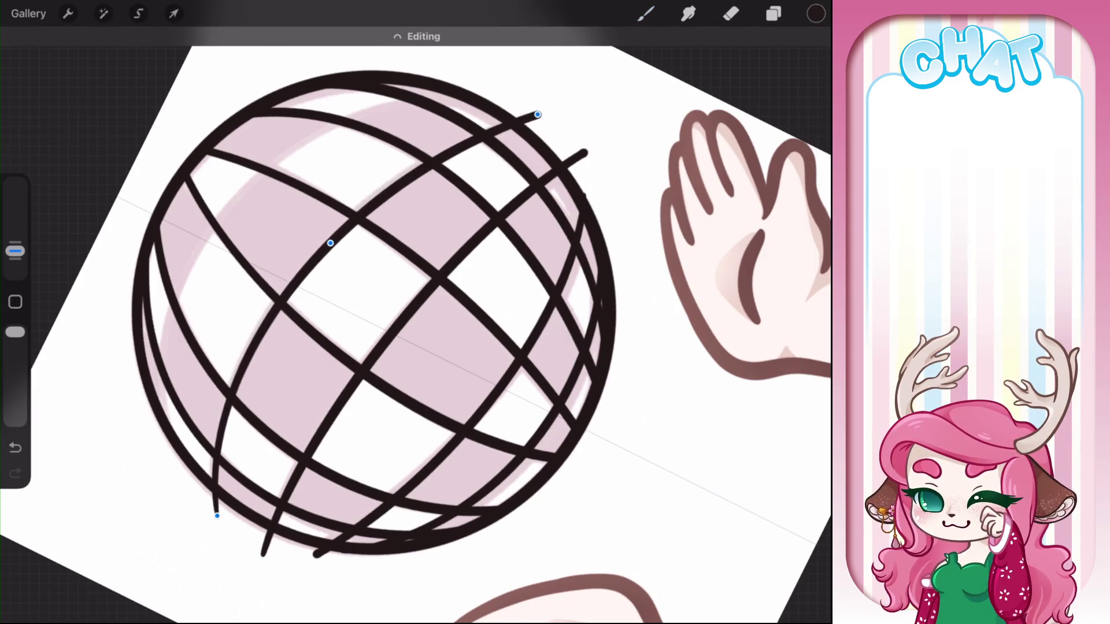
mouse_move(331, 244)
left_mouse_down()
mouse_move(313, 257)
mouse_move(324, 251)
left_mouse_up()
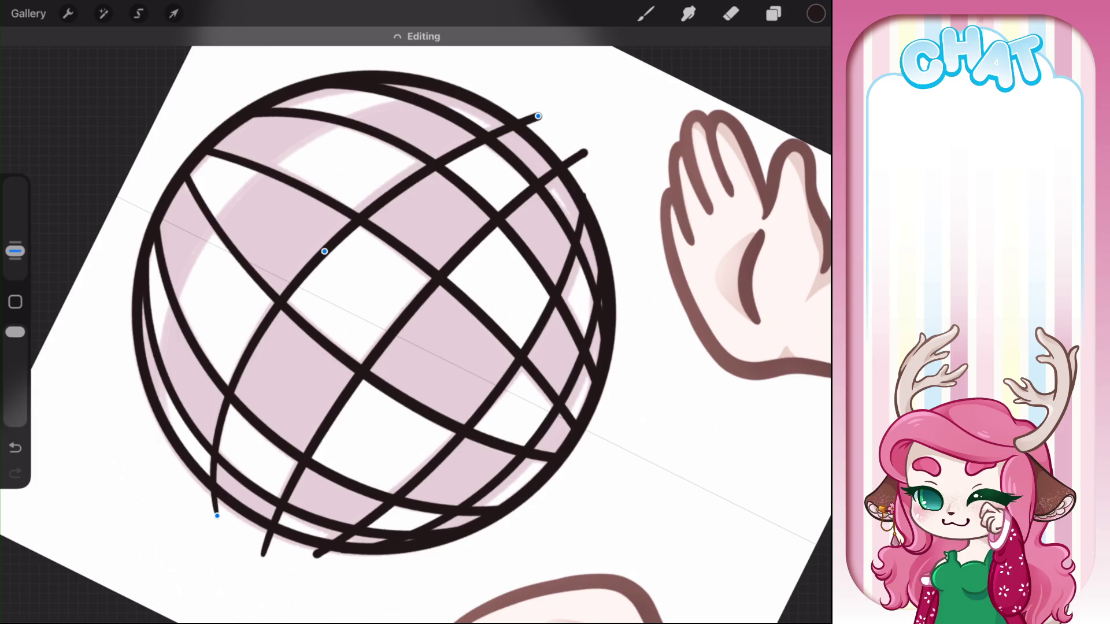
left_click_drag(539, 116, 535, 114)
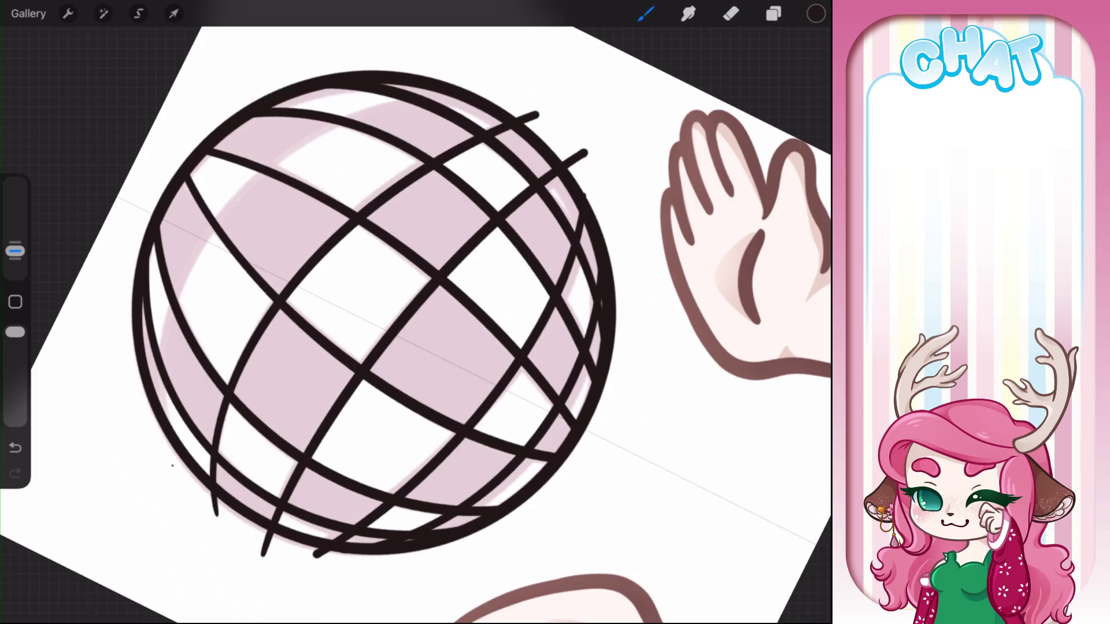
Add a curved line over the sphere's top and tweak its bend and lower end
mouse_move(172, 466)
left_mouse_down()
mouse_move(451, 69)
mouse_move(497, 70)
left_mouse_up()
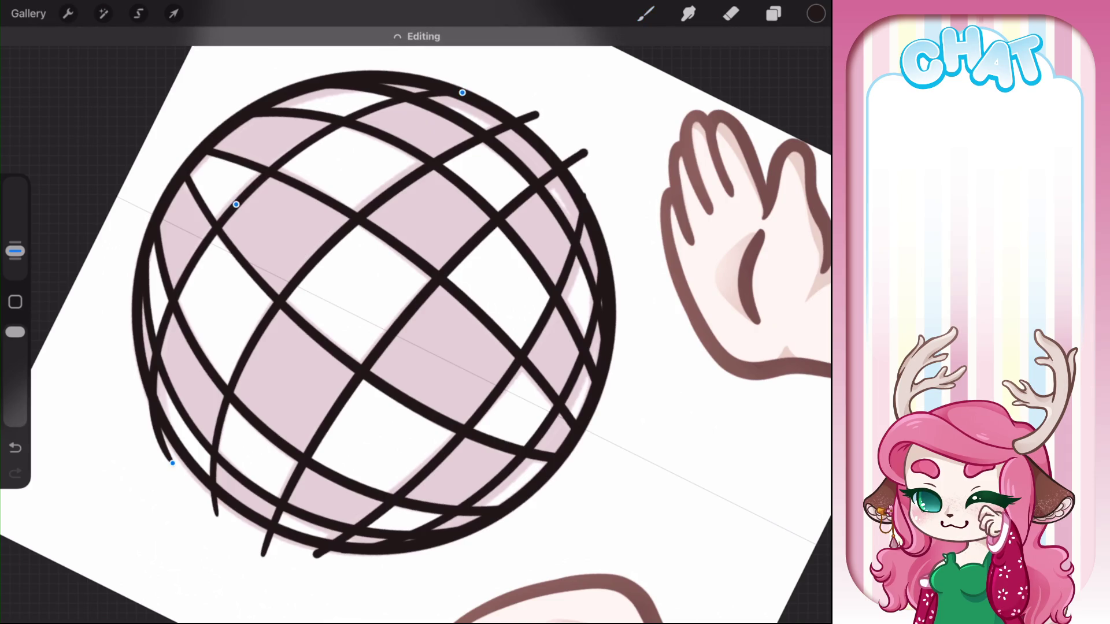
left_click_drag(236, 204, 234, 202)
left_click_drag(236, 204, 236, 206)
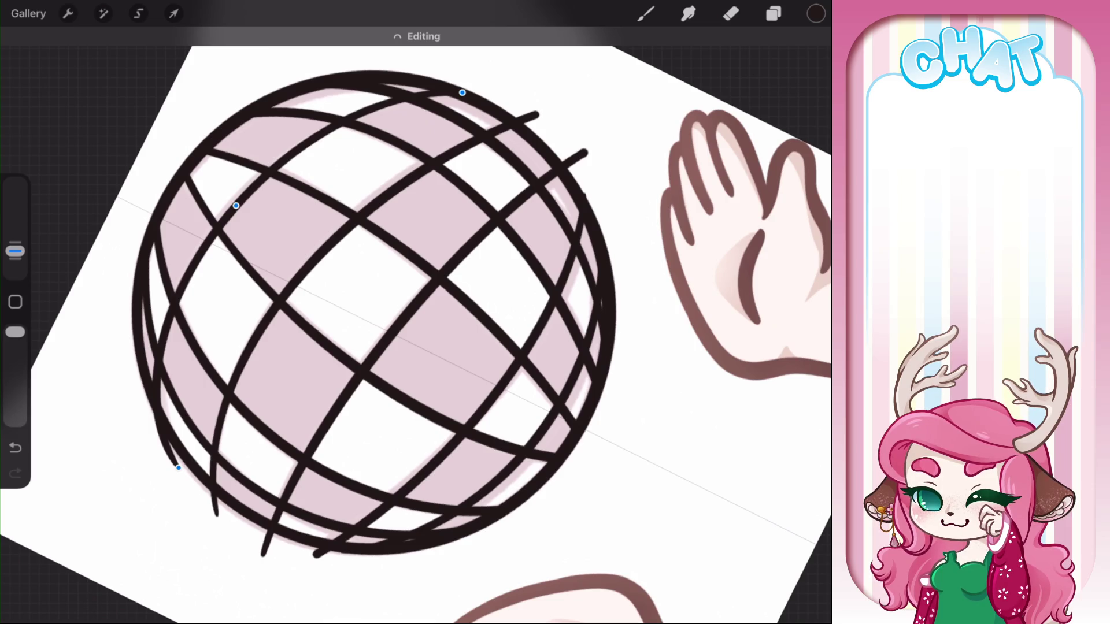
left_click(730, 14)
Erase the stray line ends at the sphere's upper right and past its left edge
left_click_drag(538, 114, 517, 123)
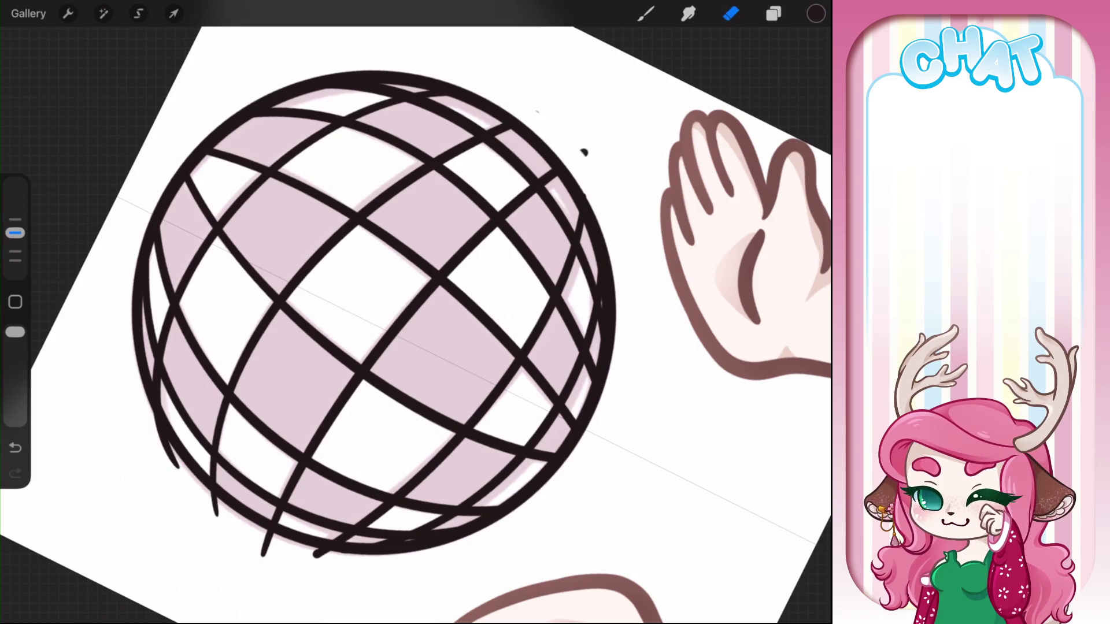
left_click_drag(587, 152, 558, 168)
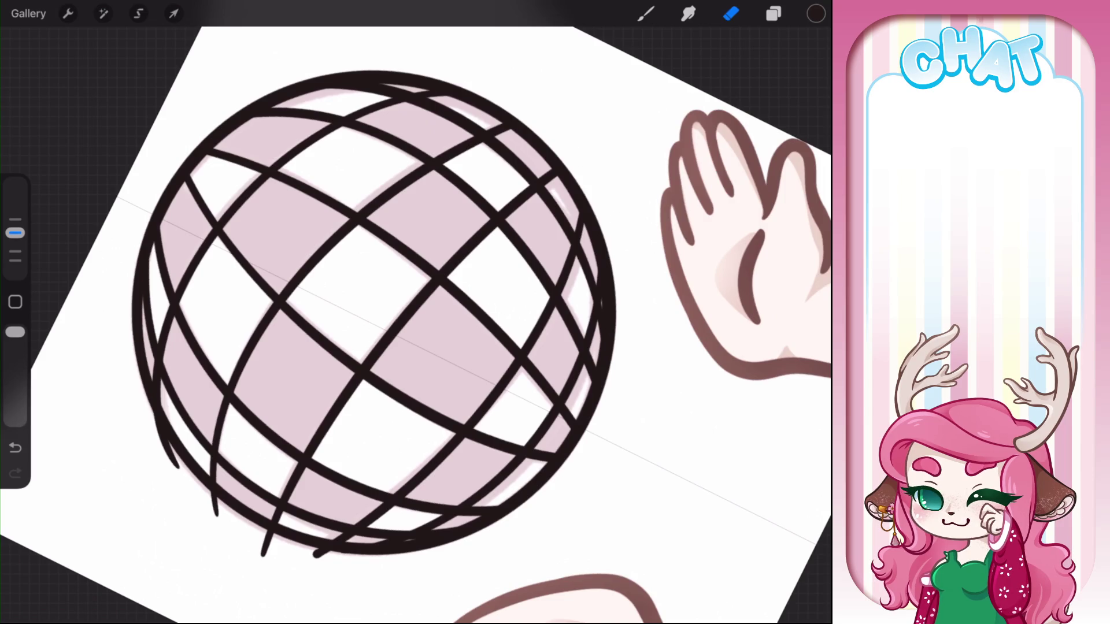
scroll(416, 312, "up", 3)
left_click_drag(188, 231, 173, 367)
left_click_drag(177, 442, 229, 494)
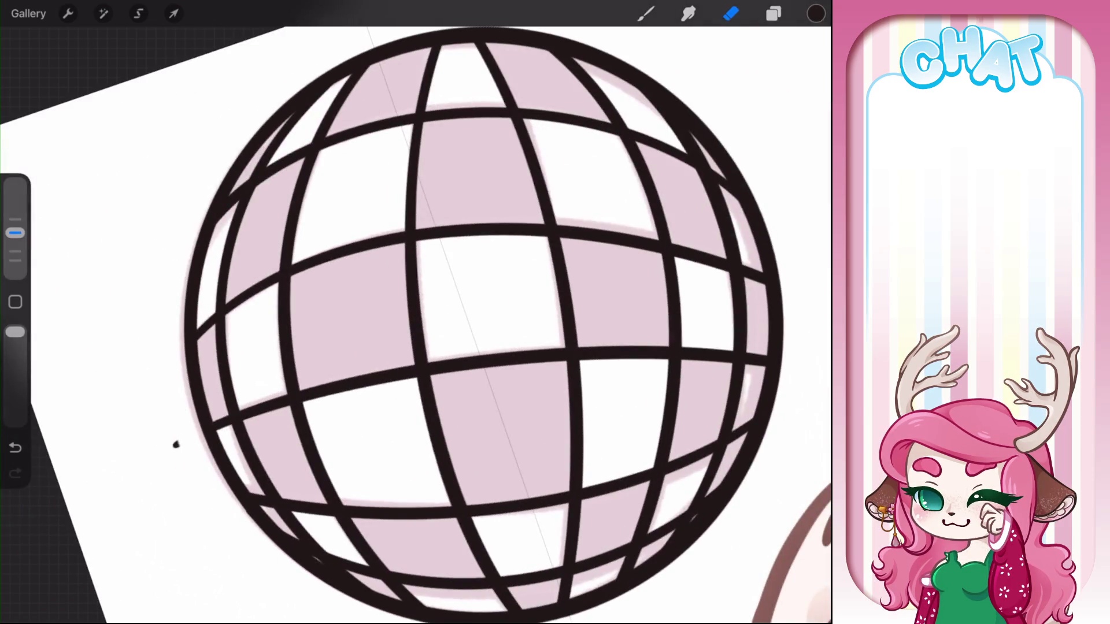
scroll(416, 313, "down", 3)
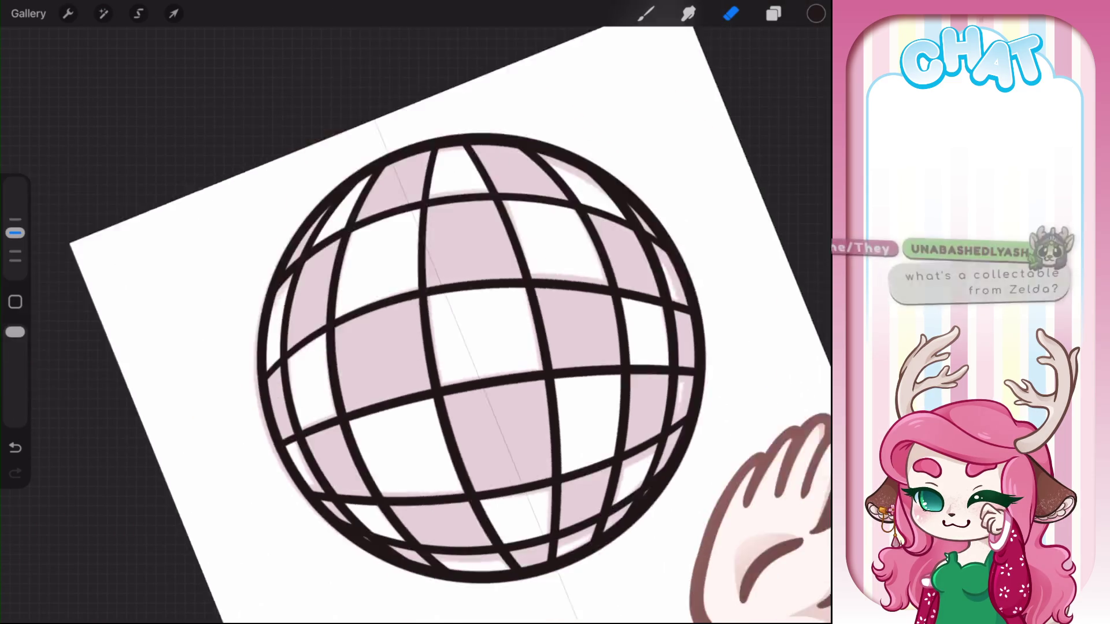
scroll(416, 313, "down", 1)
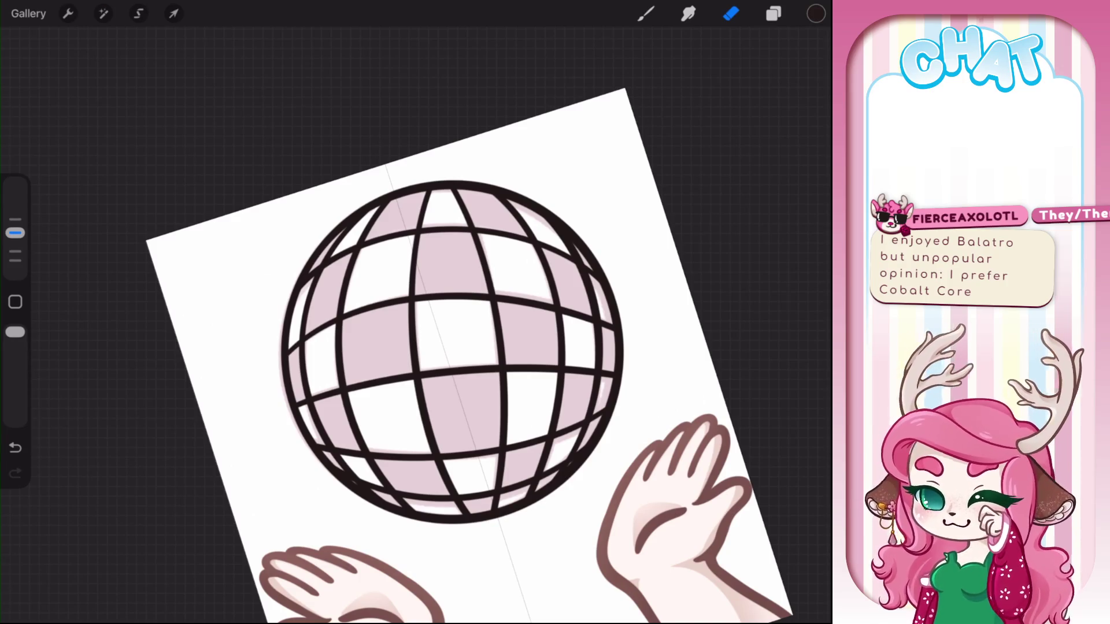
Paint over the ball's right and left outline to thicken it, undoing an unwanted stroke
scroll(314, 325, "up", 5)
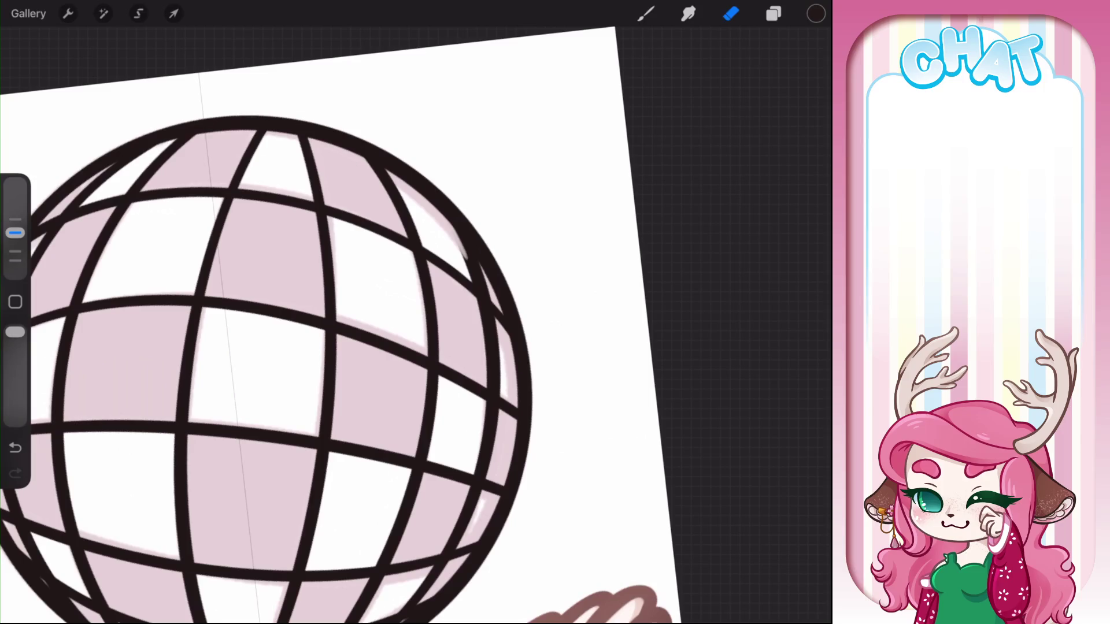
key("ctrl+z")
key("b")
left_click_drag(432, 205, 470, 278)
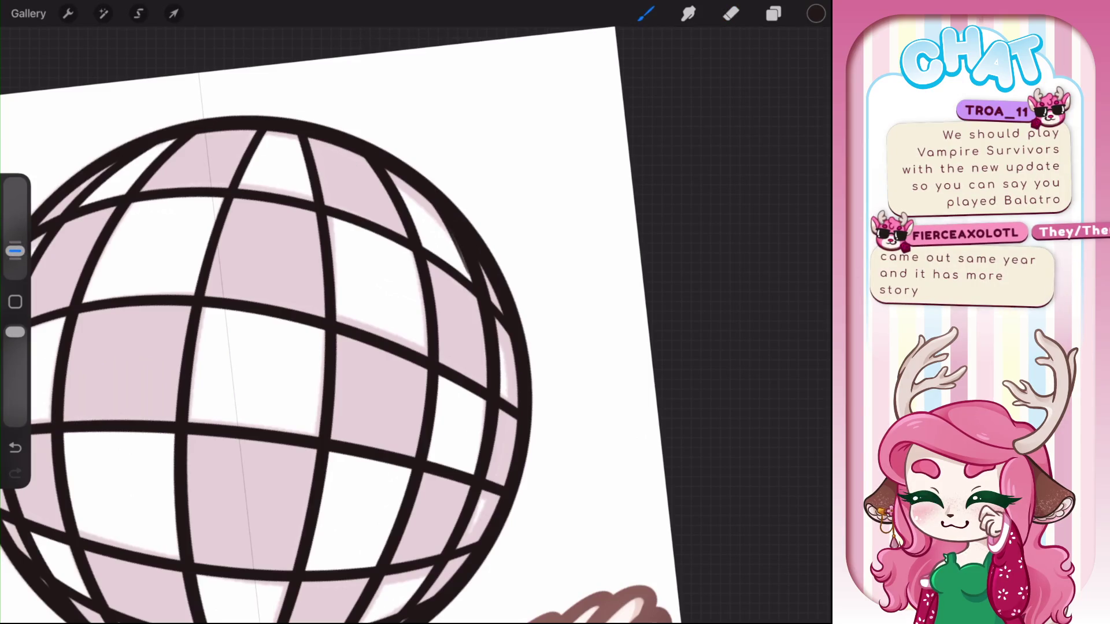
scroll(371, 324, "down", 3)
key("ctrl+z")
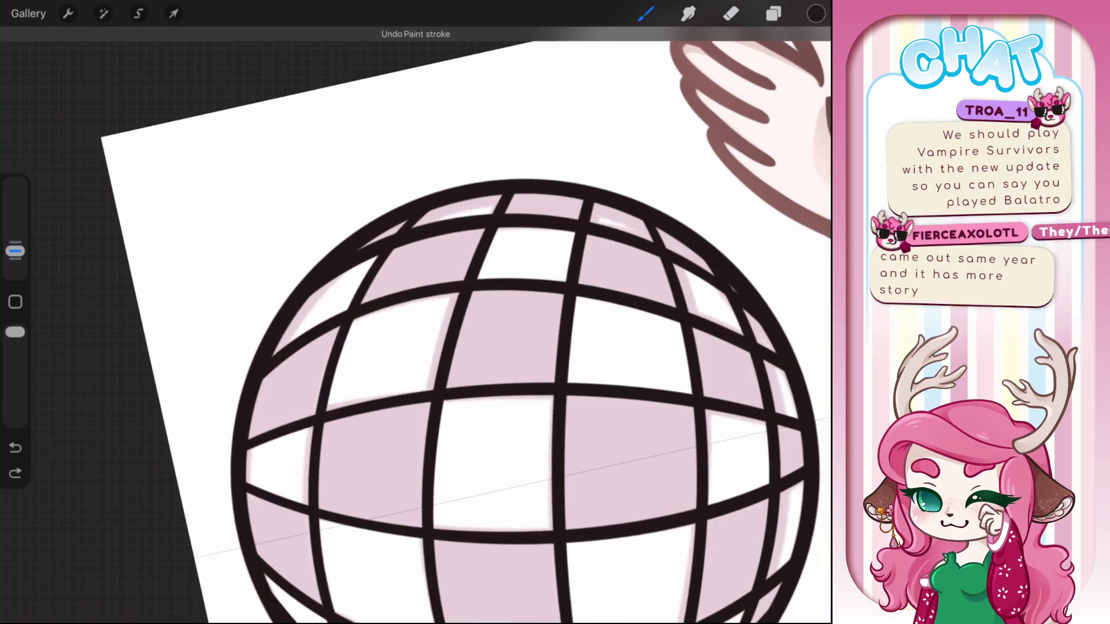
scroll(521, 324, "up", 5)
scroll(521, 324, "up", 3)
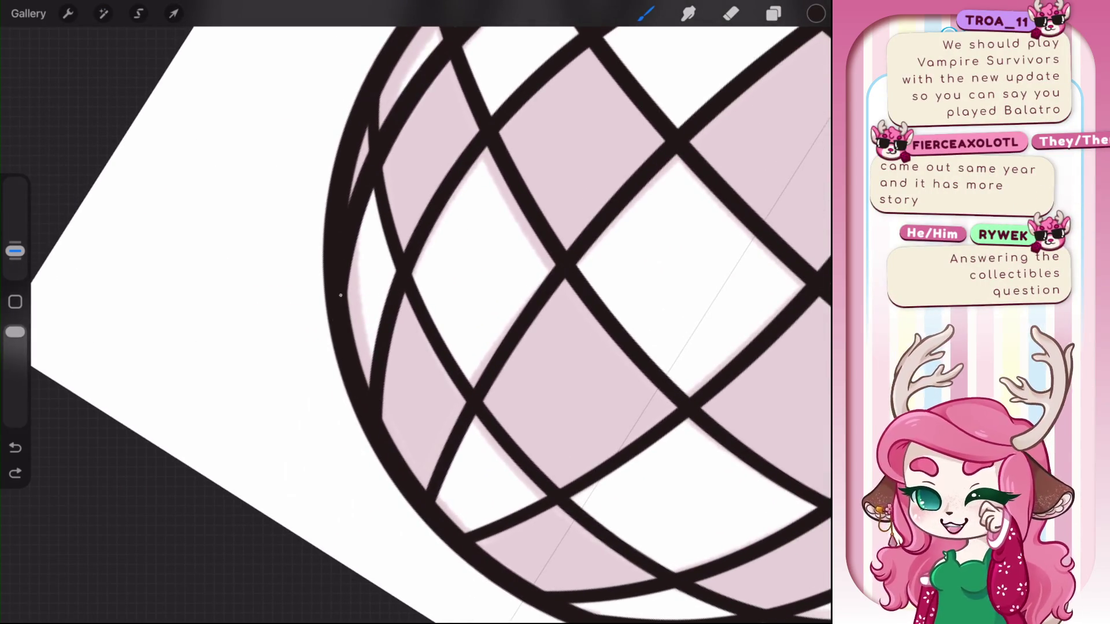
left_click_drag(350, 255, 347, 312)
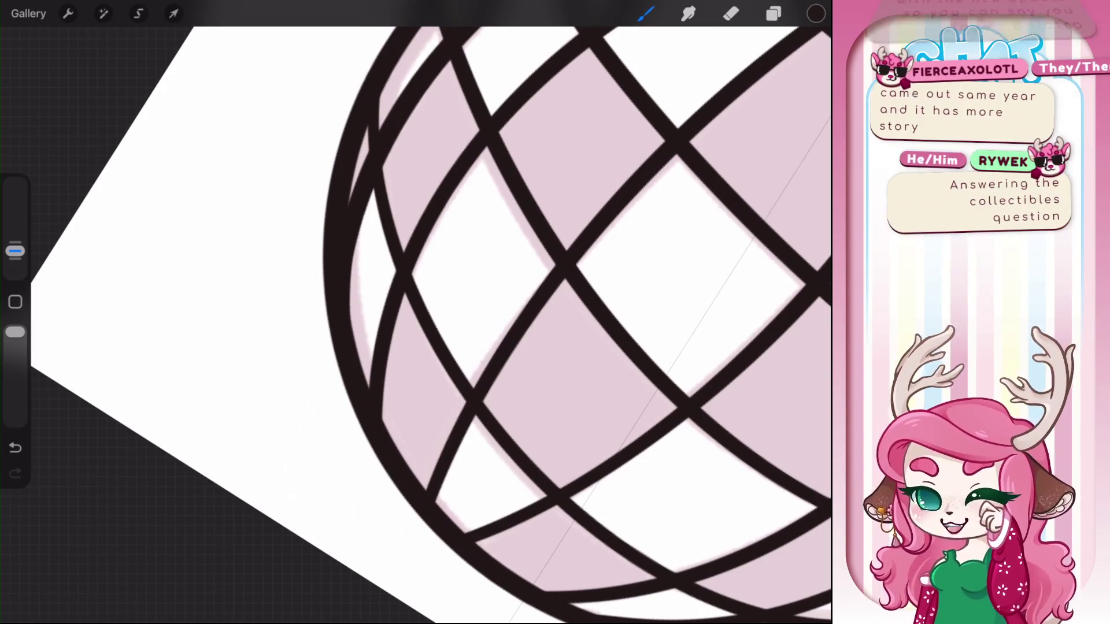
scroll(345, 311, "down", 3)
scroll(520, 324, "up", 1)
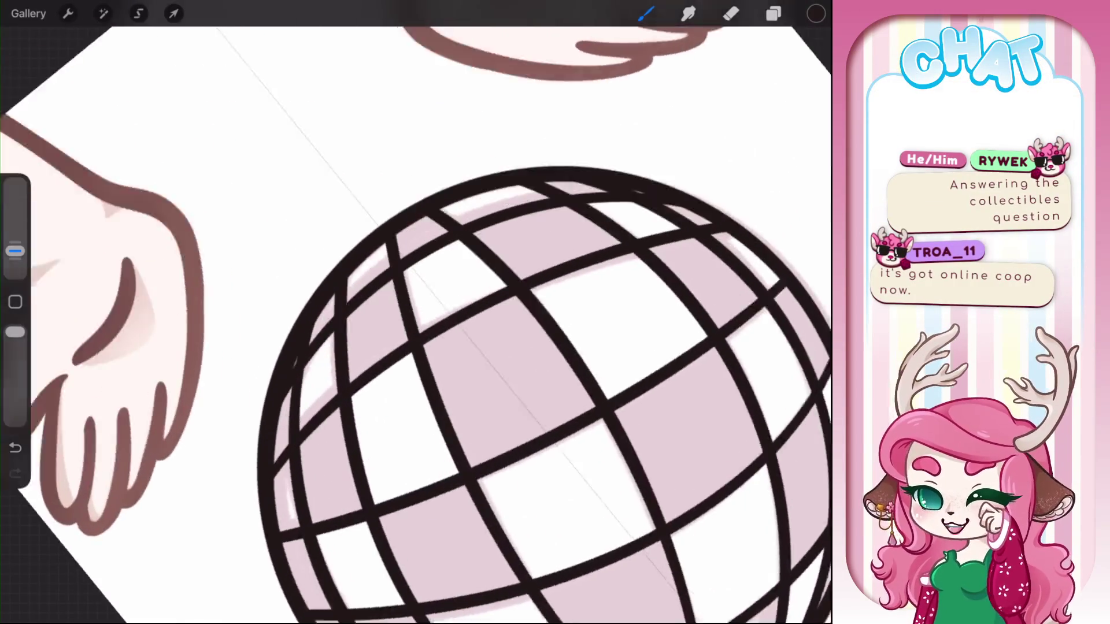
scroll(520, 323, "up", 3)
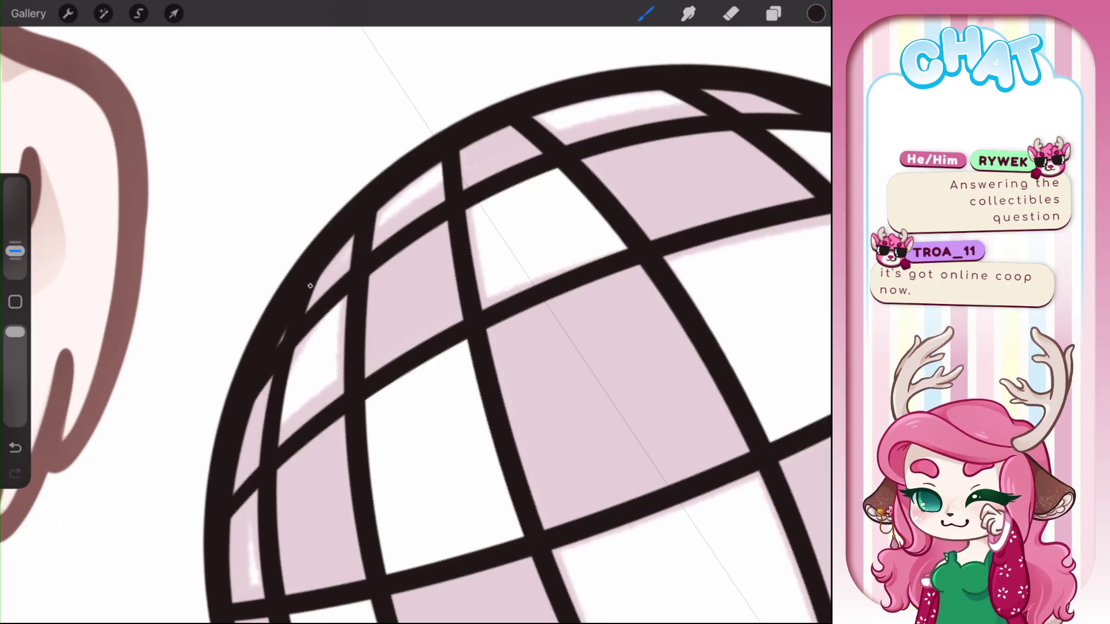
scroll(416, 312, "down", 3)
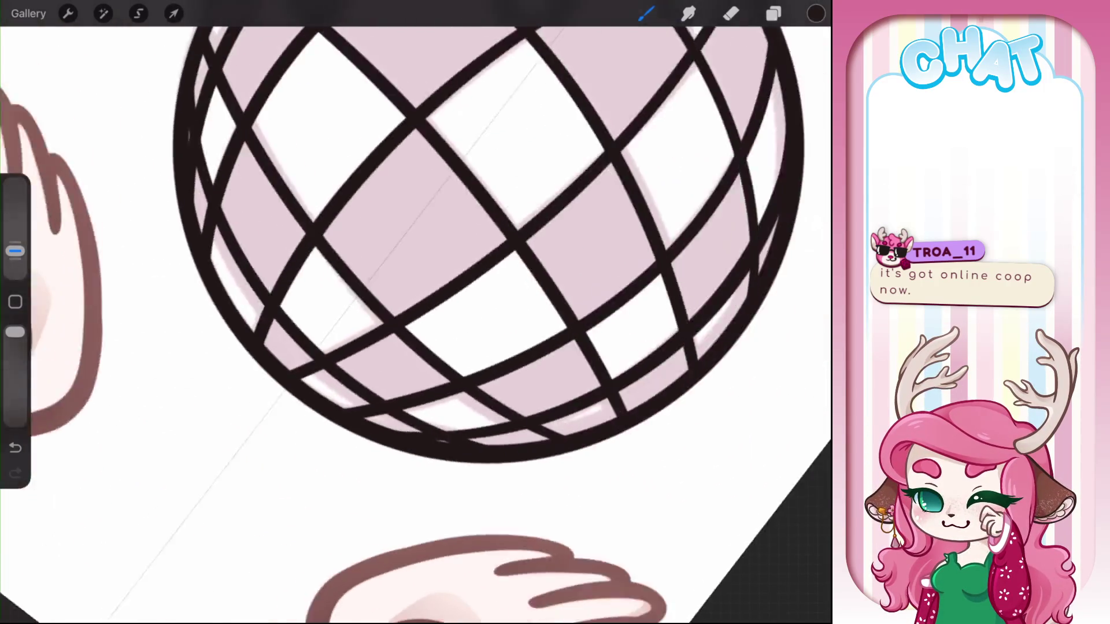
scroll(416, 312, "down", 3)
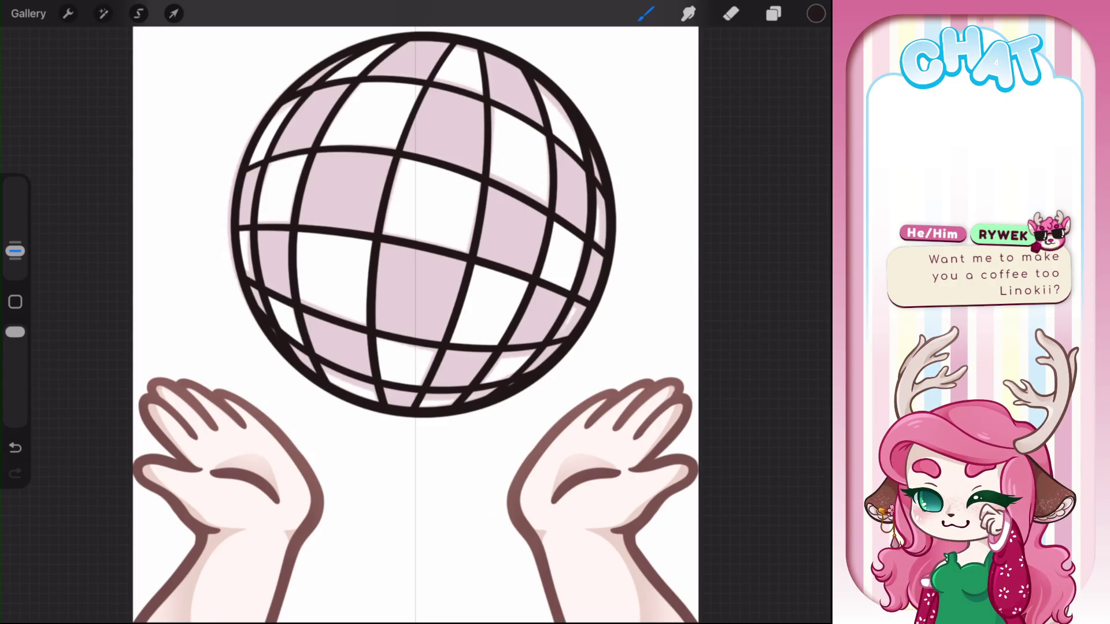
scroll(417, 232, "up", 3)
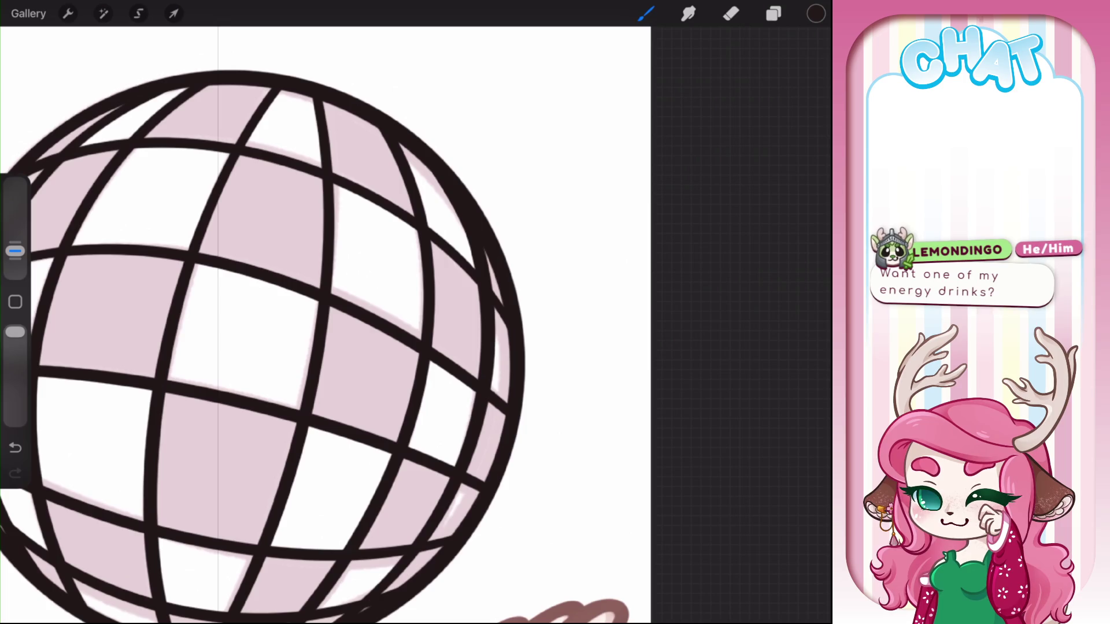
scroll(416, 312, "down", 5)
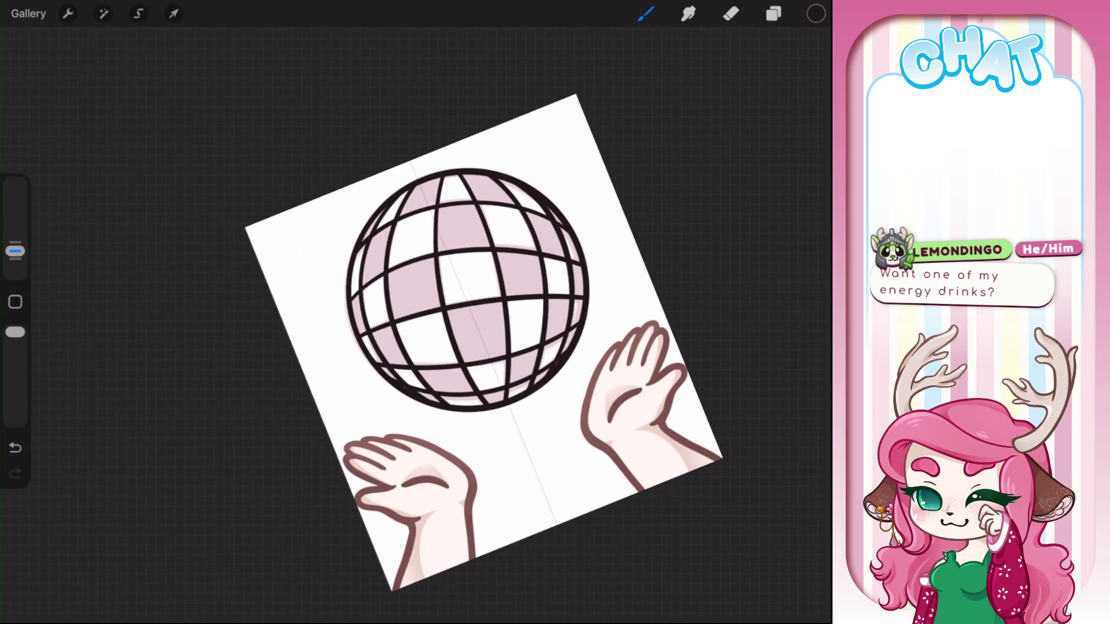
Group the three disco ball layers, collapse the group and hide it
left_click(773, 14)
left_click_drag(665, 383, 746, 384)
left_click_drag(665, 426, 746, 426)
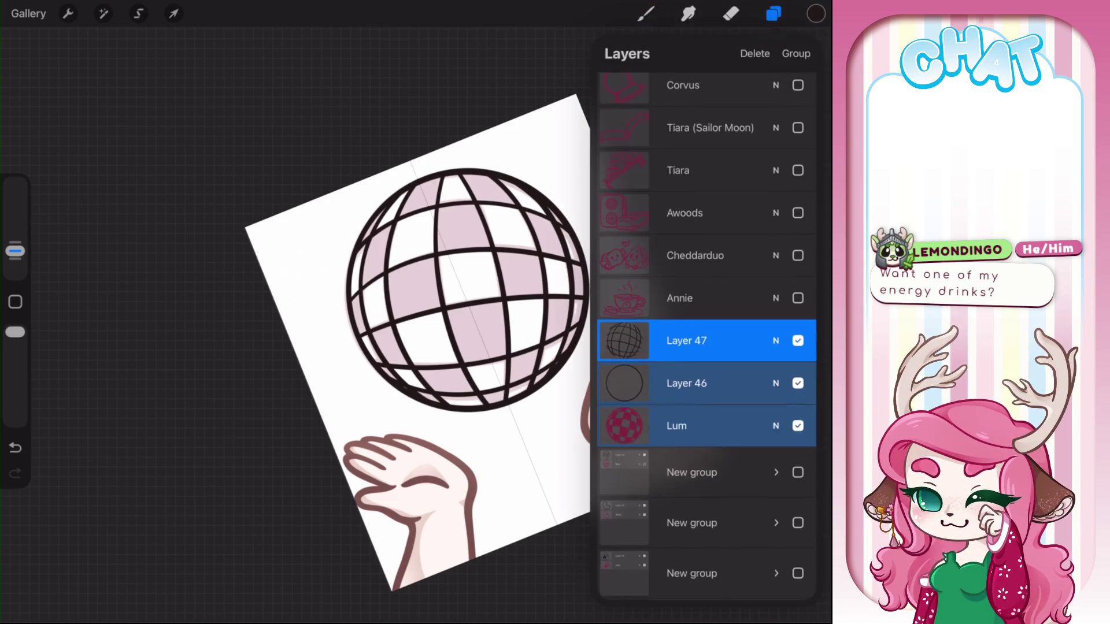
left_click(797, 54)
left_click(777, 330)
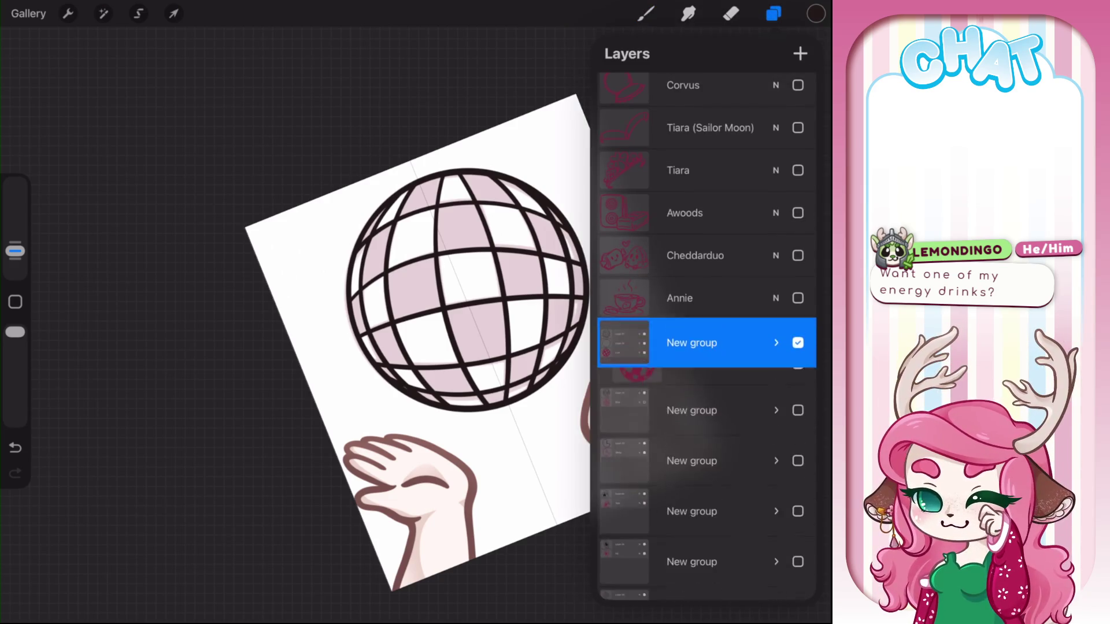
left_click(797, 344)
Make the Cheddarduo sketch visible and add a new empty layer above it
left_click(679, 298)
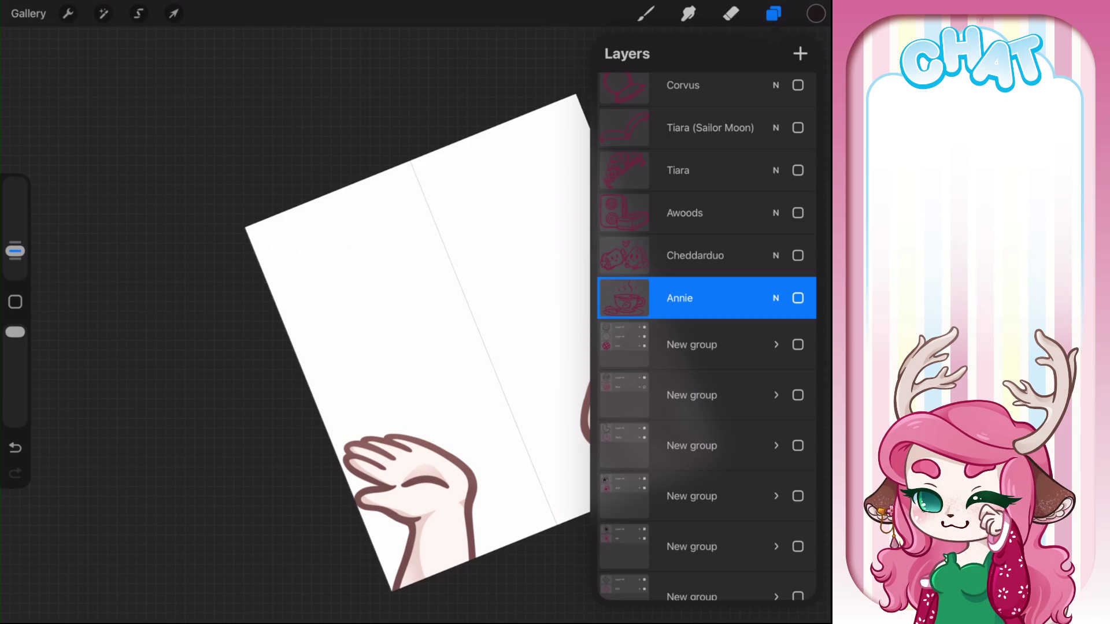
left_click(798, 256)
left_click(695, 255)
left_click(776, 256)
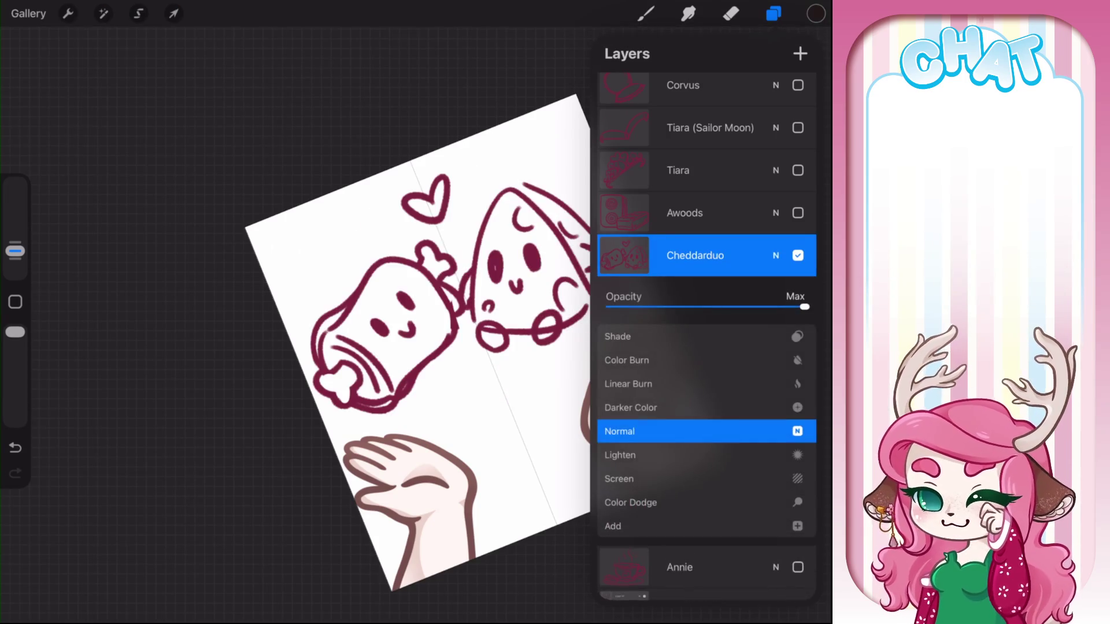
left_click(776, 256)
left_click(800, 53)
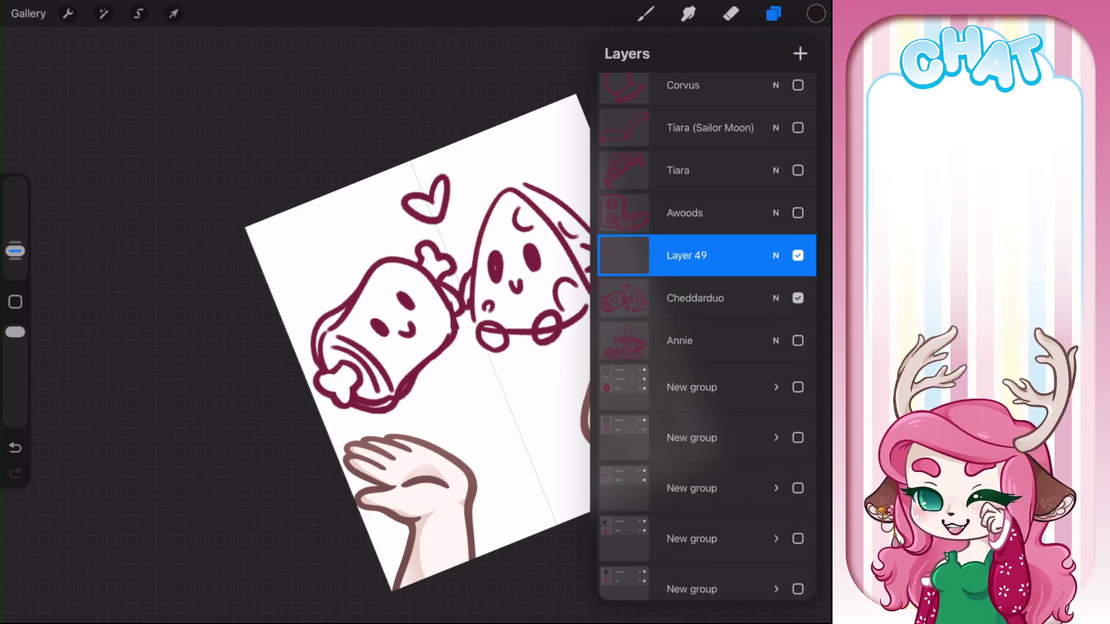
Fade Cheddarduo to 28% opacity and select the new Layer 49
left_click(695, 298)
left_click(776, 298)
left_click_drag(798, 349, 665, 349)
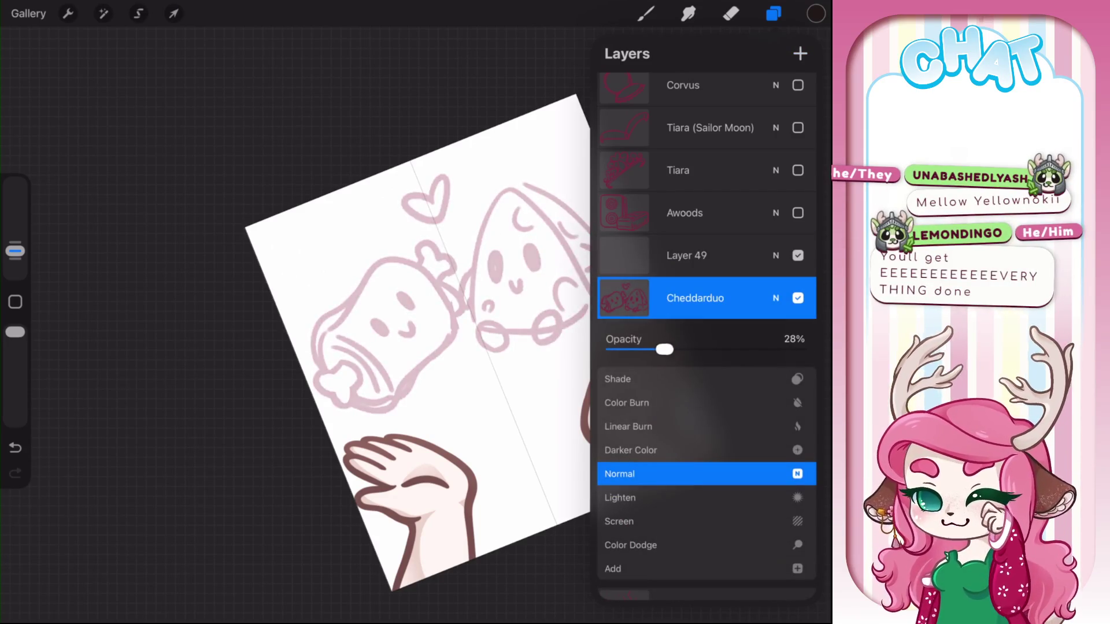
left_click(776, 298)
left_click(687, 255)
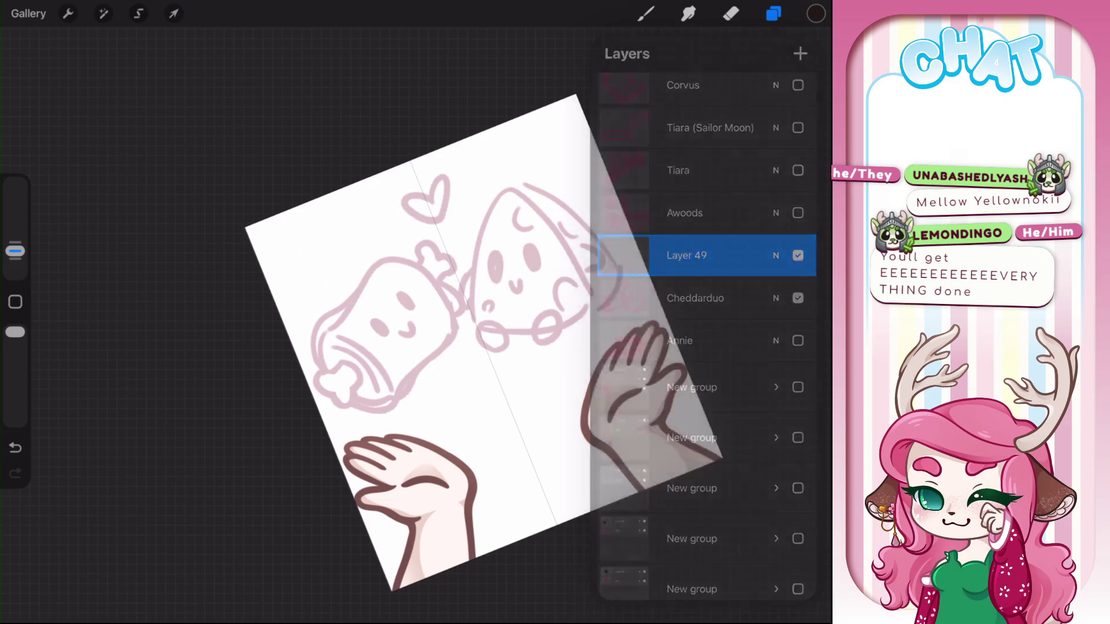
Ink the cheese wedge's left side, base and a higher curved top in thick black
left_click(646, 13)
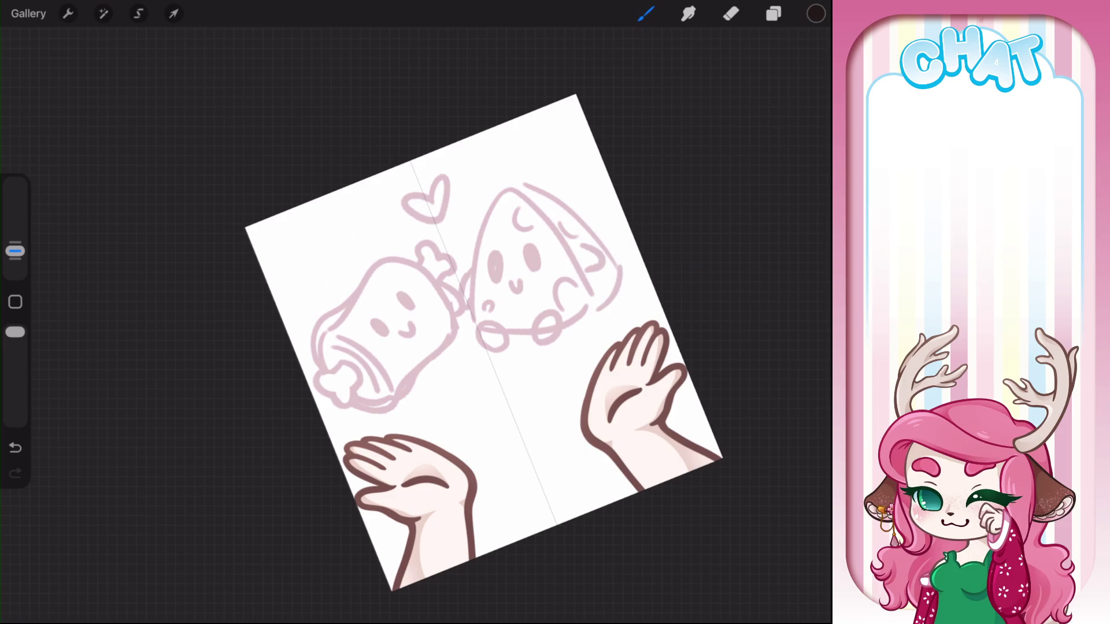
scroll(405, 324, "up", 5)
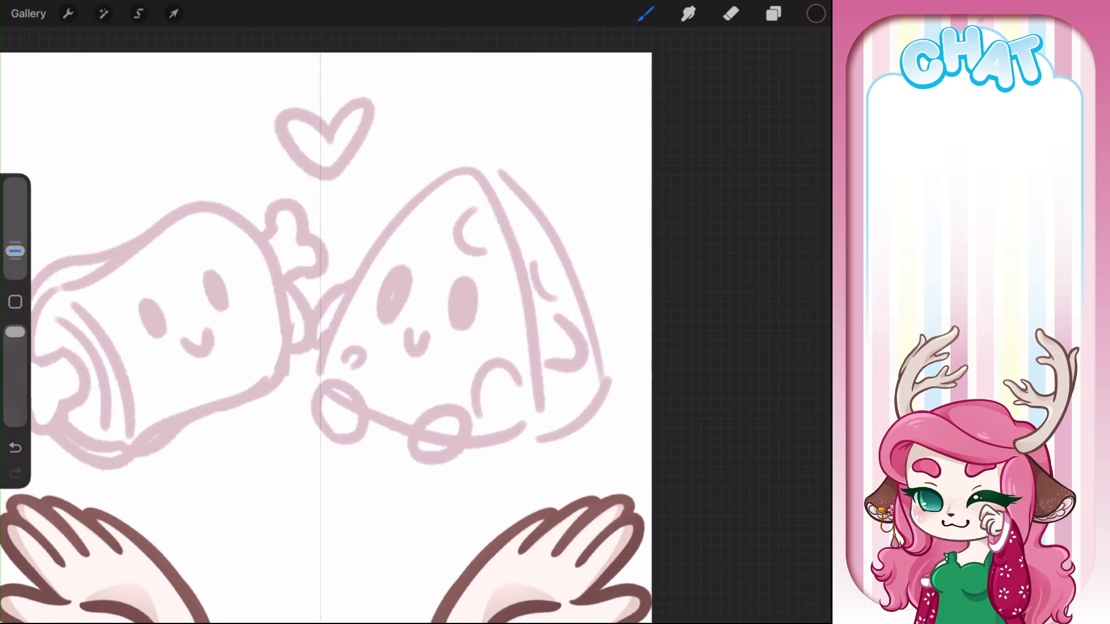
scroll(382, 323, "down", 2)
left_click_drag(466, 155, 580, 355)
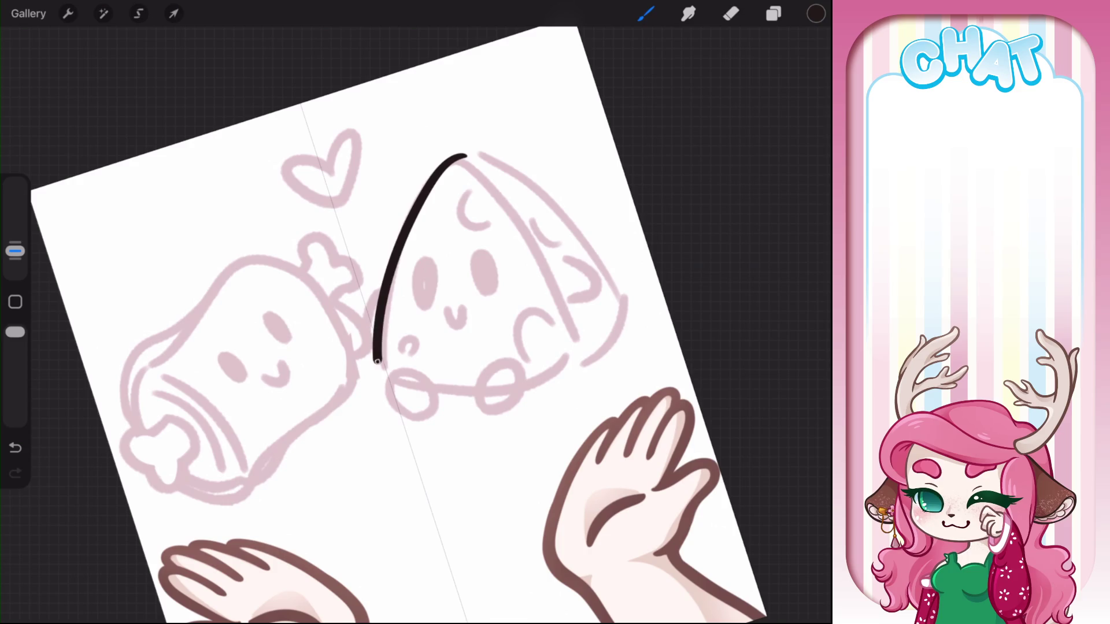
scroll(440, 323, "up", 3)
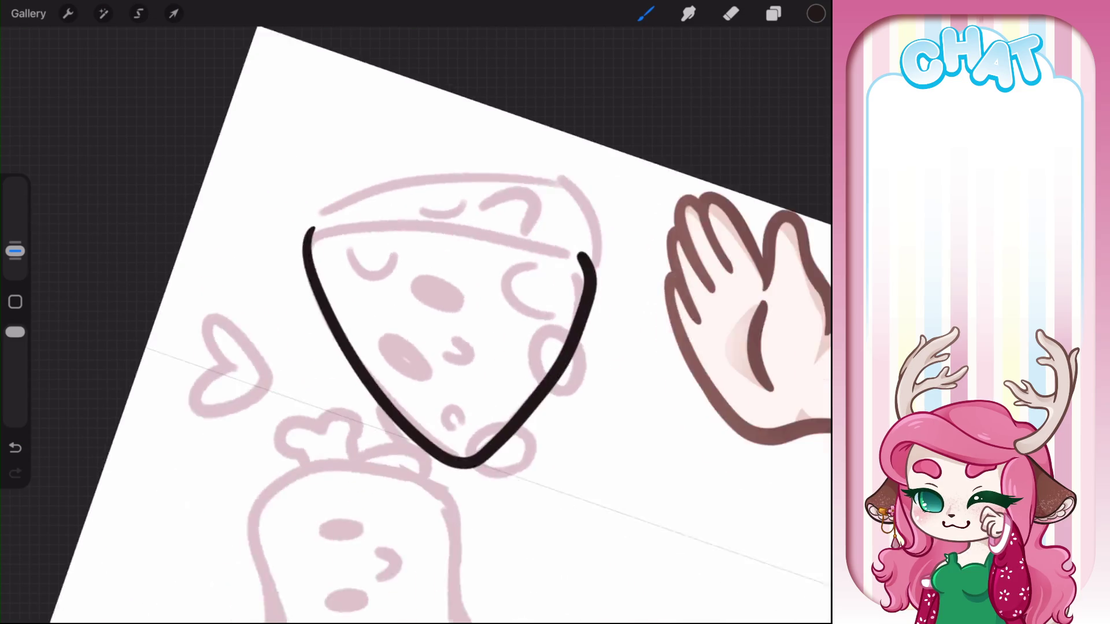
left_click_drag(277, 370, 542, 199)
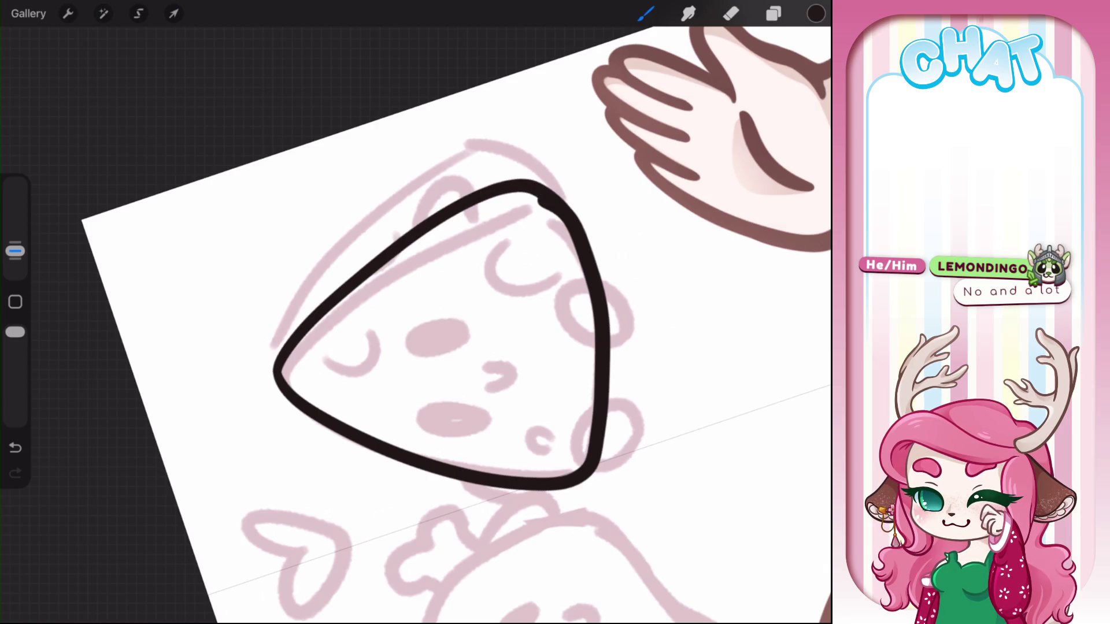
left_click_drag(277, 370, 561, 214)
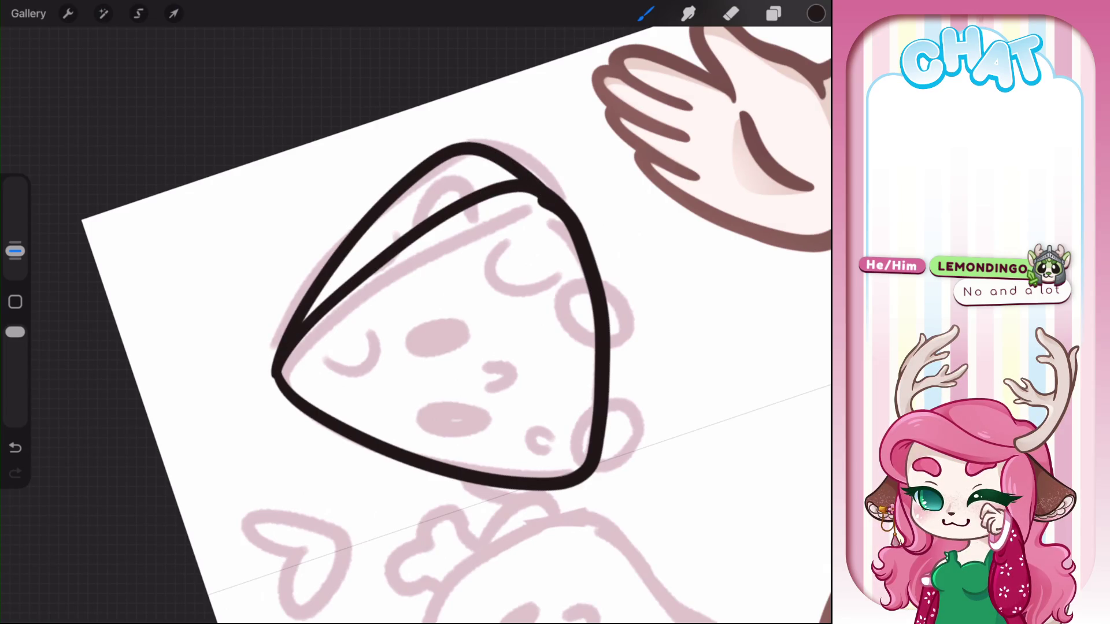
scroll(416, 324, "up", 3)
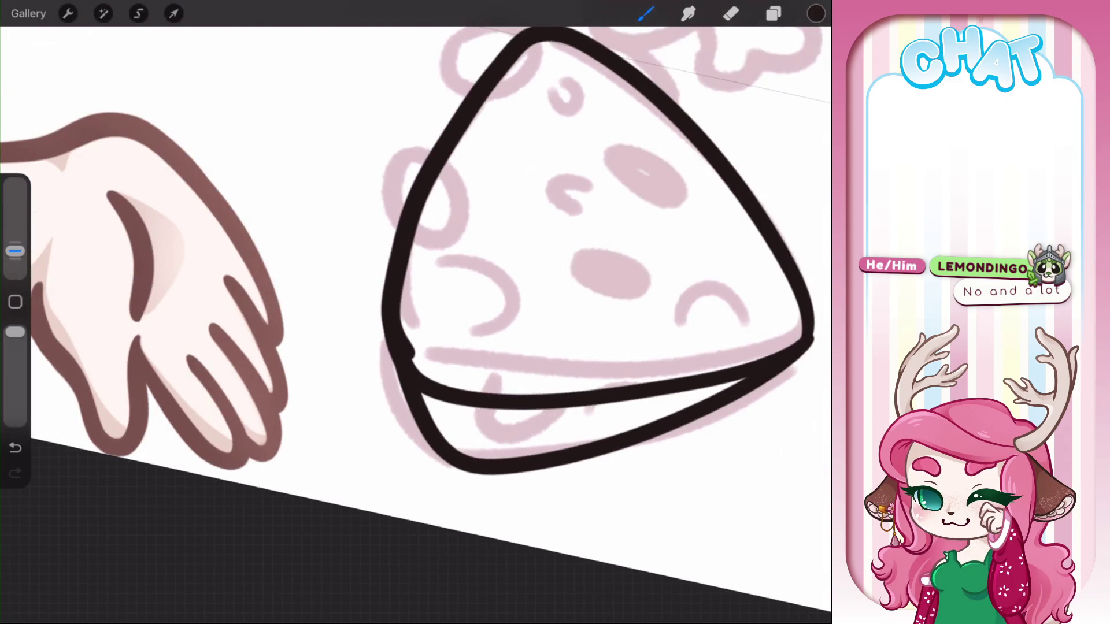
Erase the overlapping outline at the lower-left corner and redraw the wedge's lower-left edge
left_click(731, 13)
left_click_drag(405, 324, 419, 360)
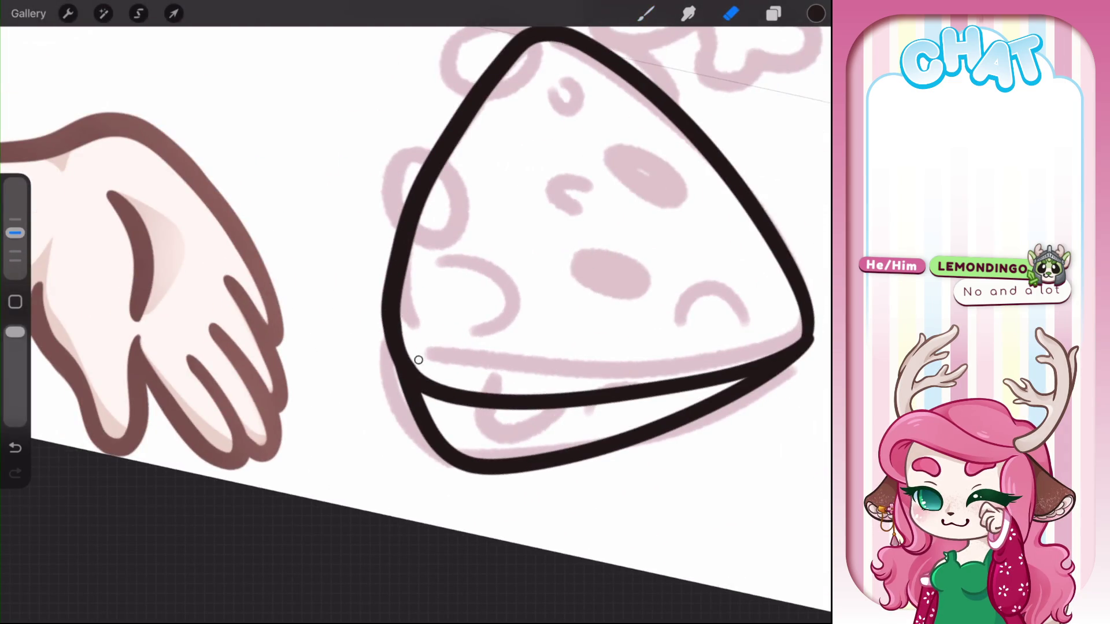
scroll(416, 312, "down", 3)
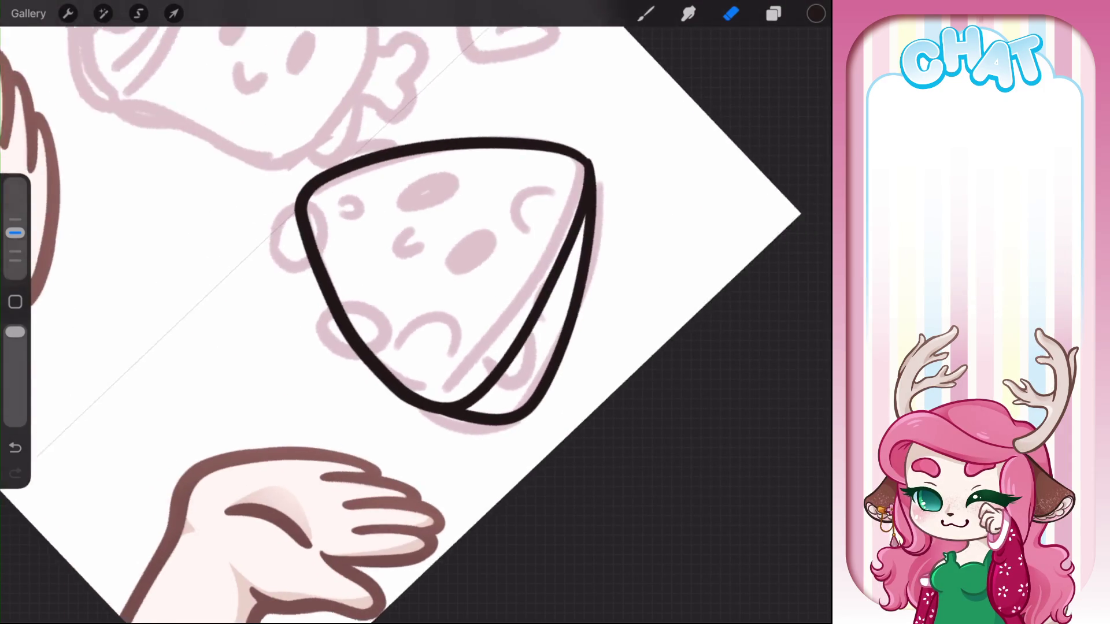
scroll(417, 312, "down", 3)
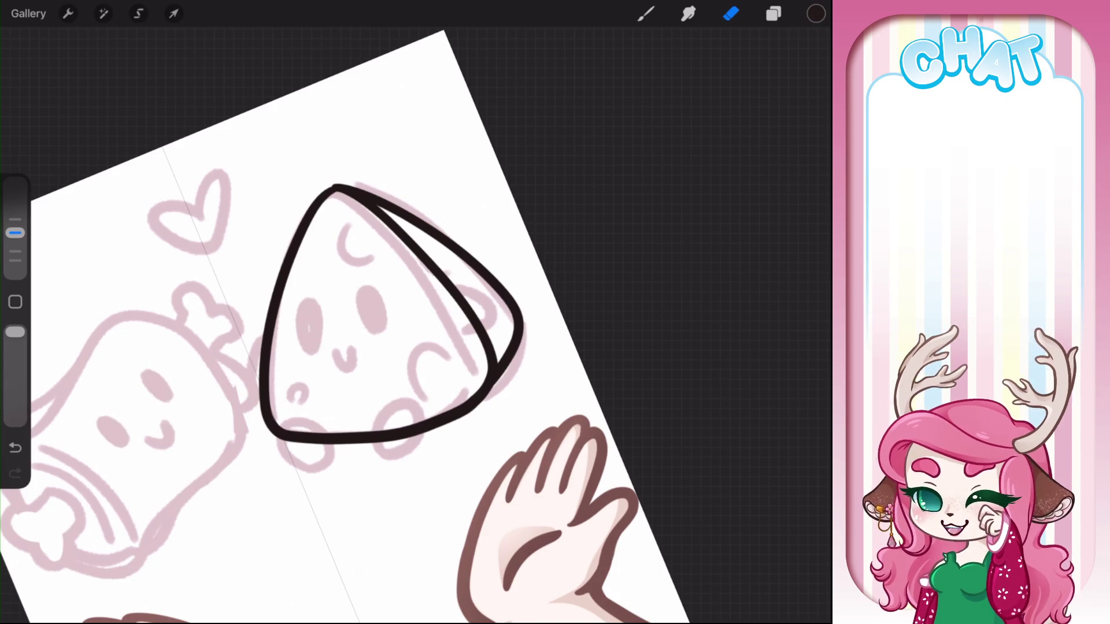
scroll(416, 312, "up", 2)
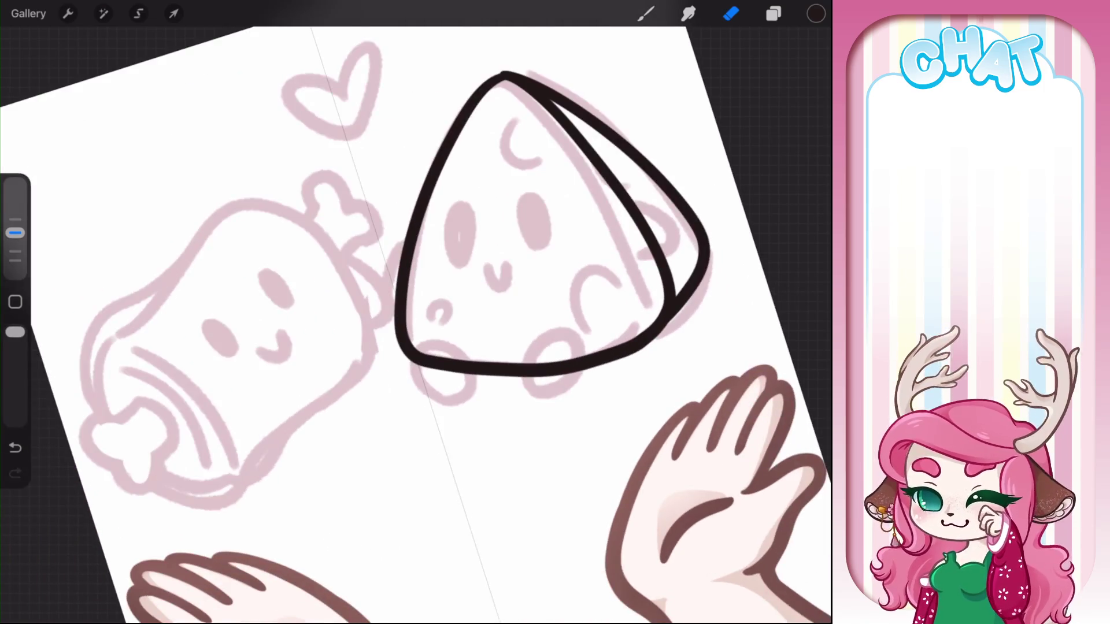
left_click_drag(420, 221, 400, 278)
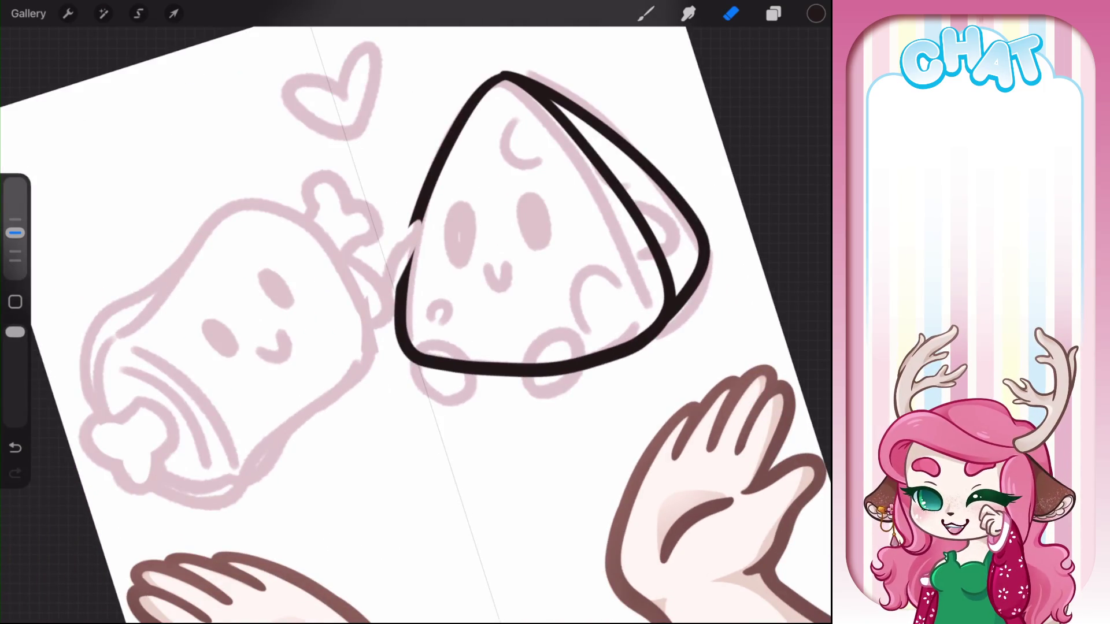
key("ctrl+z")
key("b")
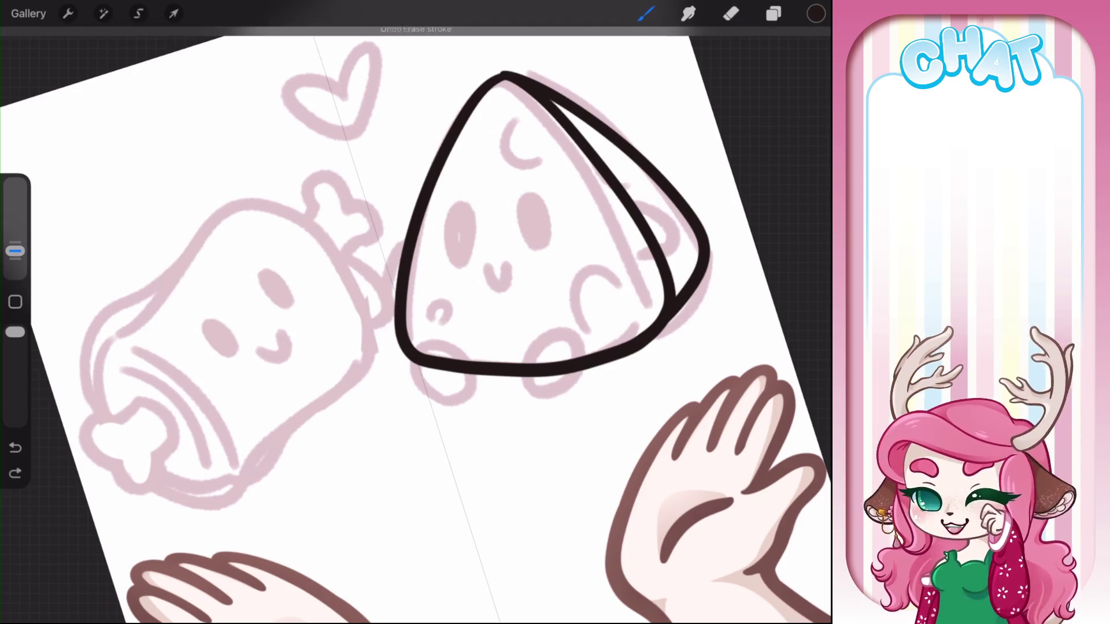
left_click_drag(407, 232, 386, 336)
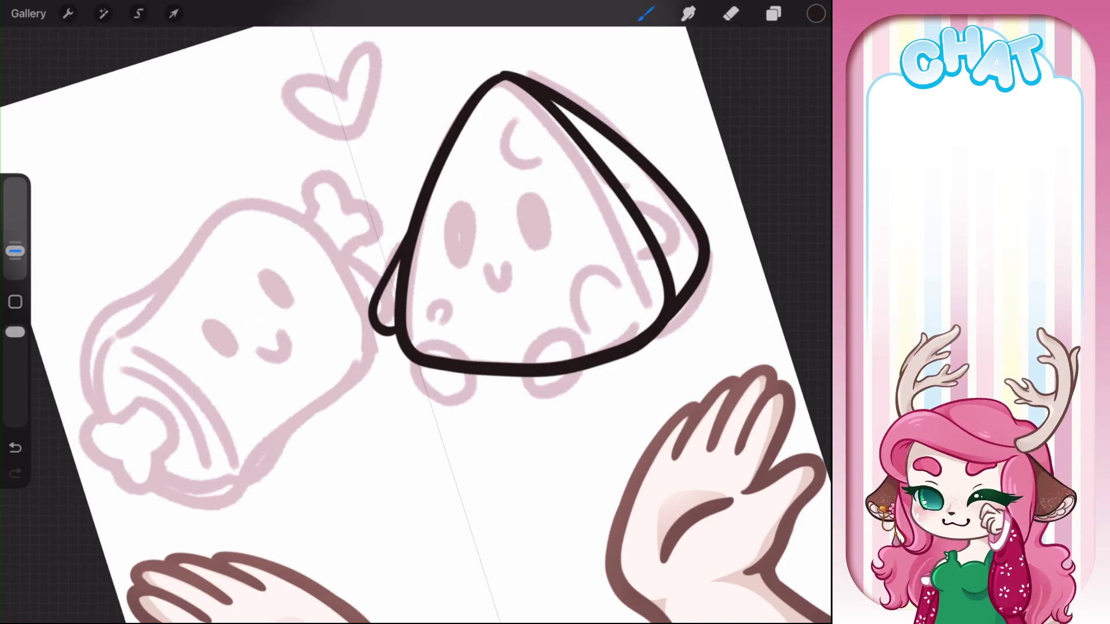
scroll(416, 312, "up", 2)
Add a stroke near the wedge's top and erase the stray marks around it
mouse_move(520, 206)
left_mouse_down()
mouse_move(557, 293)
mouse_move(516, 302)
left_mouse_up()
key("ctrl+z")
key("ctrl+z")
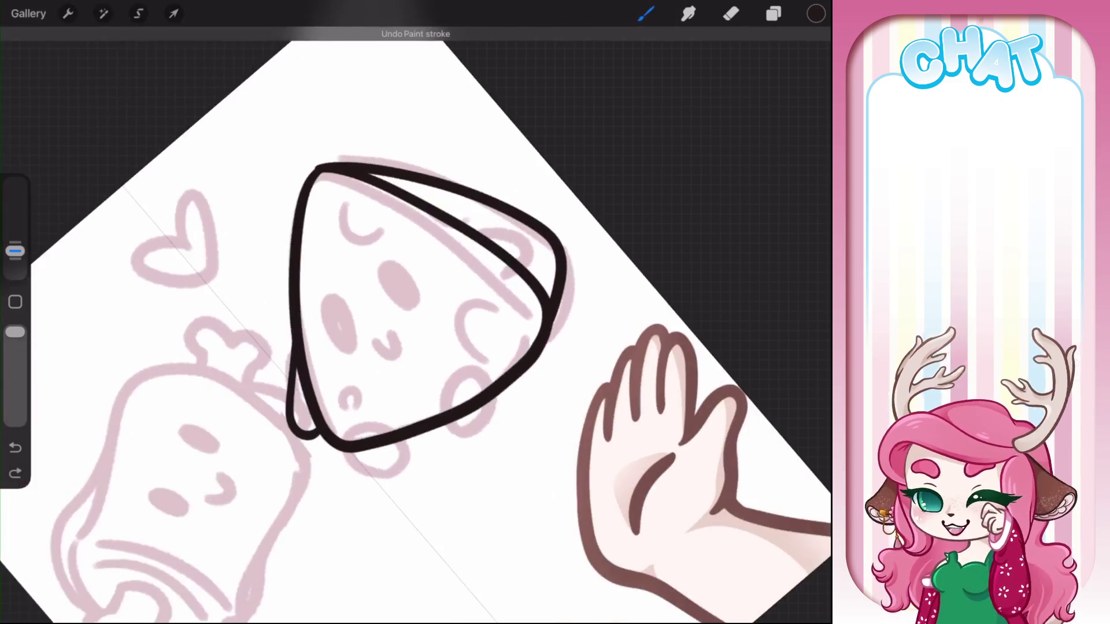
left_click_drag(405, 289, 358, 474)
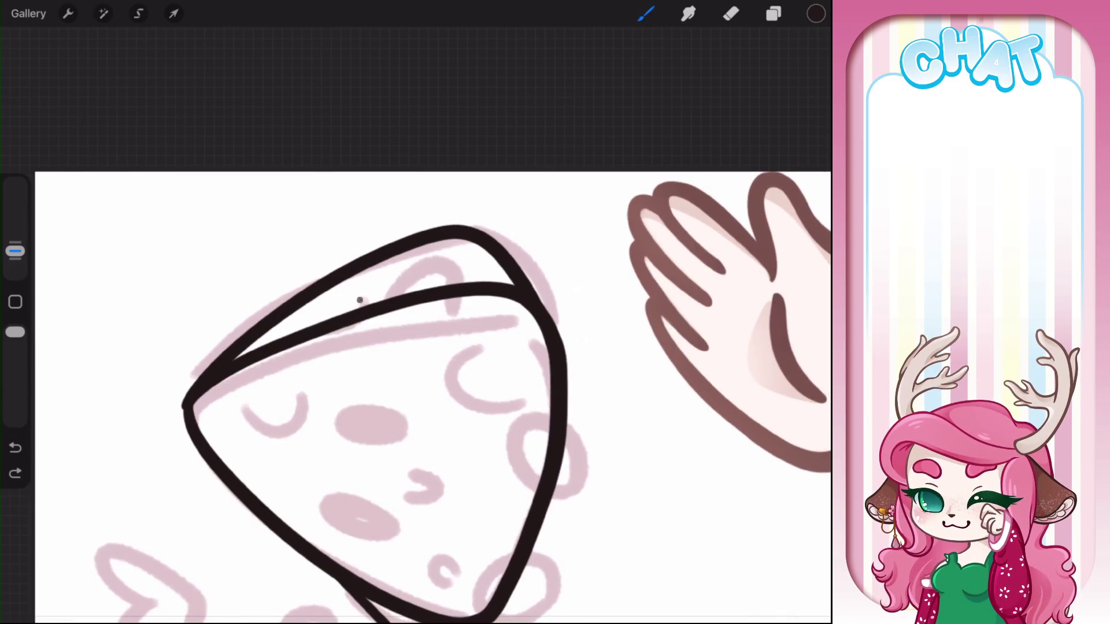
left_click_drag(360, 300, 471, 280)
left_click(731, 13)
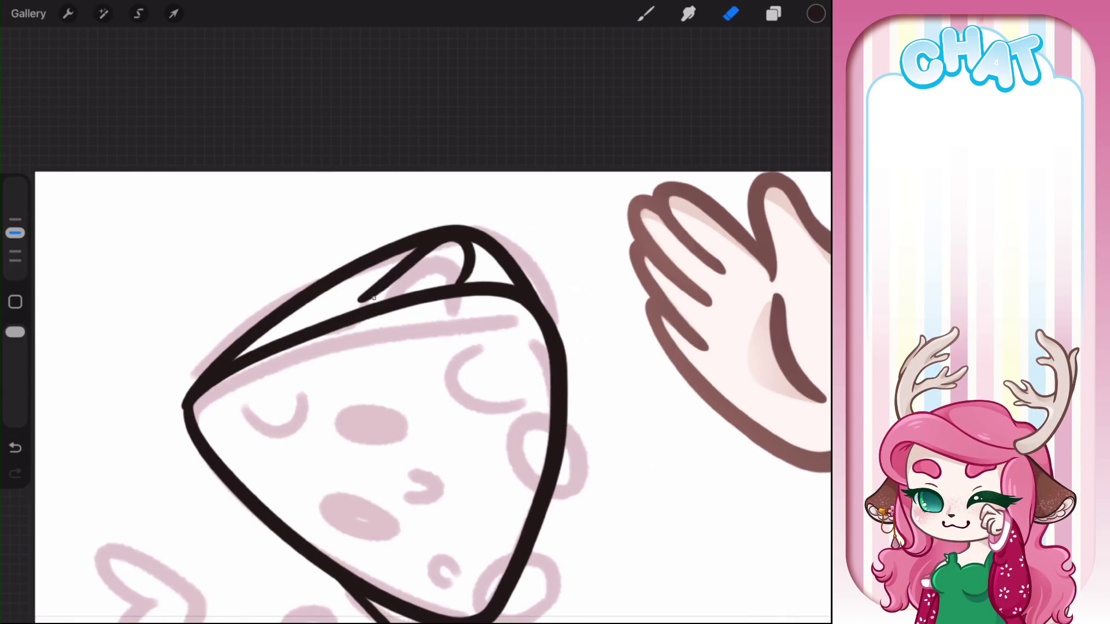
left_click_drag(376, 295, 457, 243)
Shrink the brush, then erase and trim the inner rind line inside the wedge
left_click_drag(15, 232, 15, 250)
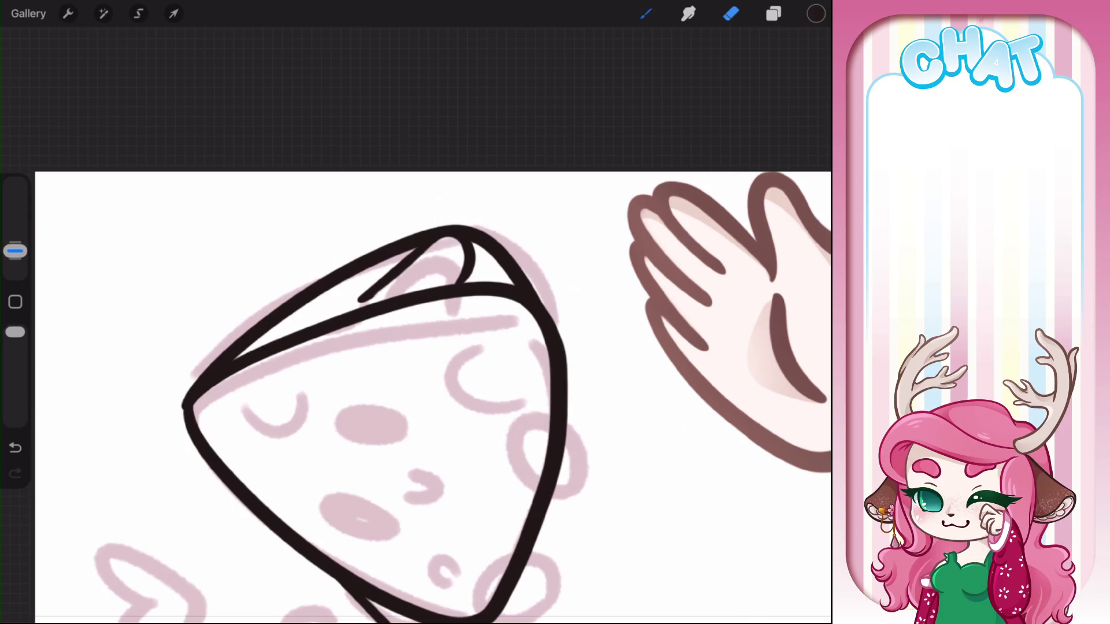
left_click(646, 13)
mouse_move(438, 227)
left_mouse_down()
mouse_move(460, 223)
mouse_move(472, 256)
left_mouse_up()
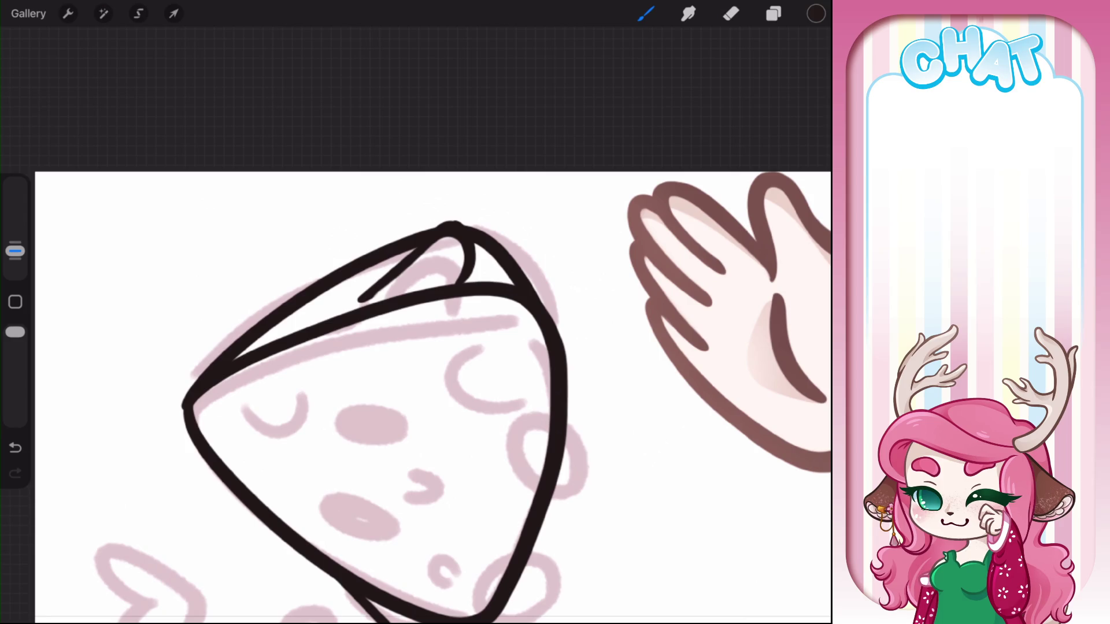
key("ctrl+z")
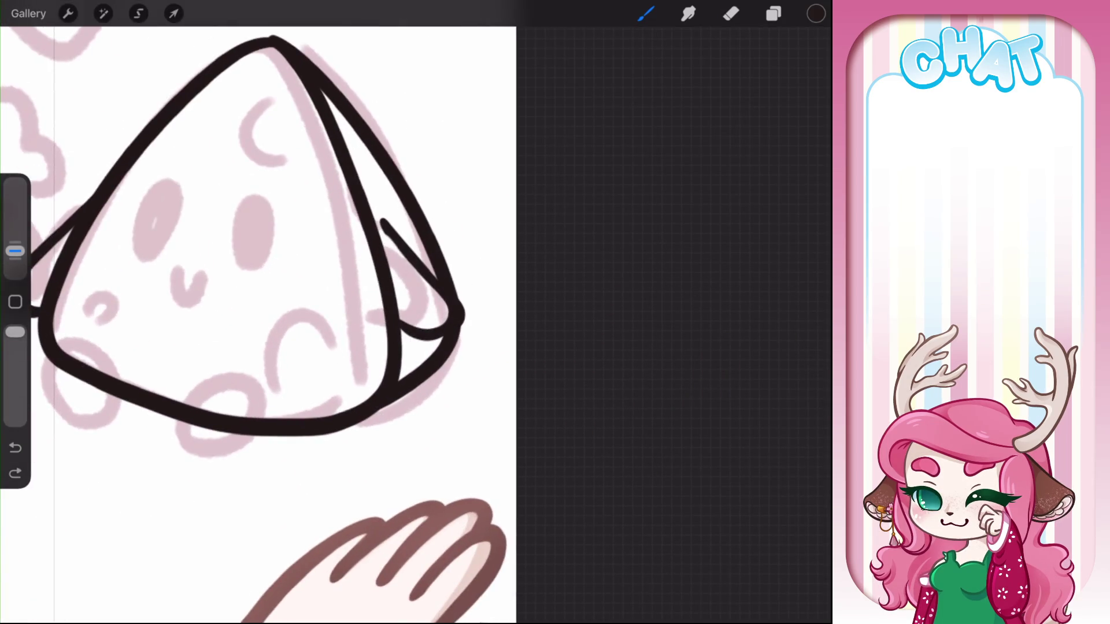
left_click(731, 13)
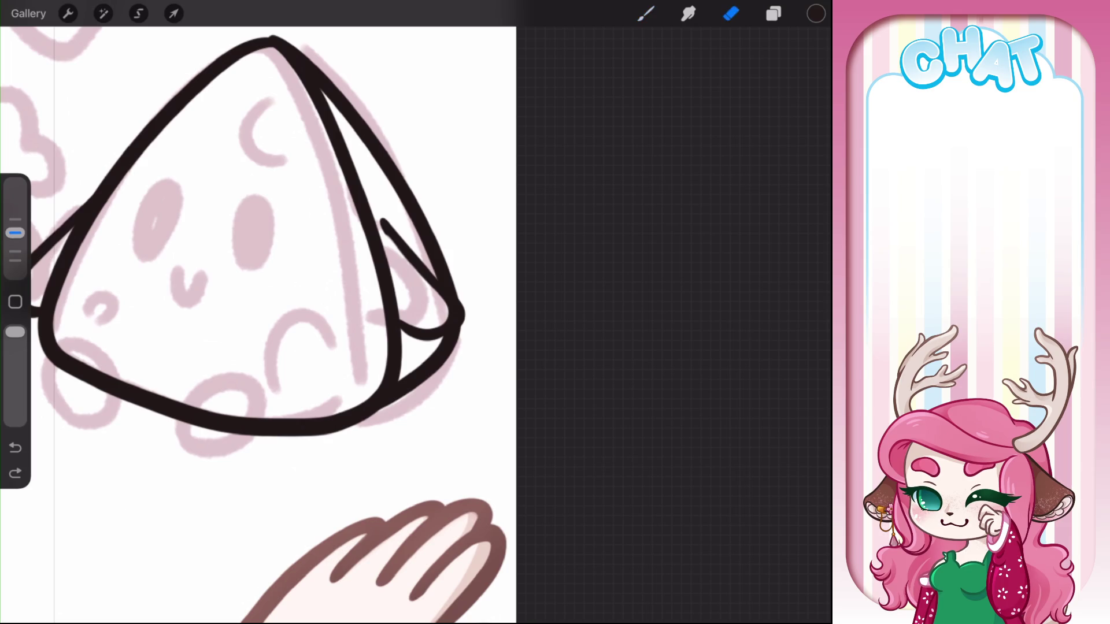
left_click_drag(379, 287, 402, 367)
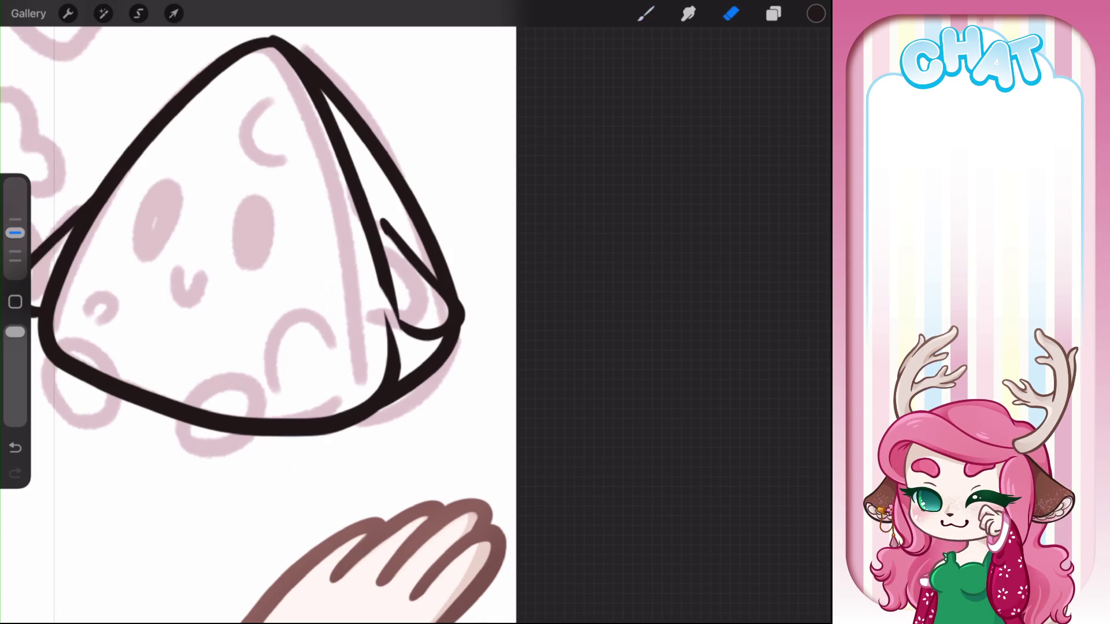
mouse_move(395, 322)
left_mouse_down()
mouse_move(390, 283)
mouse_move(403, 331)
mouse_move(347, 159)
left_mouse_up()
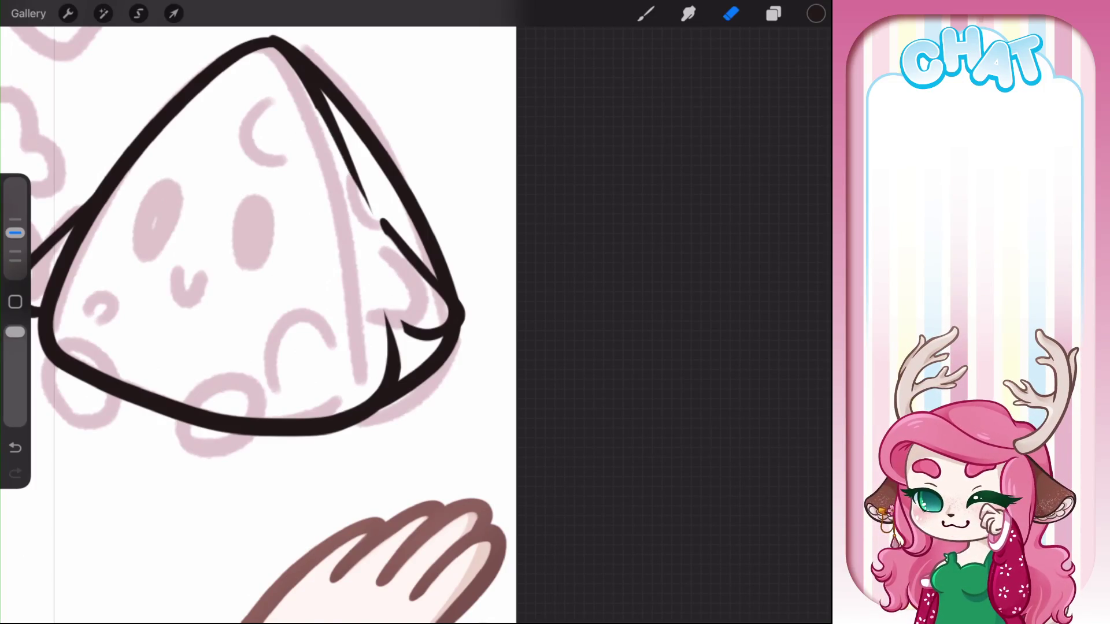
left_click_drag(371, 213, 363, 195)
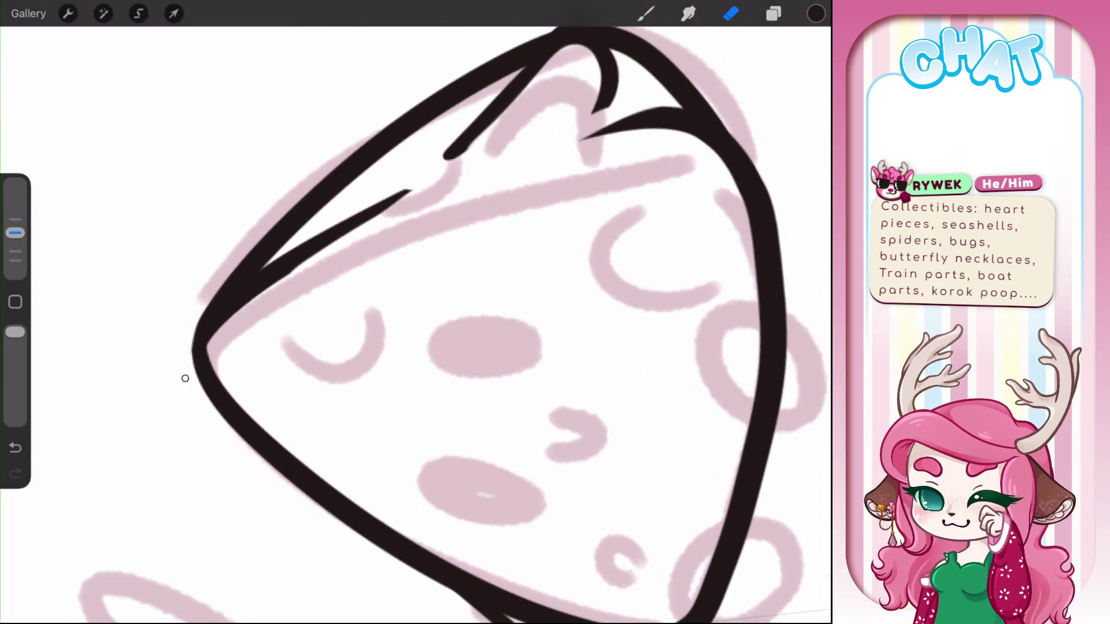
Redraw the small stroke at the outline's left edge slightly further left
key("b")
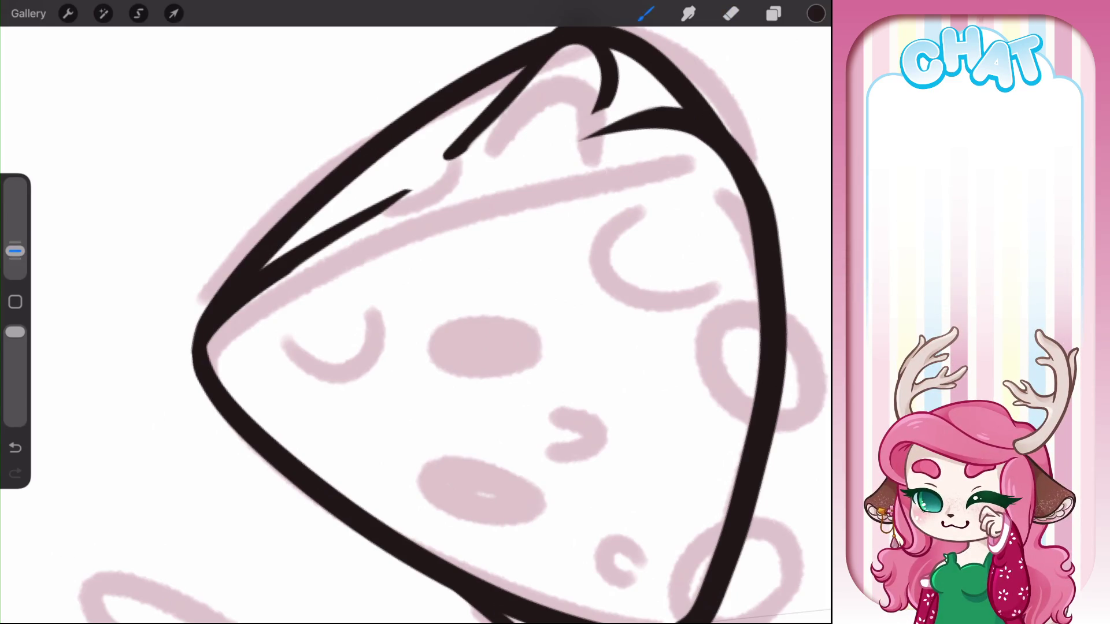
key("ctrl+z")
left_click_drag(196, 329, 193, 376)
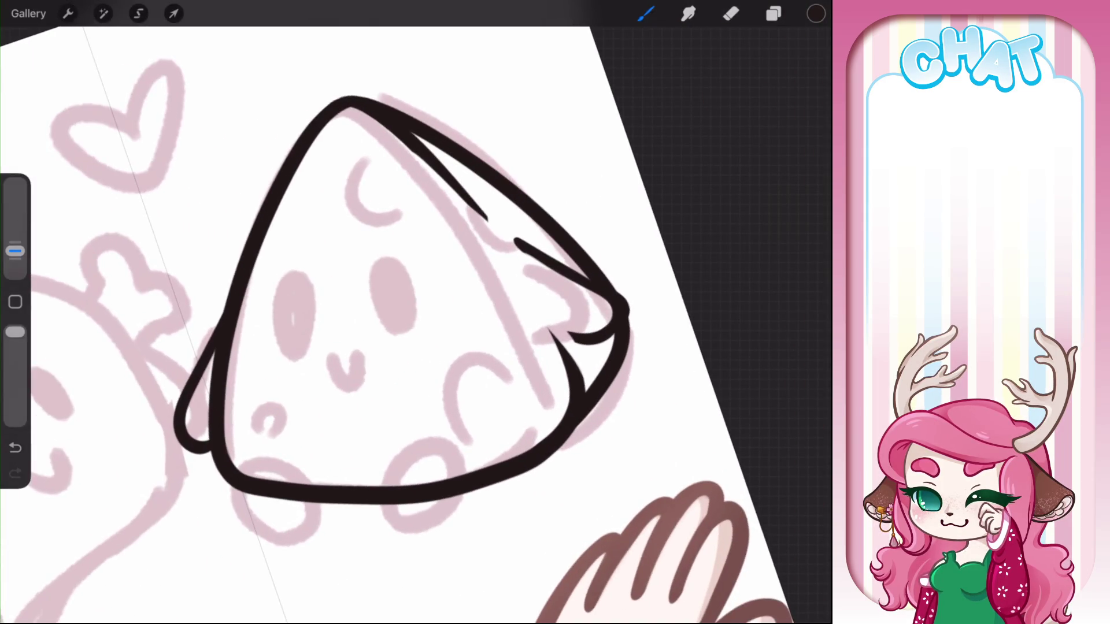
Ink the top crescent, lower-right crescent and small lower-left loop holes, undoing the trial mouth
mouse_move(373, 155)
left_mouse_down()
mouse_move(348, 184)
mouse_move(400, 200)
left_mouse_up()
mouse_move(479, 439)
left_mouse_down()
mouse_move(462, 350)
mouse_move(517, 399)
left_mouse_up()
mouse_move(258, 428)
left_mouse_down()
mouse_move(286, 411)
mouse_move(279, 437)
left_mouse_up()
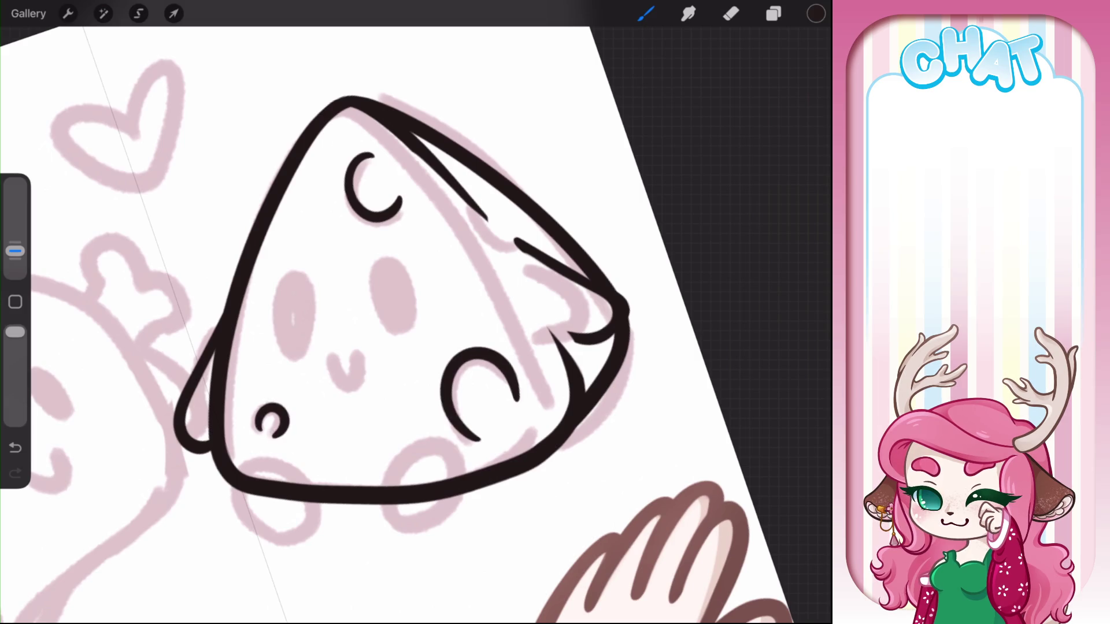
mouse_move(332, 342)
left_mouse_down()
mouse_move(355, 368)
mouse_move(356, 340)
left_mouse_up()
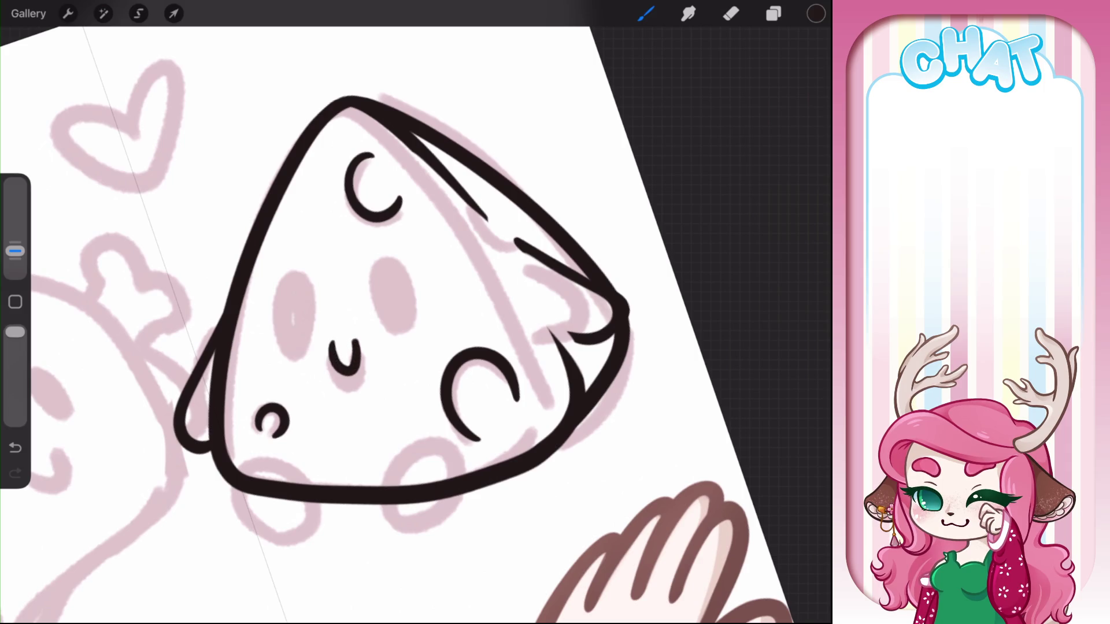
key("ctrl+z")
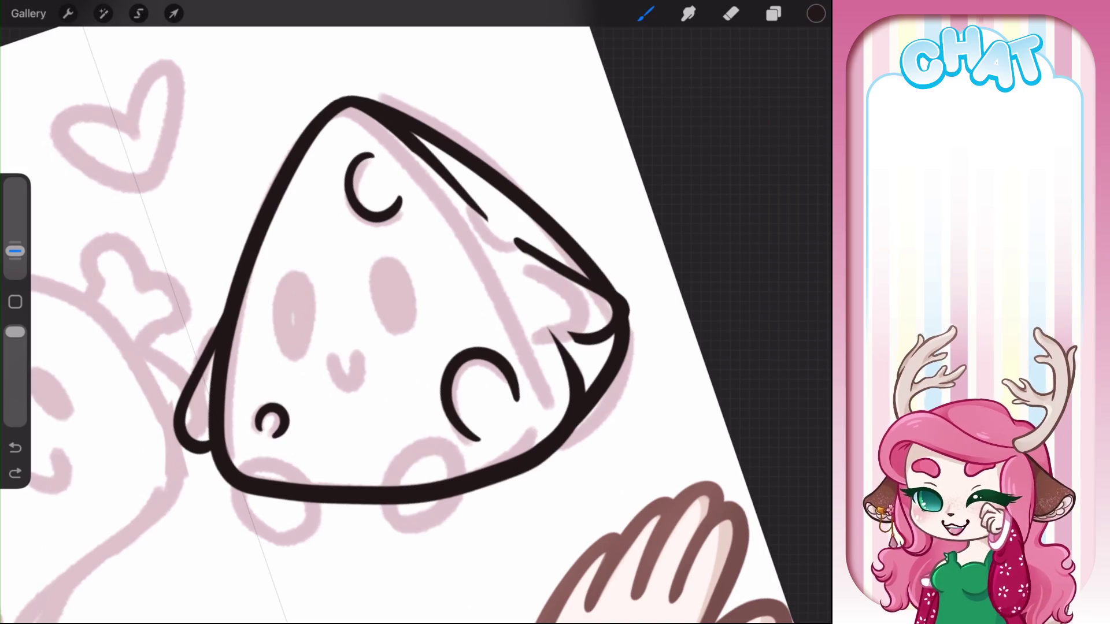
Zoom in on the lower face and try a loop near the lower lip, then undo it
scroll(405, 347, "up", 5)
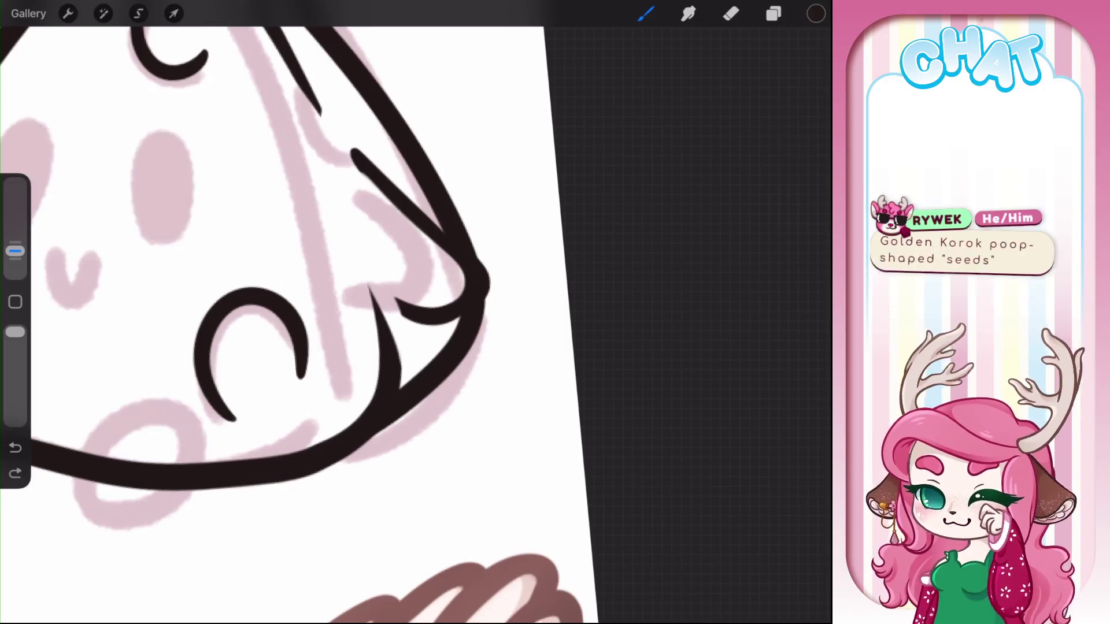
scroll(290, 277, "down", 5)
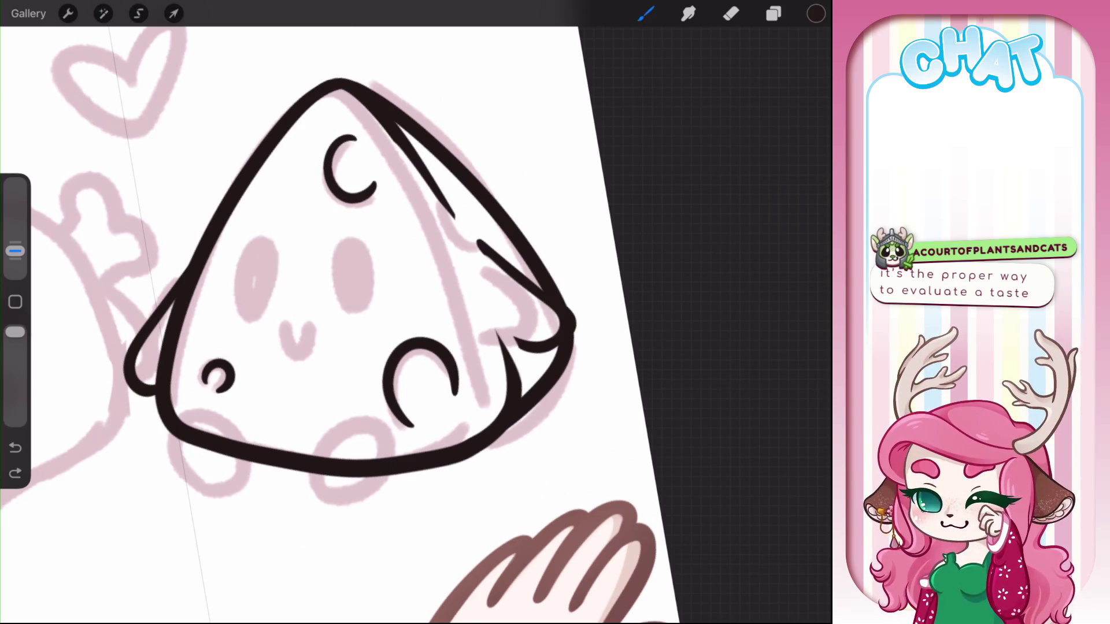
scroll(359, 324, "up", 3)
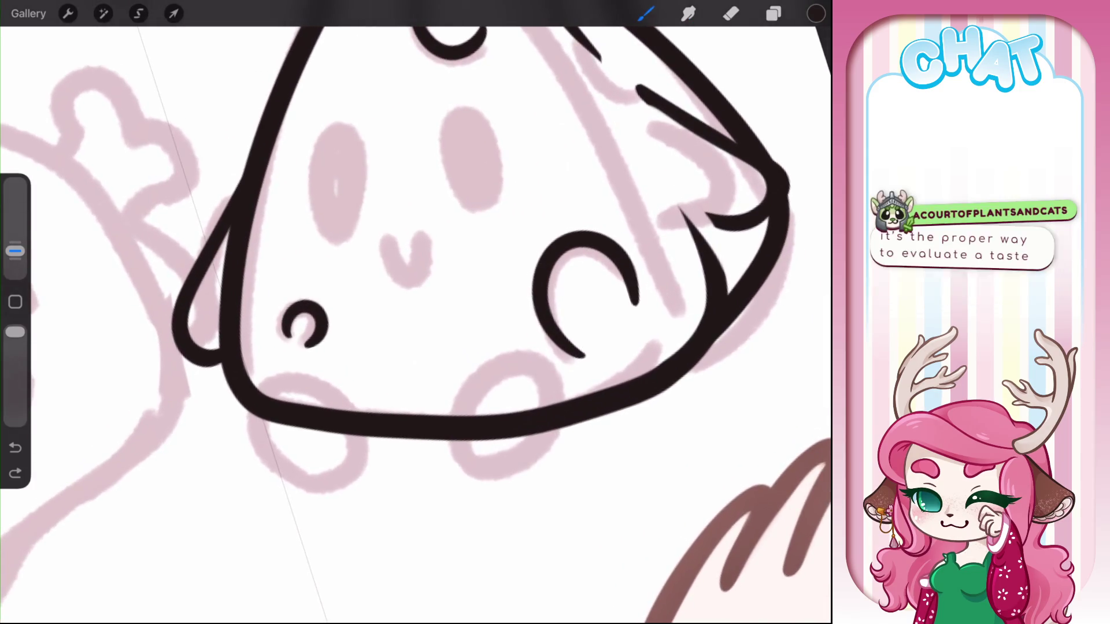
mouse_move(336, 466)
left_mouse_down()
mouse_move(261, 364)
mouse_move(344, 480)
left_mouse_up()
key("ctrl+z")
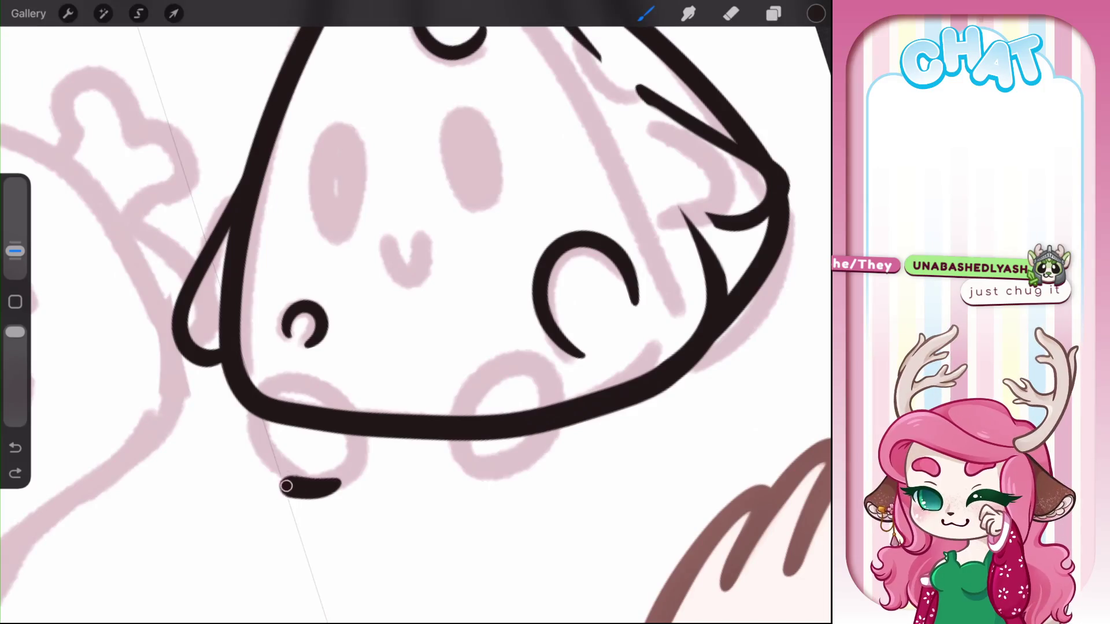
Draw the right glasses lens and erase the outline running through it with a smaller eraser
left_click_drag(298, 433, 263, 508)
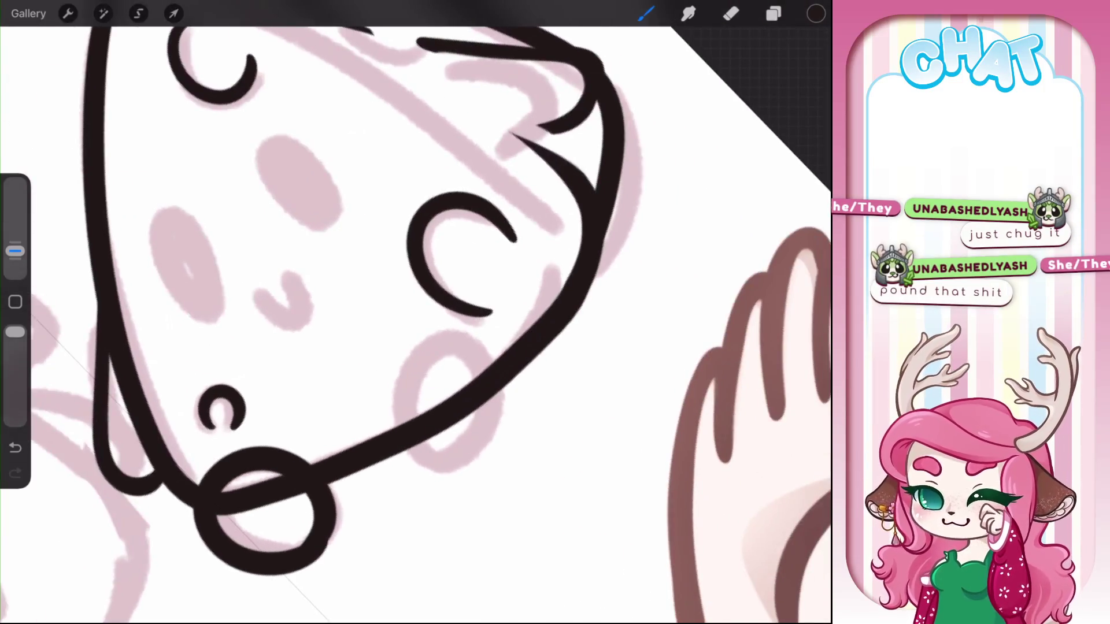
left_click_drag(434, 471, 445, 482)
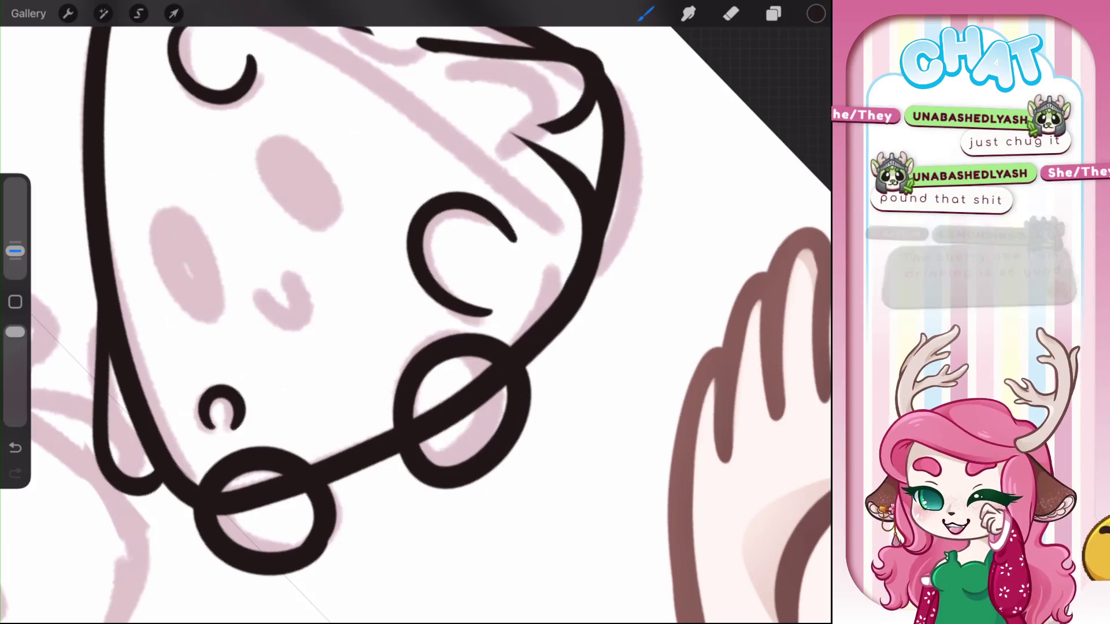
left_click(731, 14)
left_click_drag(419, 433, 471, 391)
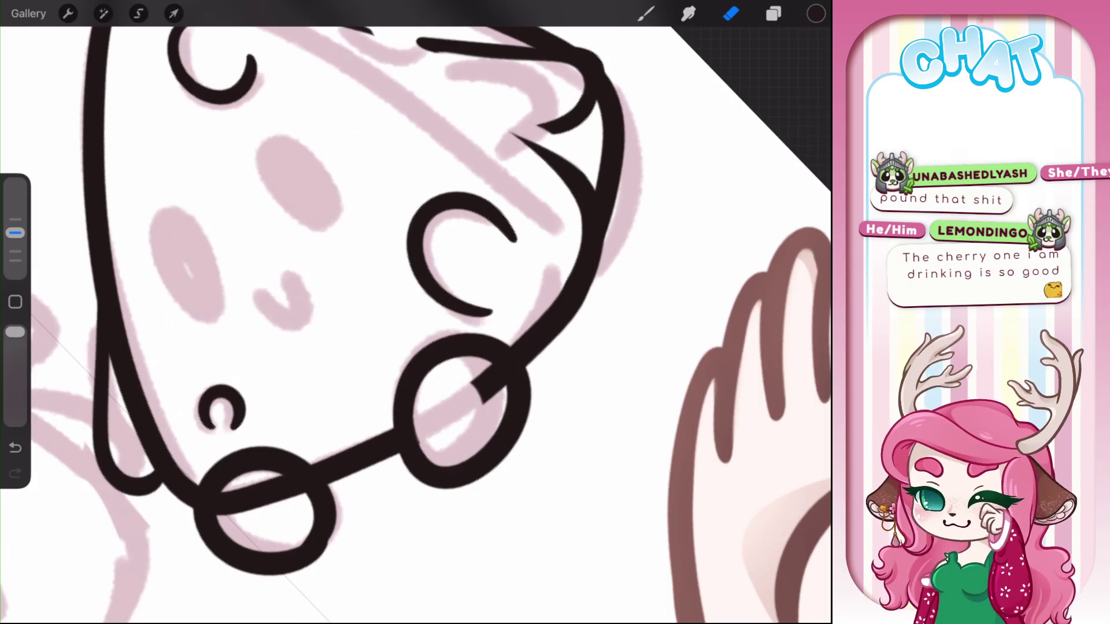
left_click_drag(417, 429, 431, 450)
key("ctrl+z")
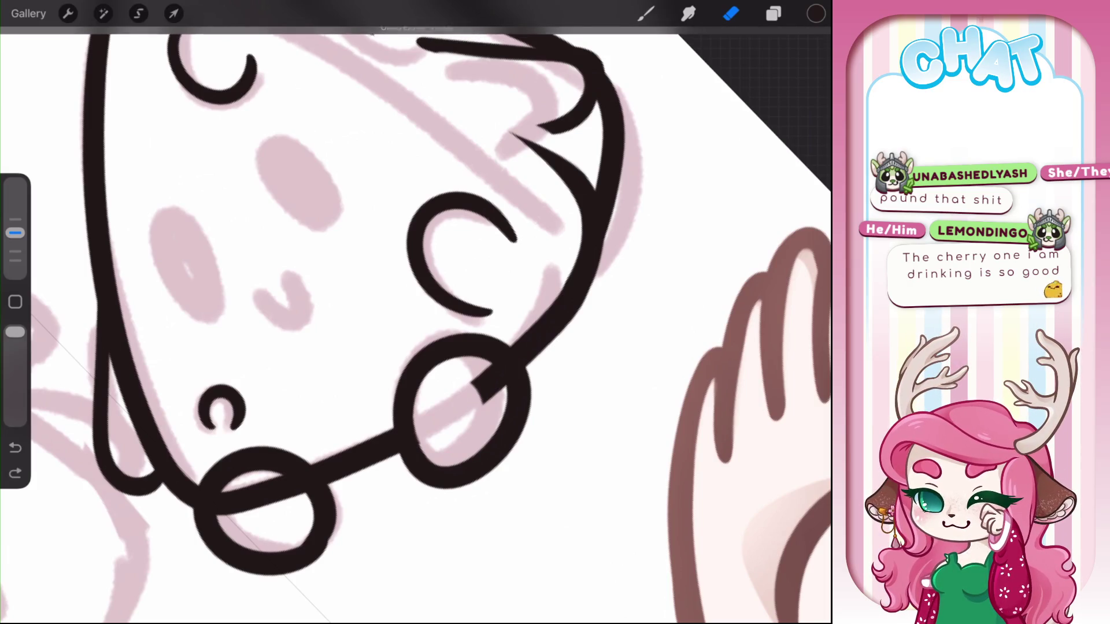
left_click_drag(15, 233, 15, 251)
mouse_move(482, 397)
left_mouse_down()
mouse_move(499, 373)
mouse_move(492, 364)
left_mouse_up()
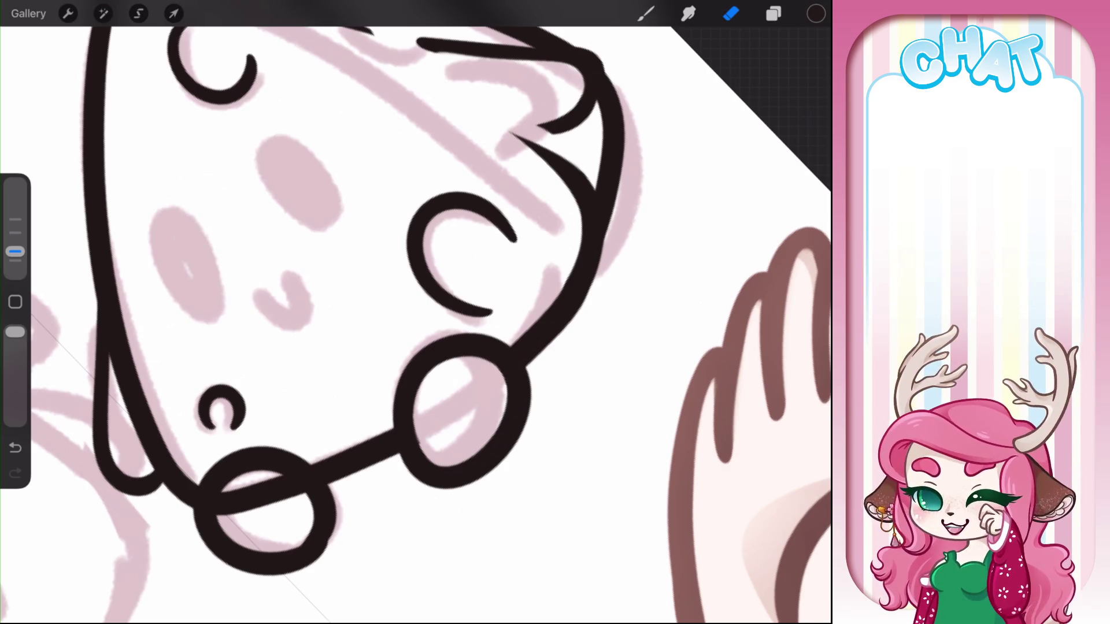
left_click_drag(420, 457, 422, 427)
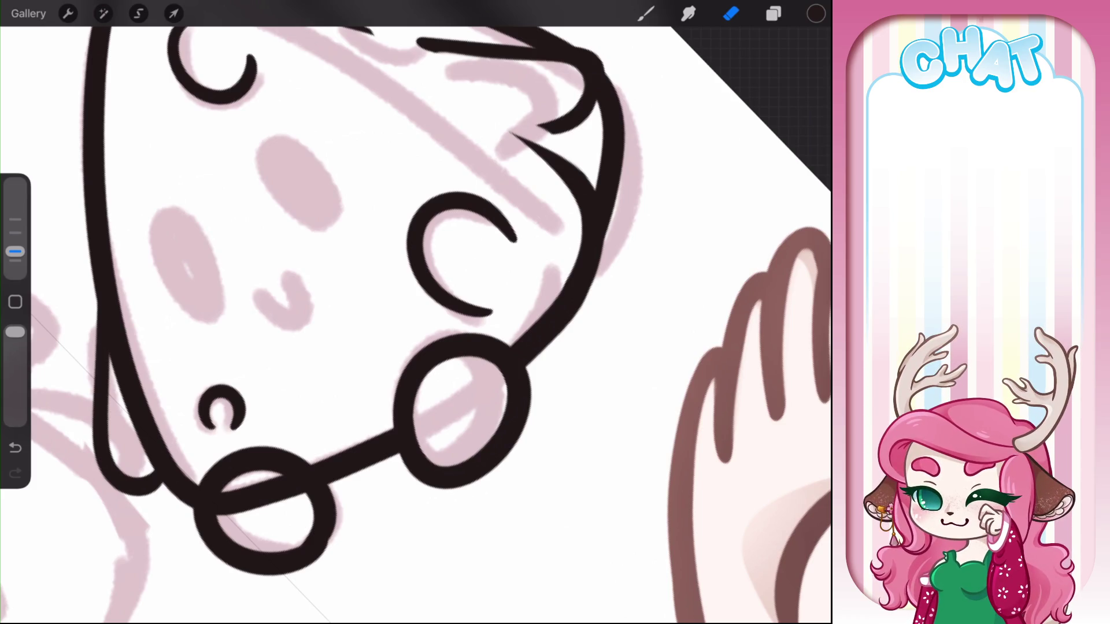
Erase the outline and black triangle inside the left lens, then touch up its edge
mouse_move(224, 514)
left_mouse_down()
mouse_move(238, 490)
mouse_move(220, 492)
mouse_move(304, 495)
mouse_move(304, 457)
left_mouse_up()
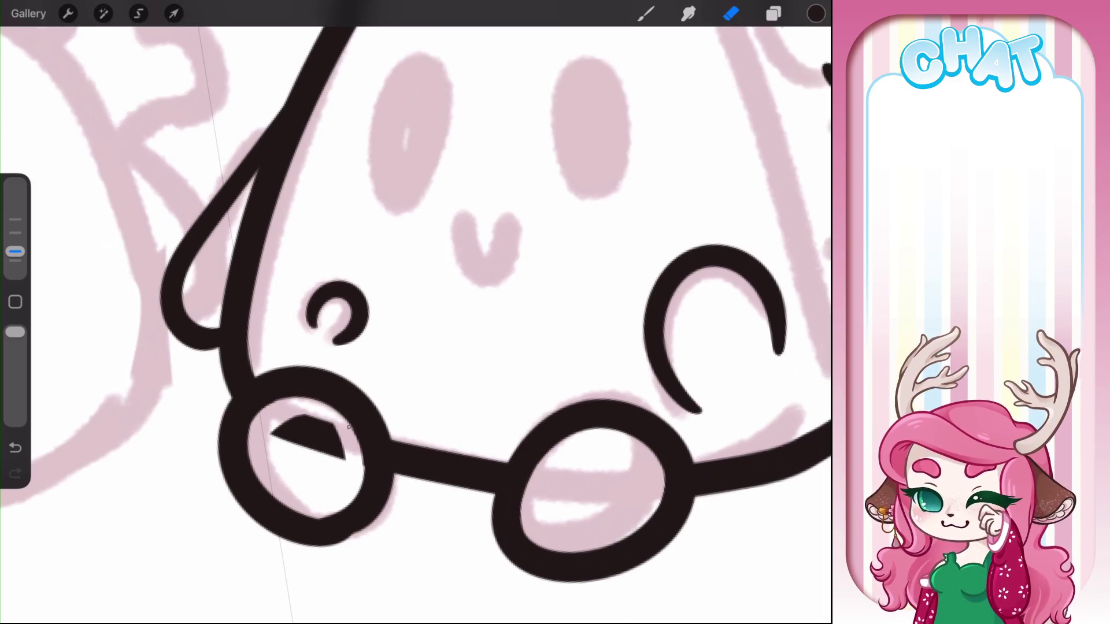
mouse_move(347, 445)
left_mouse_down()
mouse_move(306, 425)
mouse_move(309, 462)
mouse_move(281, 431)
mouse_move(287, 324)
left_mouse_up()
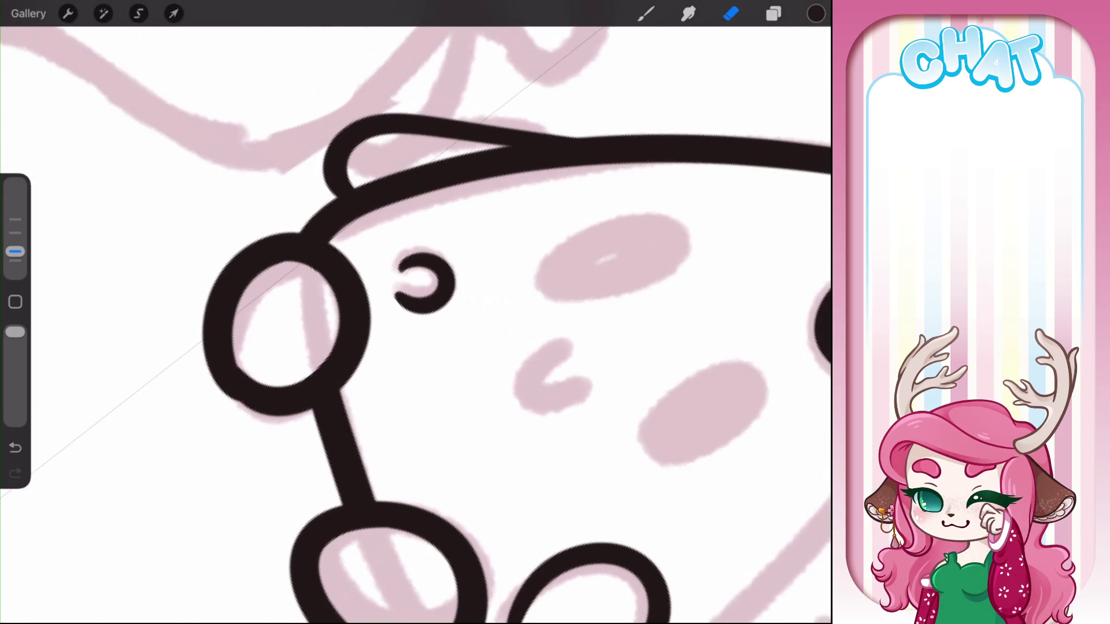
key("b")
mouse_move(225, 397)
left_mouse_down()
mouse_move(257, 411)
mouse_move(229, 304)
mouse_move(244, 375)
left_mouse_up()
key("ctrl+z")
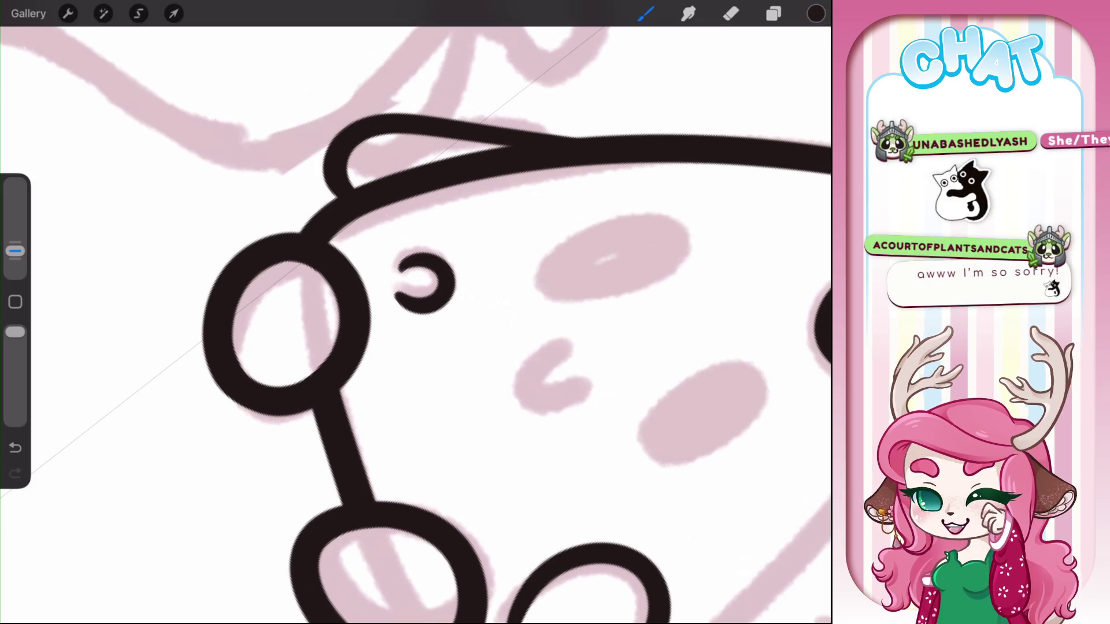
scroll(416, 312, "down", 2)
scroll(415, 312, "up", 1)
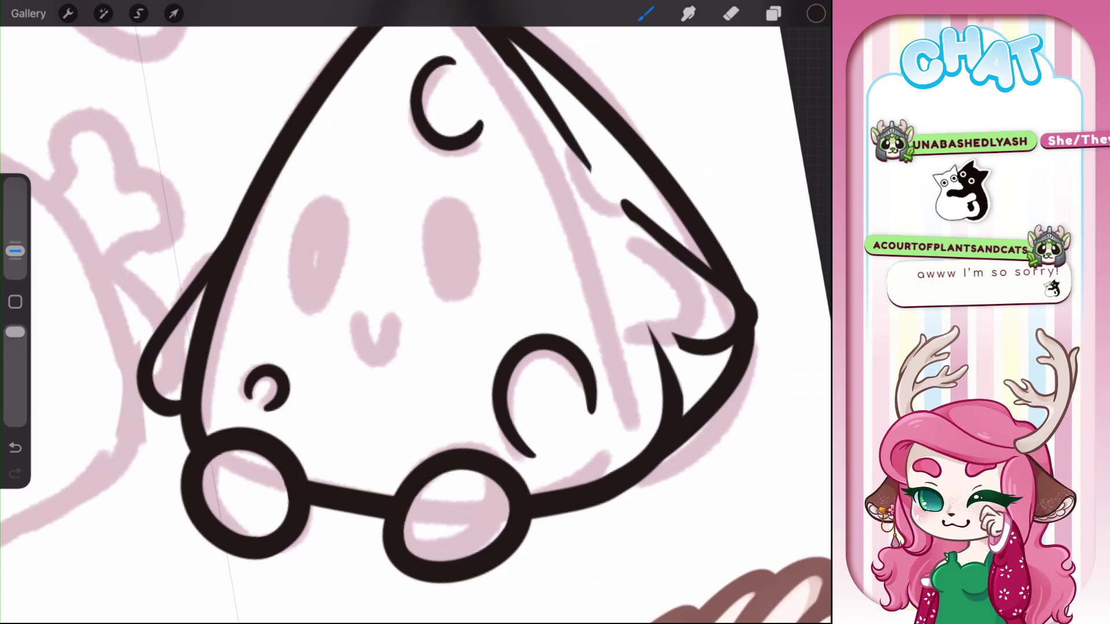
Draw a thin dark stroke along the rind near the wedge's notched tip
scroll(416, 312, "up", 2)
key("e")
mouse_move(477, 304)
left_mouse_down()
mouse_move(466, 288)
mouse_move(483, 312)
left_mouse_up()
key("ctrl+z")
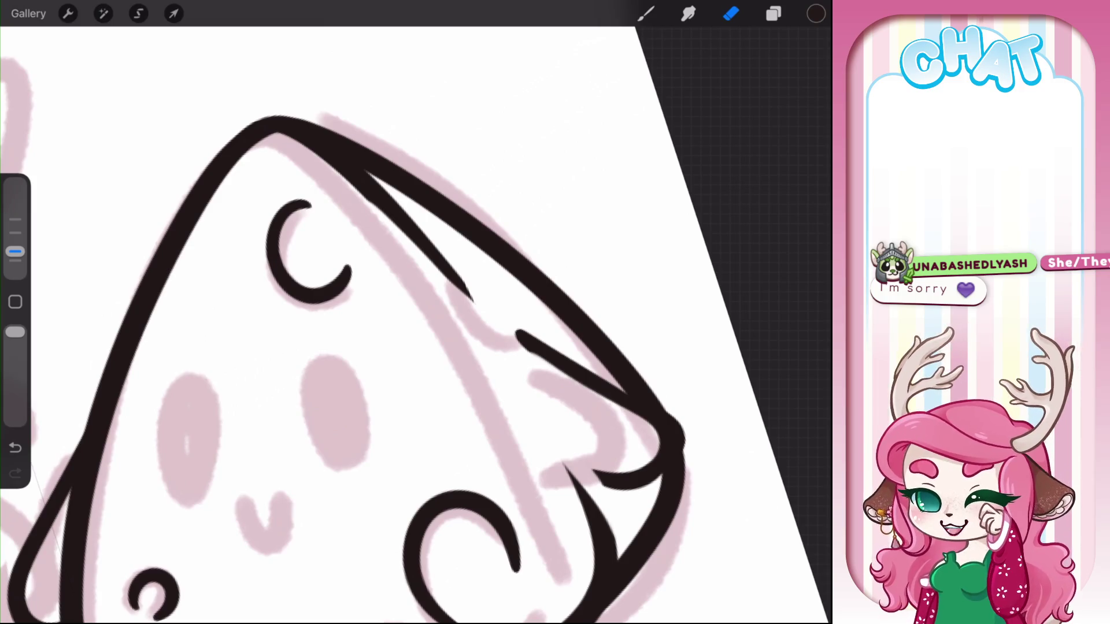
key("b")
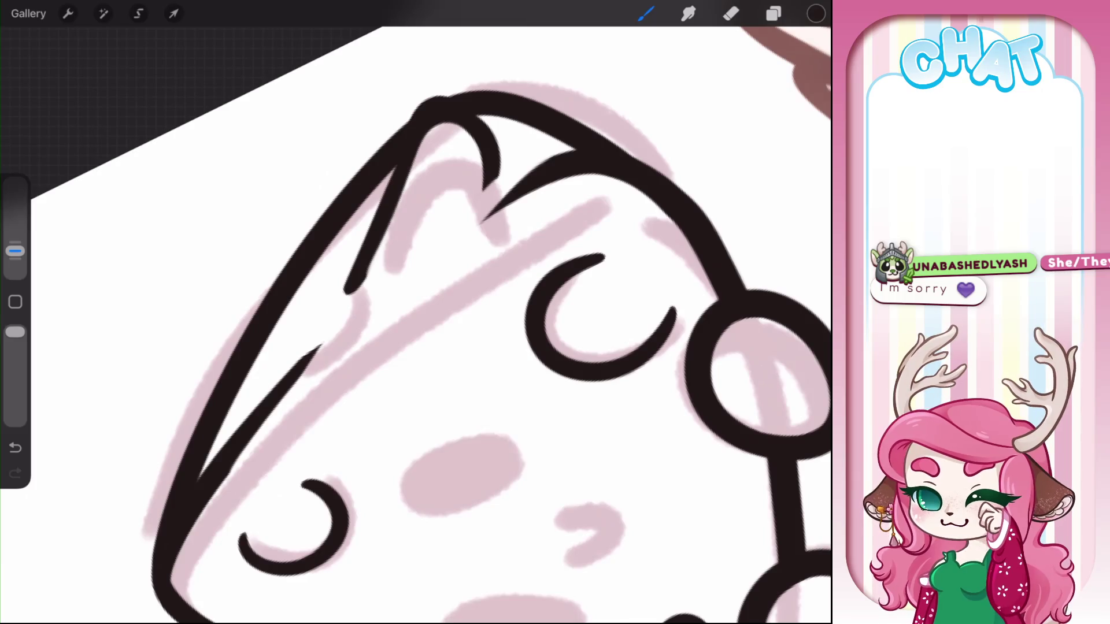
left_click(731, 13)
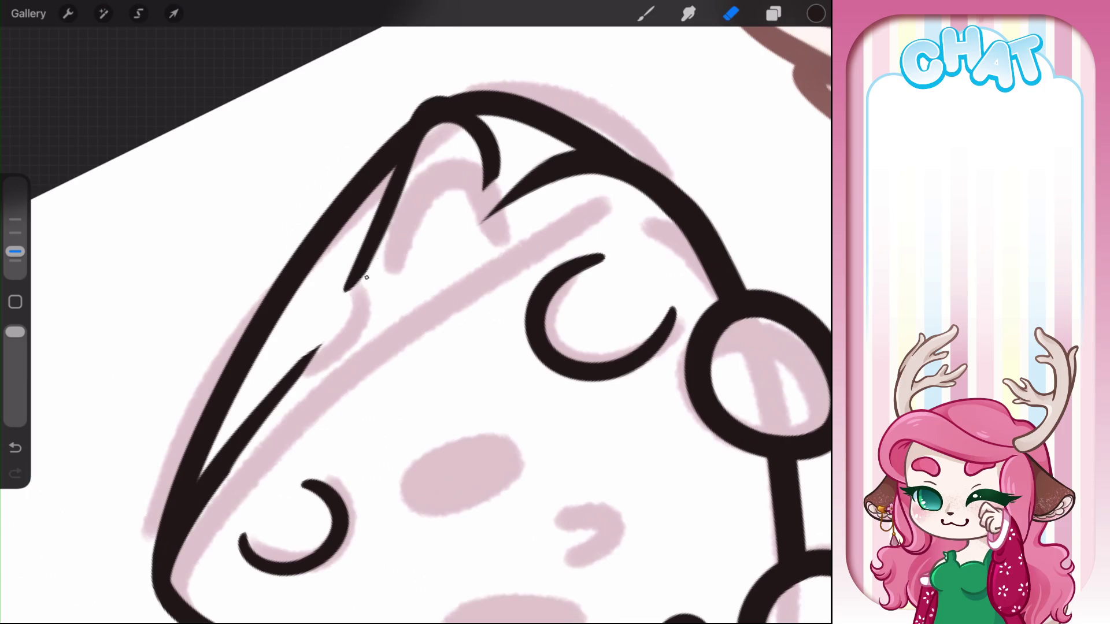
left_click(646, 13)
left_click_drag(354, 317, 455, 240)
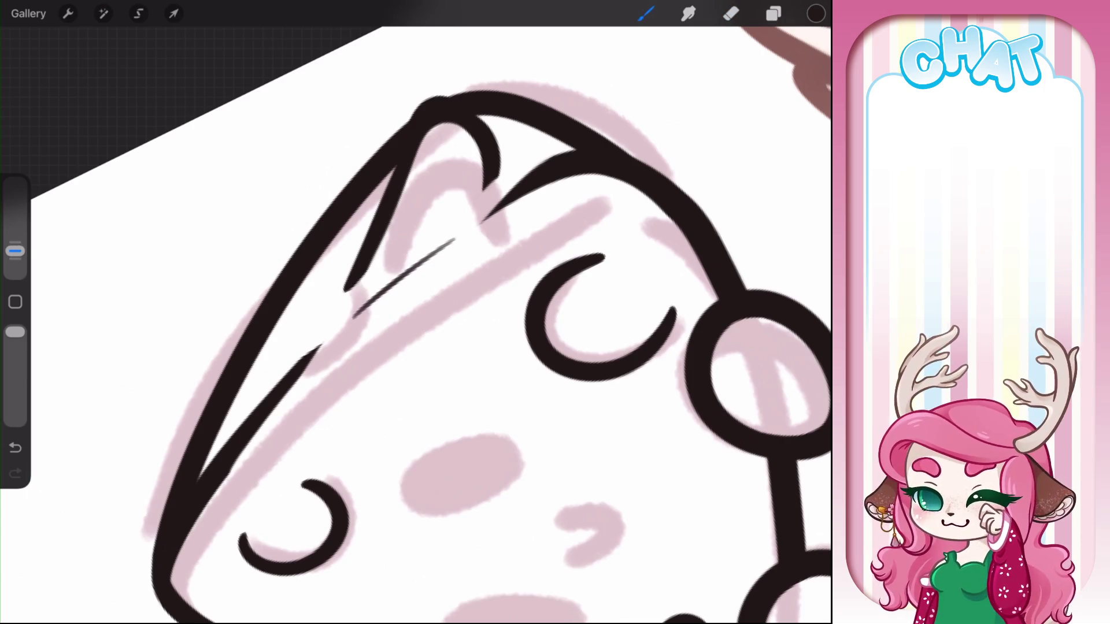